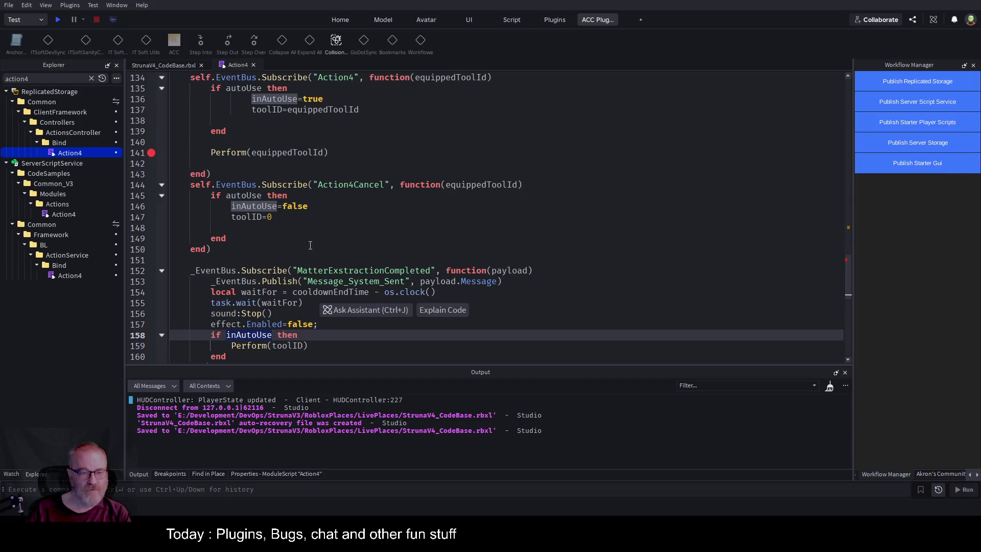
# Add a blank line after the Action4 handler, drop equippedToolId from Action4Cancel's function, and save.
pyautogui.click(235, 174)
pyautogui.press('Return')
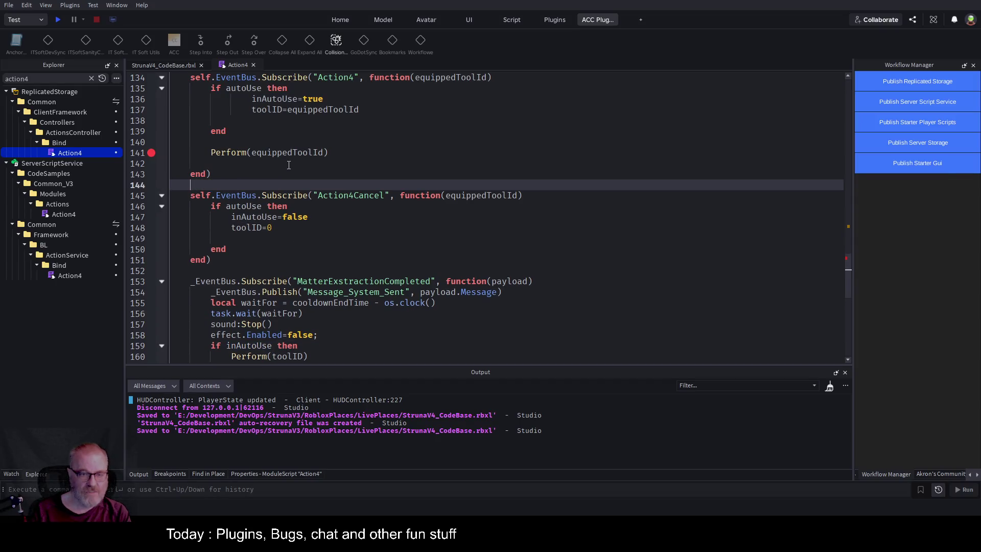
pyautogui.hotkey('ctrl', 's')
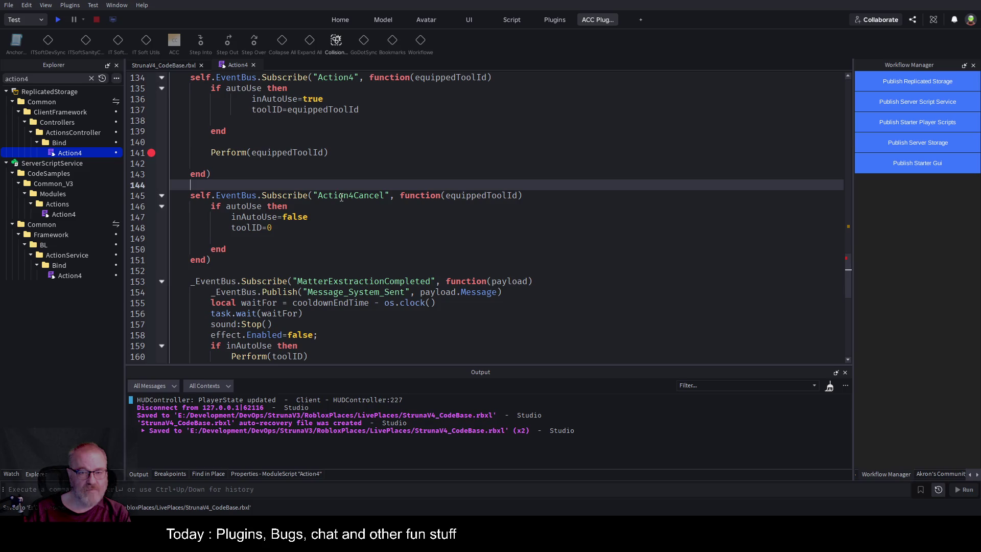
pyautogui.doubleClick(480, 196)
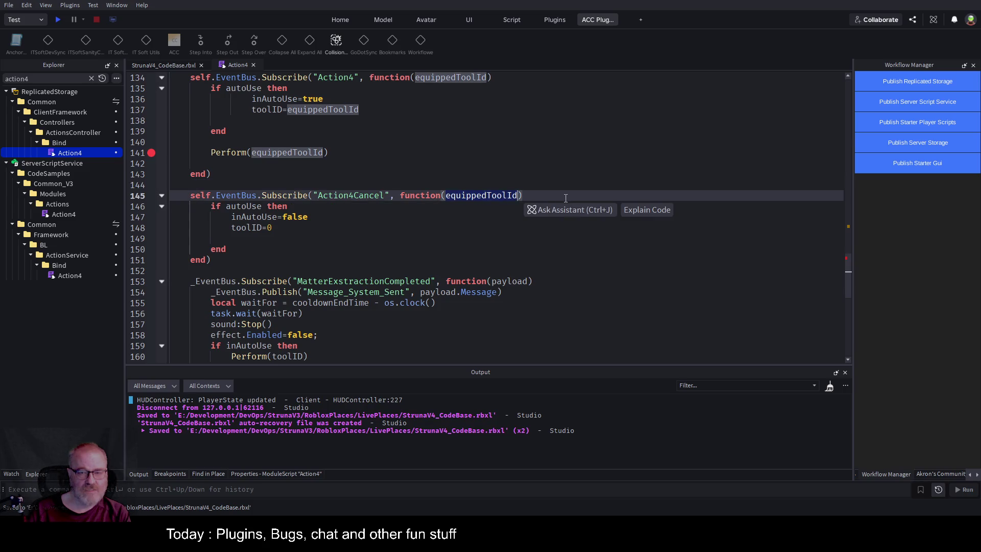
pyautogui.press('BackSpace')
pyautogui.hotkey('ctrl', 's')
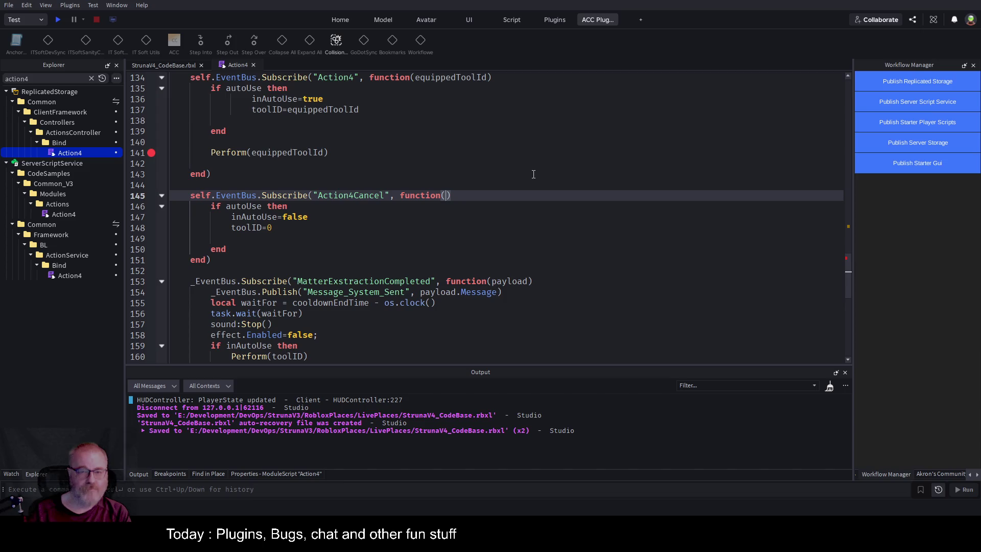
pyautogui.doubleClick(350, 197)
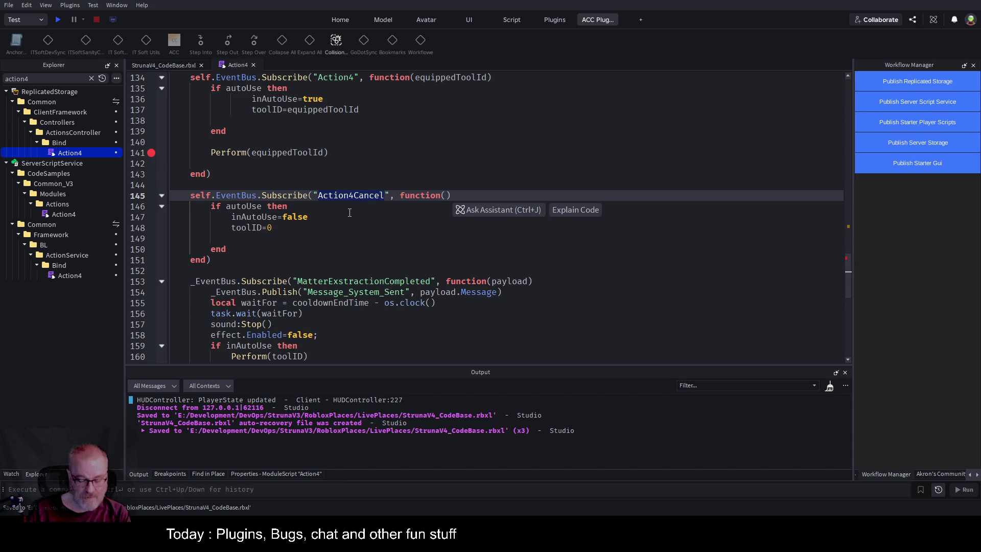
pyautogui.hotkey('ctrl', 's')
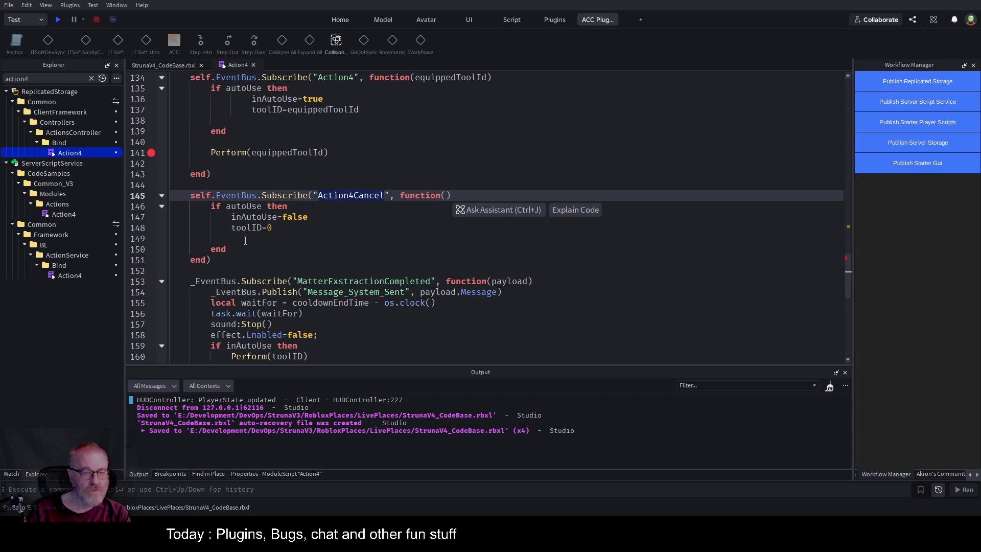
# Search Explorer for 'inputContro' and select the InputController module in the results.
pyautogui.click(62, 80)
pyautogui.hotkey('ctrl', 'a')
pyautogui.write('input')
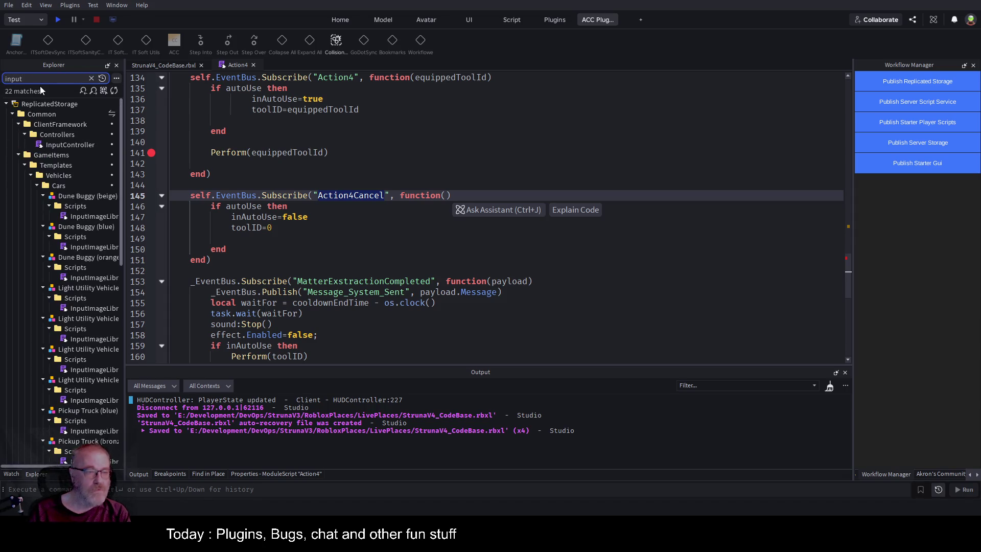
pyautogui.write('Contro')
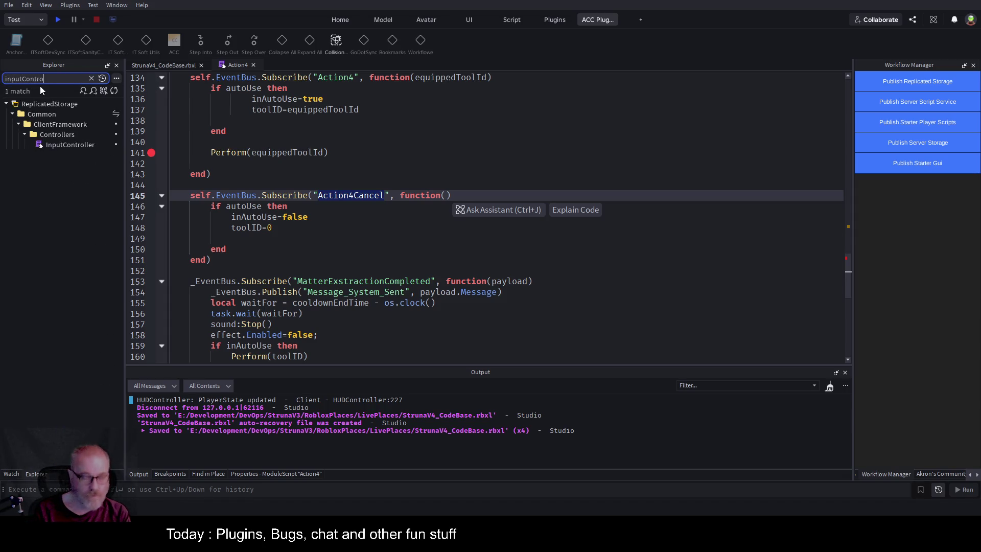
pyautogui.click(78, 146)
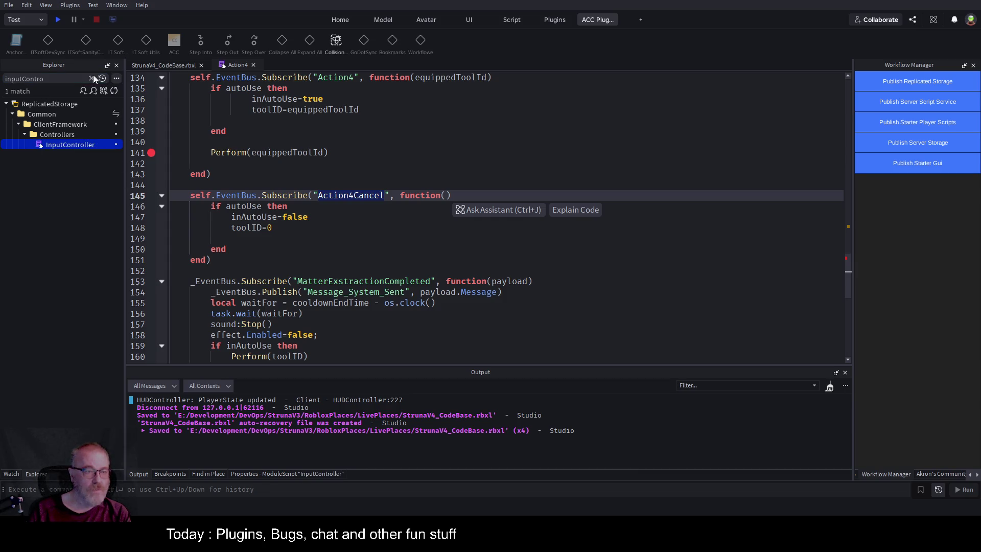
pyautogui.click(92, 78)
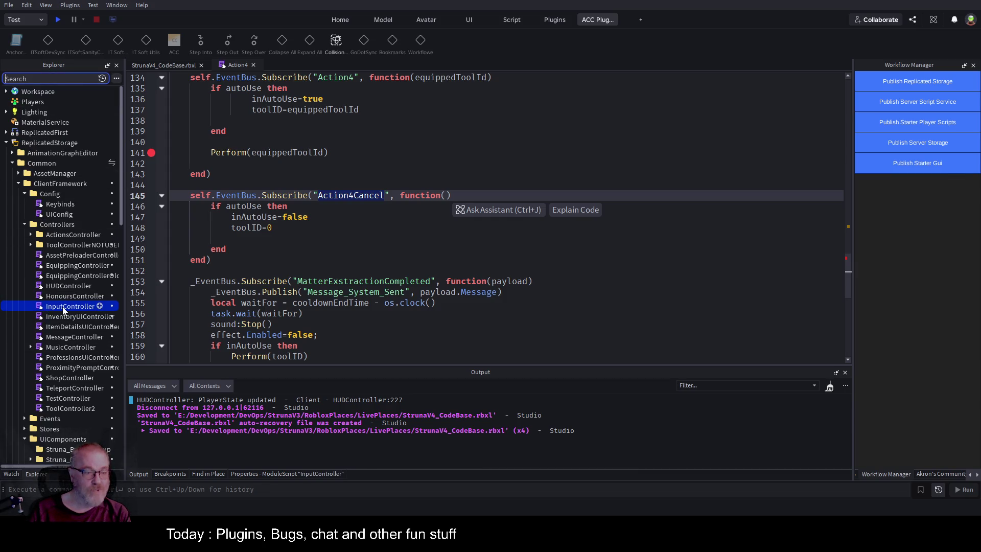
# In Keybinds, add 'CancelAutoUse = Enum.KeyCode.C' below TogglePlayerList and save.
pyautogui.doubleClick(59, 204)
pyautogui.scroll(-5, 361, 241)
pyautogui.scroll(4, 374, 252)
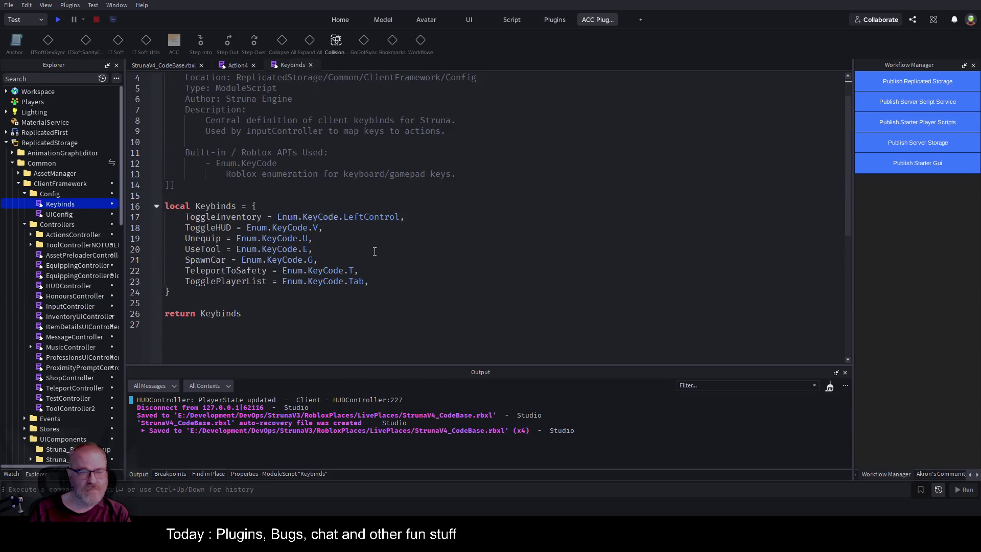
pyautogui.click(381, 280)
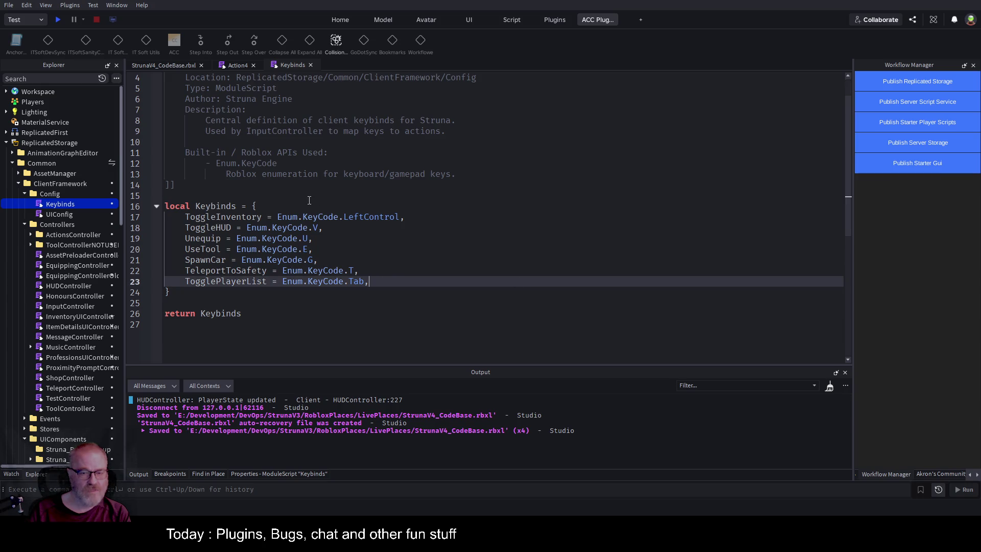
pyautogui.press('Return')
pyautogui.write('To')
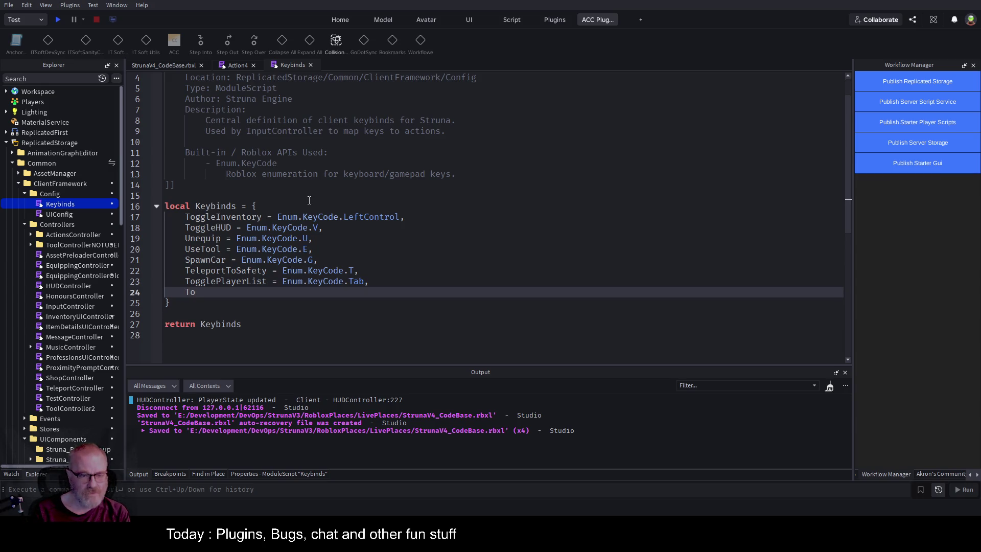
pyautogui.write('ggleauito')
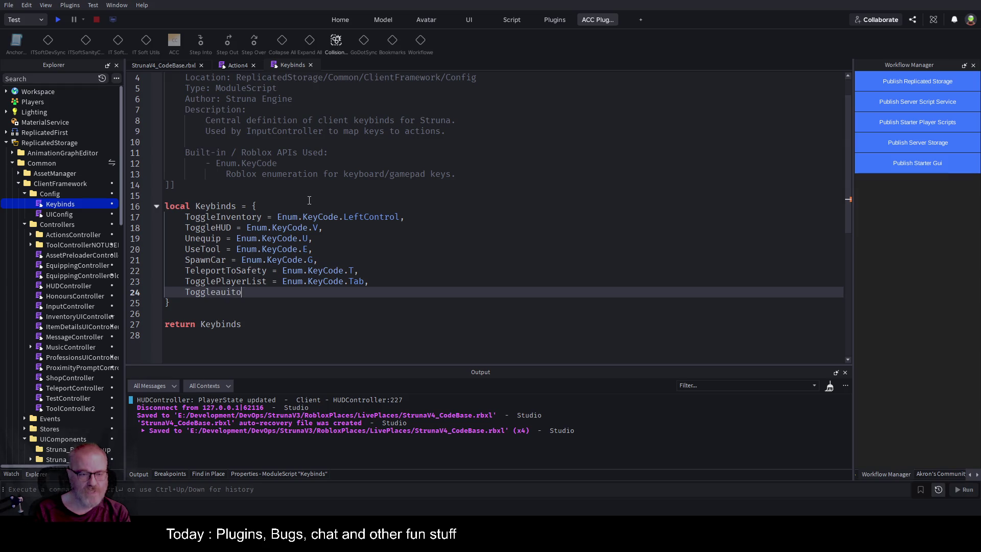
pyautogui.press('BackSpace')
pyautogui.press('BackSpace')
pyautogui.press('BackSpace')
pyautogui.write('CancelAuto')
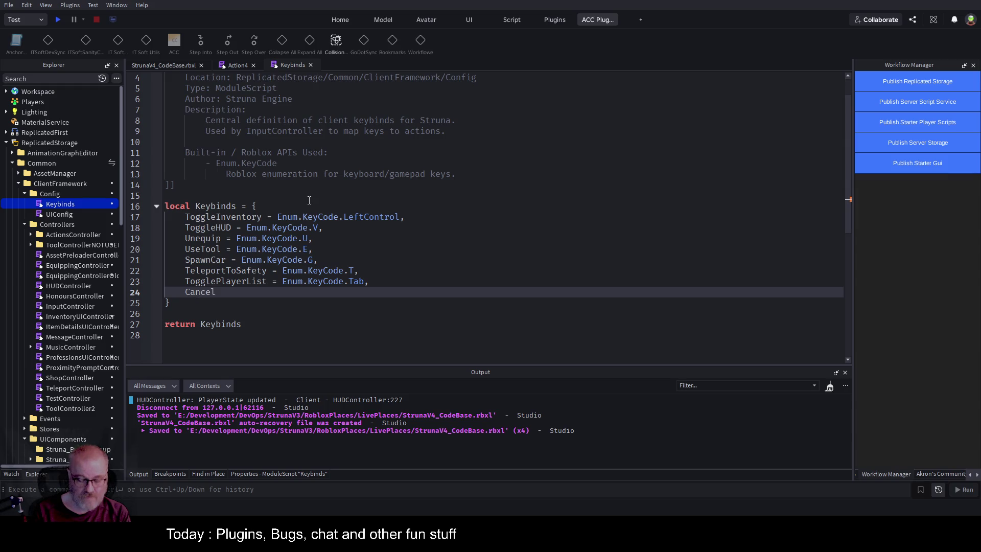
pyautogui.write('Us')
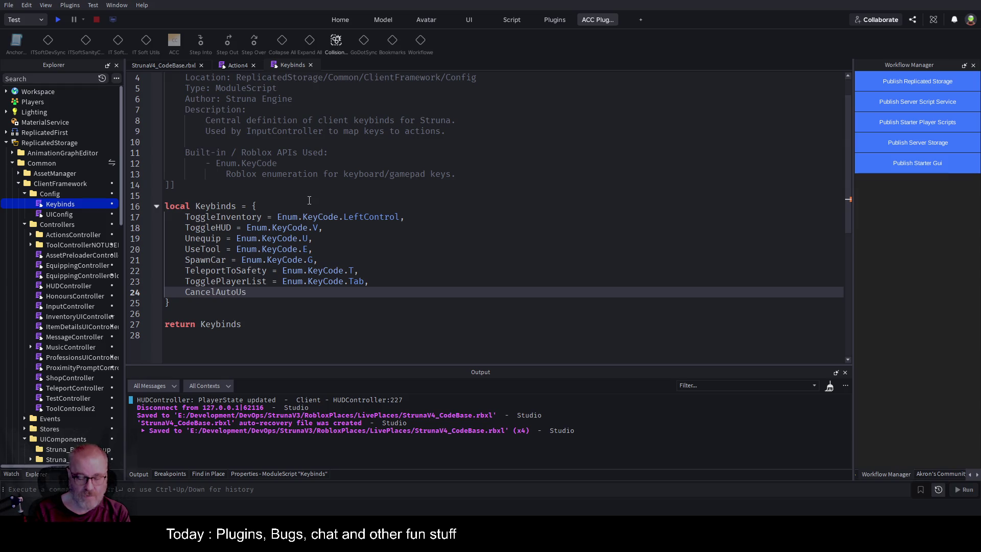
pyautogui.write('e = en')
pyautogui.press('Tab')
pyautogui.write('.')
pyautogui.press('Tab')
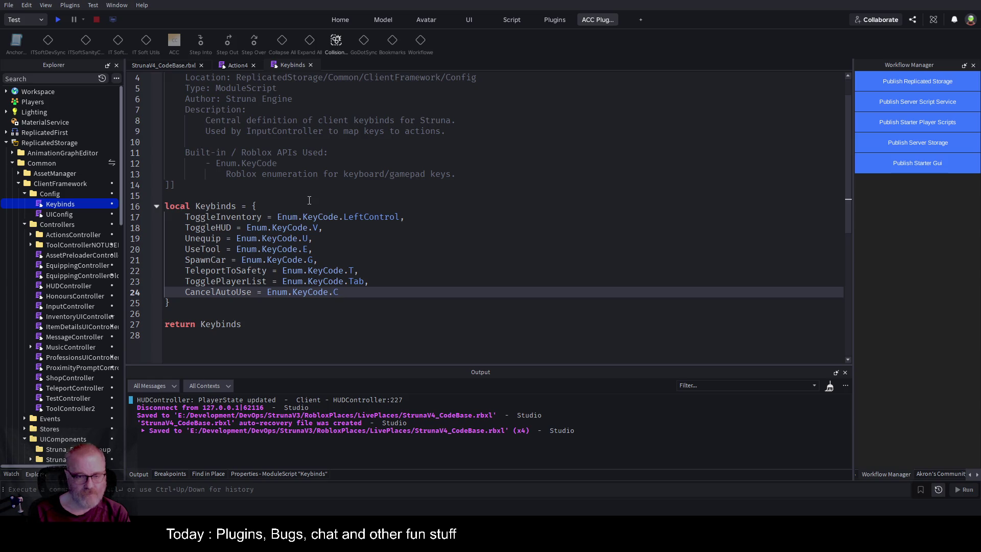
pyautogui.hotkey('ctrl', 's')
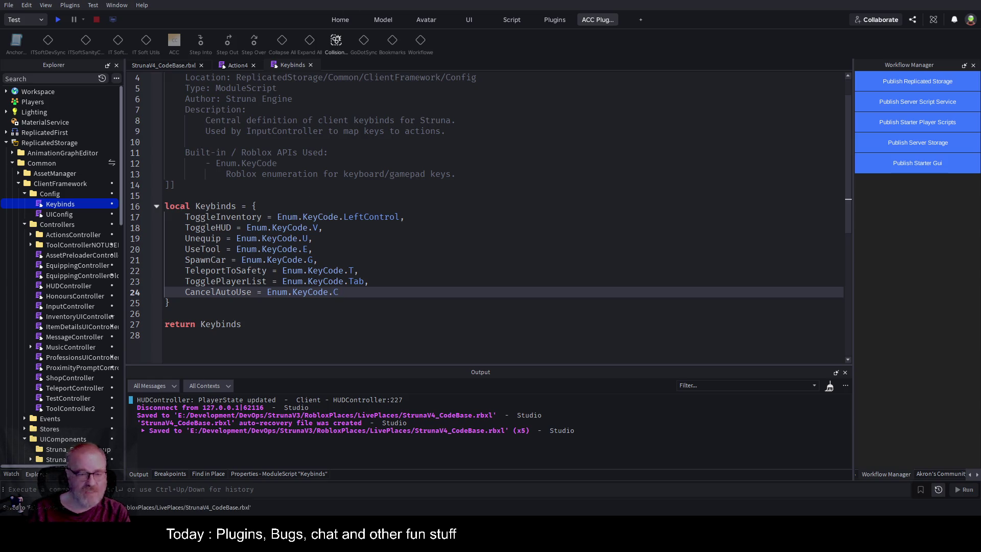
# Open the InputController script in the editor.
pyautogui.doubleClick(81, 306)
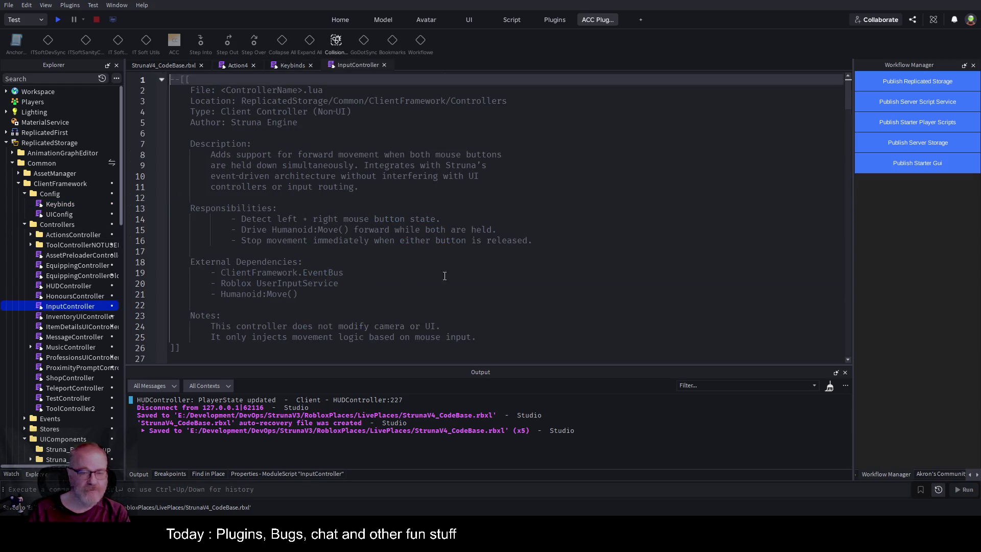
pyautogui.hotkey('ctrl', 'f')
pyautogui.write('Tab')
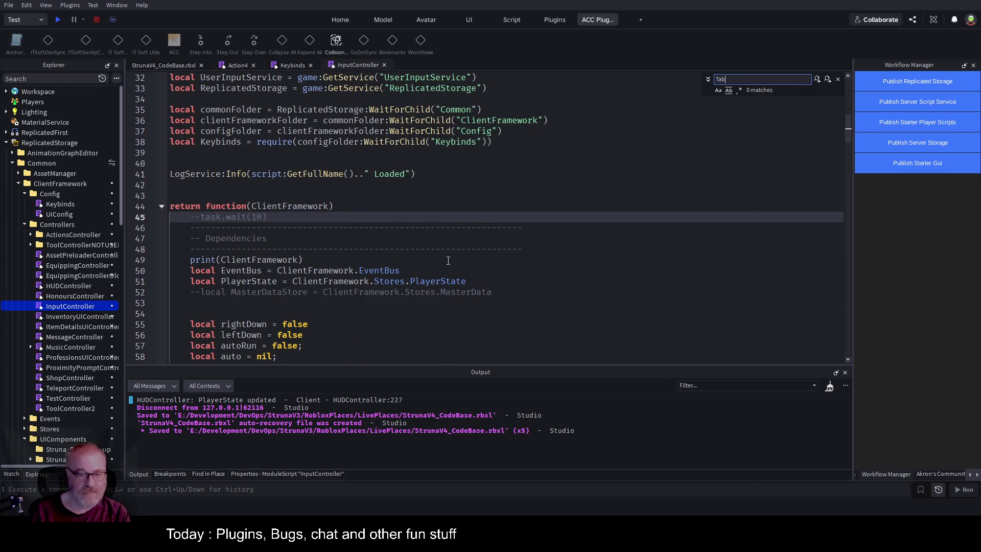
pyautogui.press('Escape')
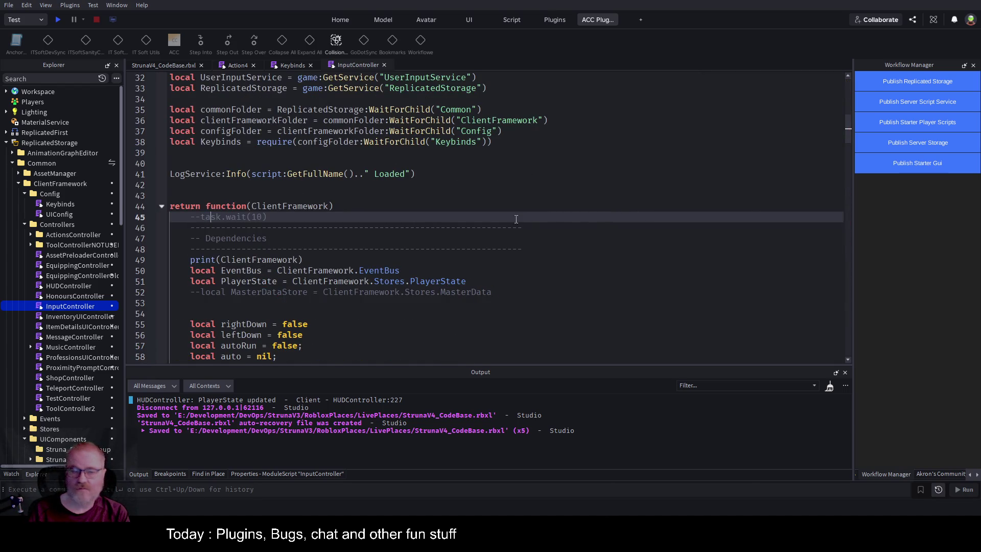
pyautogui.click(452, 236)
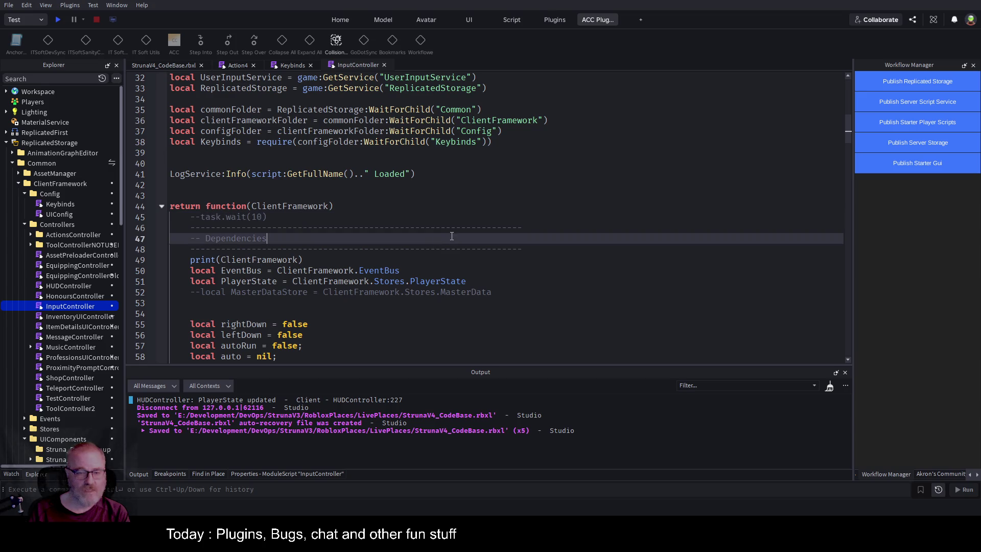
# Copy TogglePlayerList from Keybinds, find it in InputController, and select its handler block (lines 154–163).
pyautogui.click(290, 67)
pyautogui.doubleClick(226, 280)
pyautogui.hotkey('ctrl', 'c')
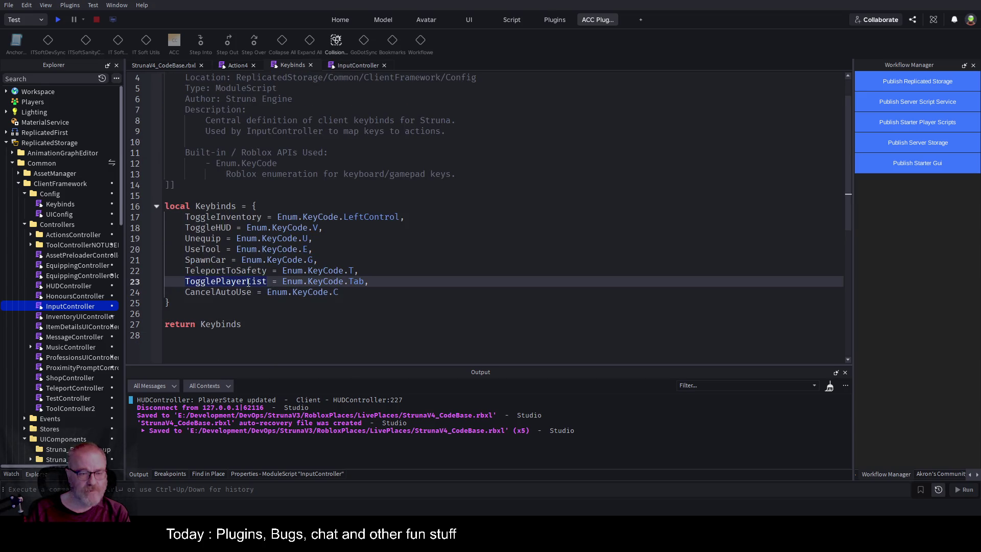
pyautogui.click(349, 68)
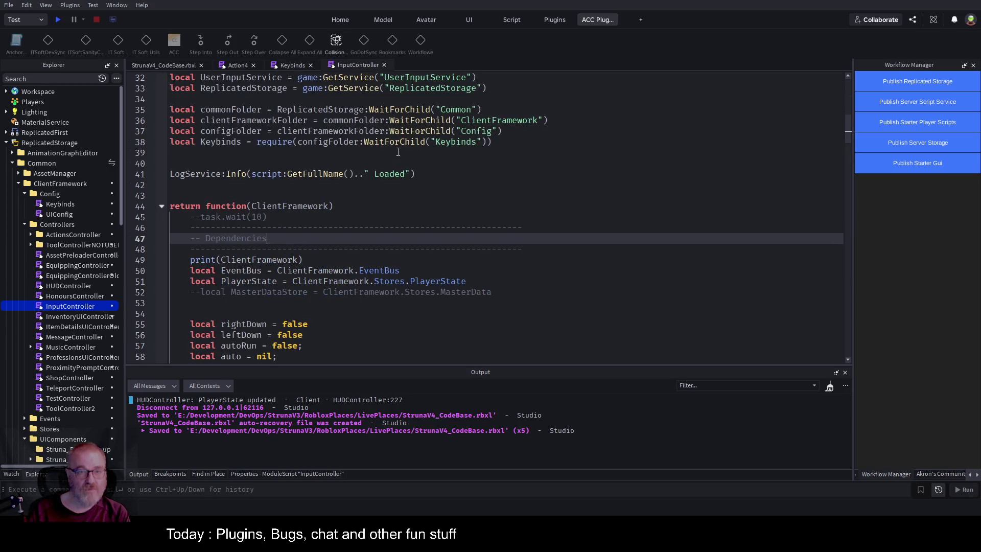
pyautogui.hotkey('ctrl', 'f')
pyautogui.hotkey('ctrl', 'v')
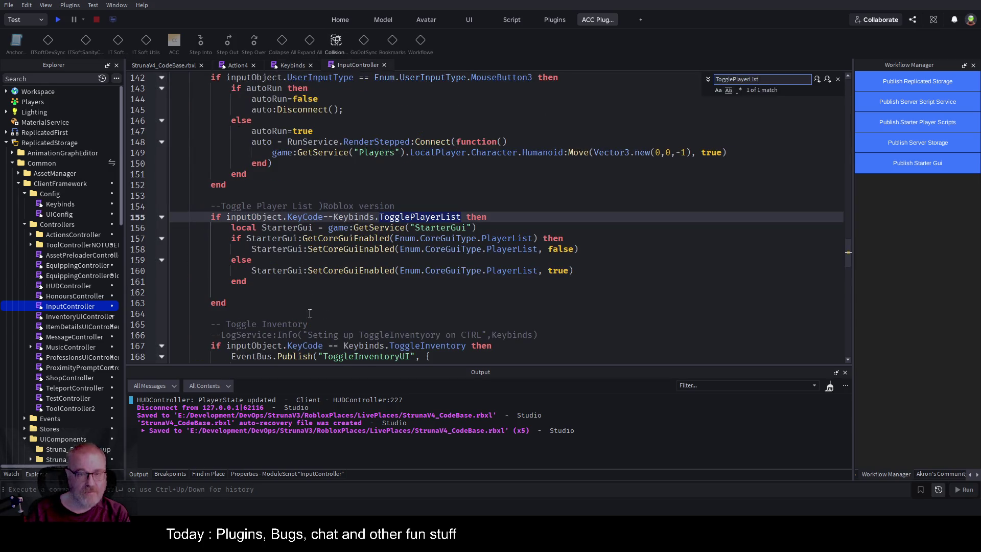
pyautogui.moveTo(232, 302); pyautogui.dragTo(192, 207)
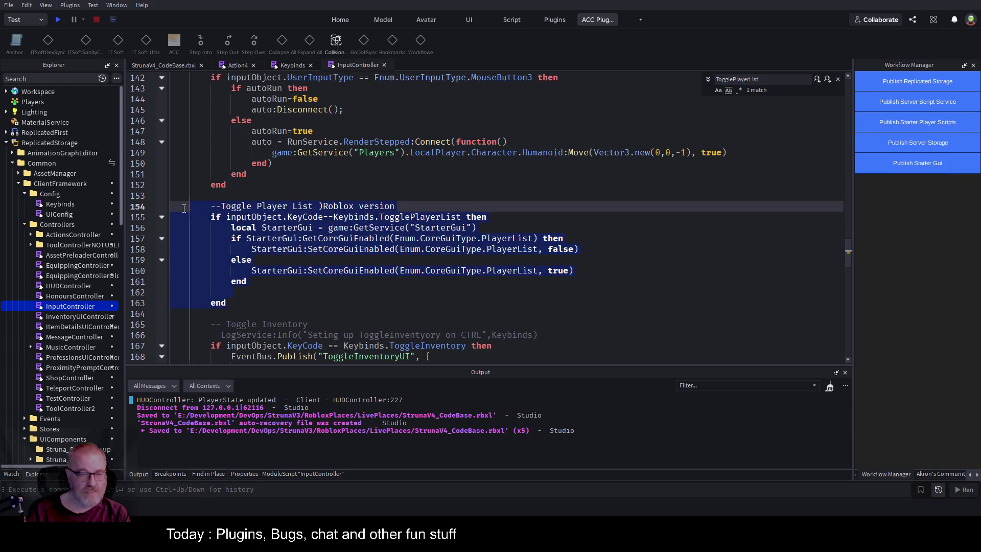
# Duplicate the Toggle Player List handler below itself and retitle its comment 'Cancel Auto use Tool'.
pyautogui.hotkey('ctrl', 'c')
pyautogui.press('Right')
pyautogui.press('Return')
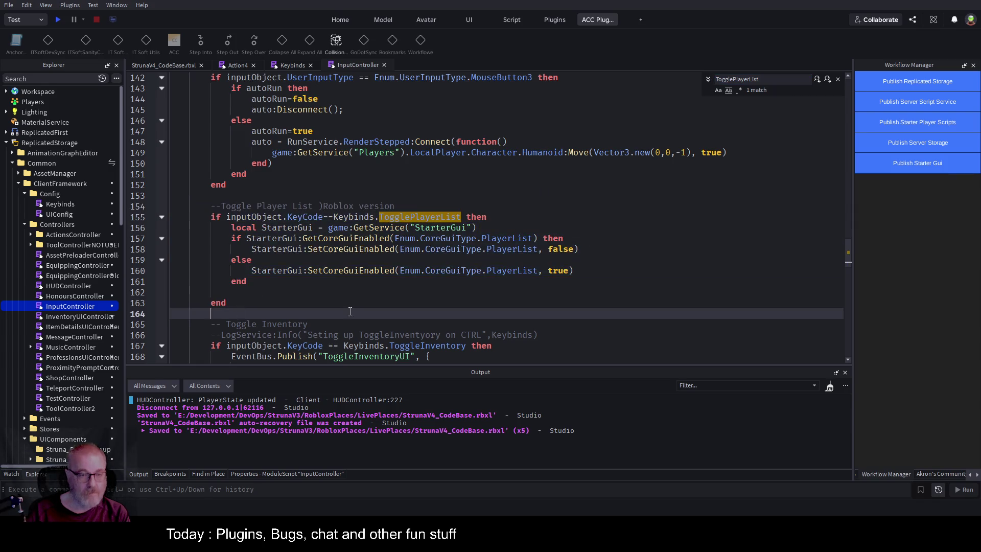
pyautogui.hotkey('ctrl', 'v')
pyautogui.click(233, 260)
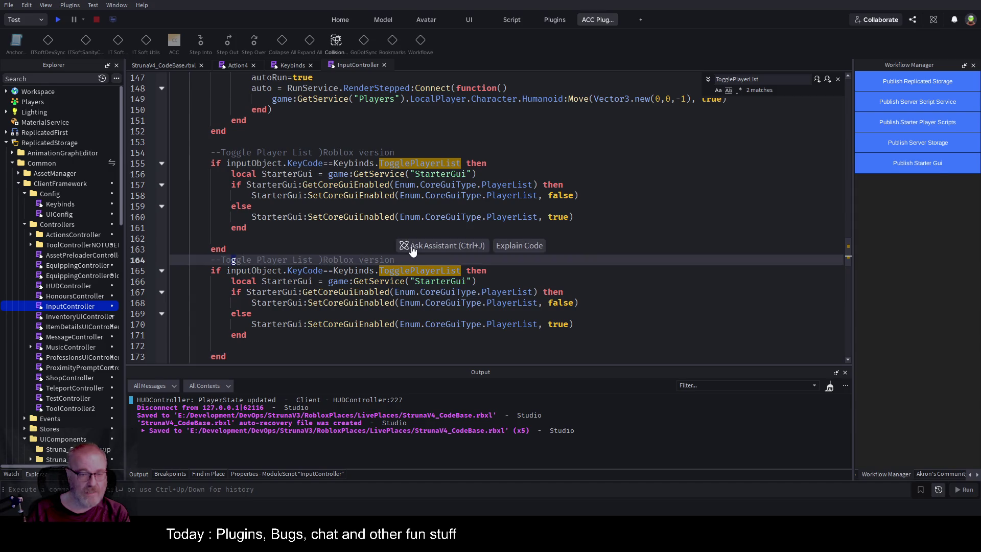
pyautogui.hotkey('ctrl', 'Left')
pyautogui.hotkey('shift', 'End')
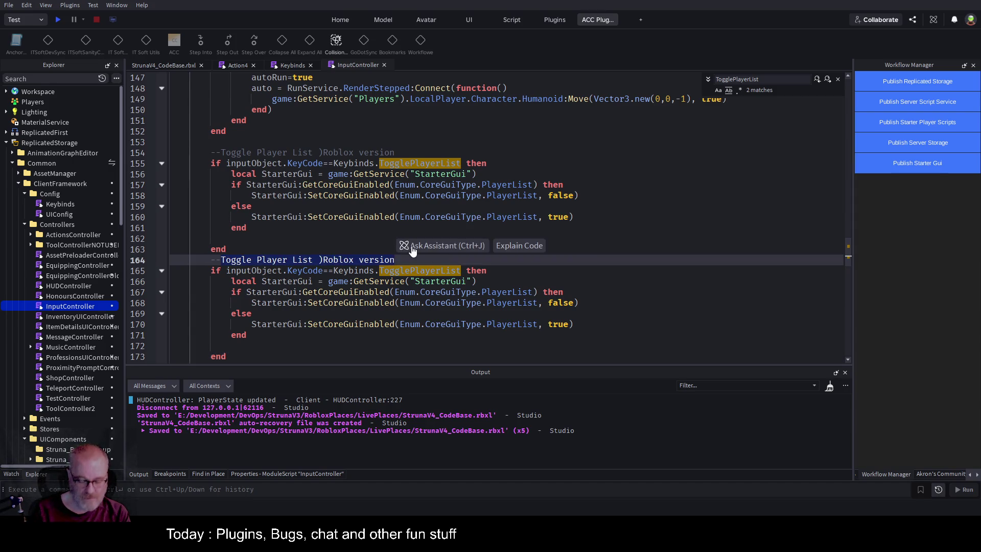
pyautogui.write('Cancel Auto use Tool')
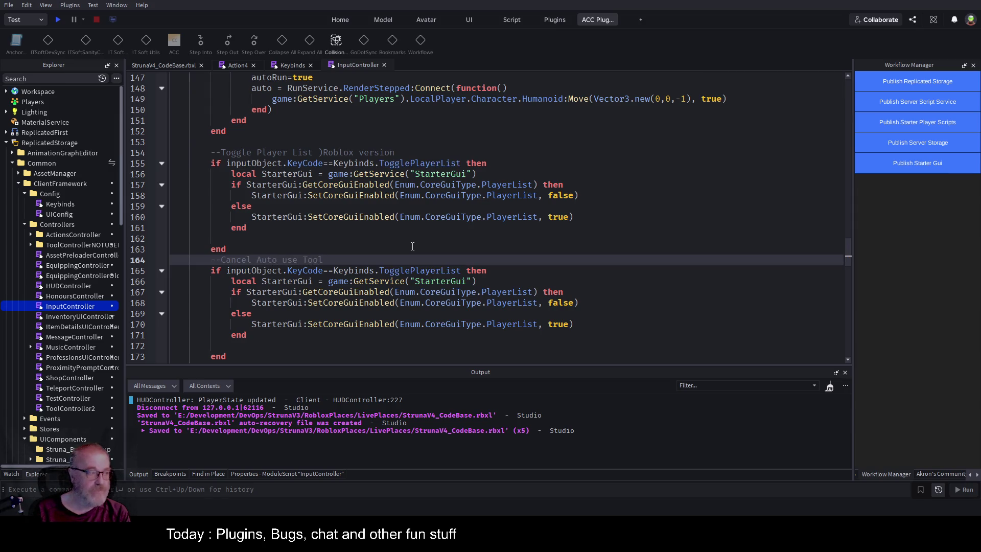
# Change the duplicate's condition to Keybinds.CancelAutoUse, delete its StarterGui block, and save.
pyautogui.press('Down')
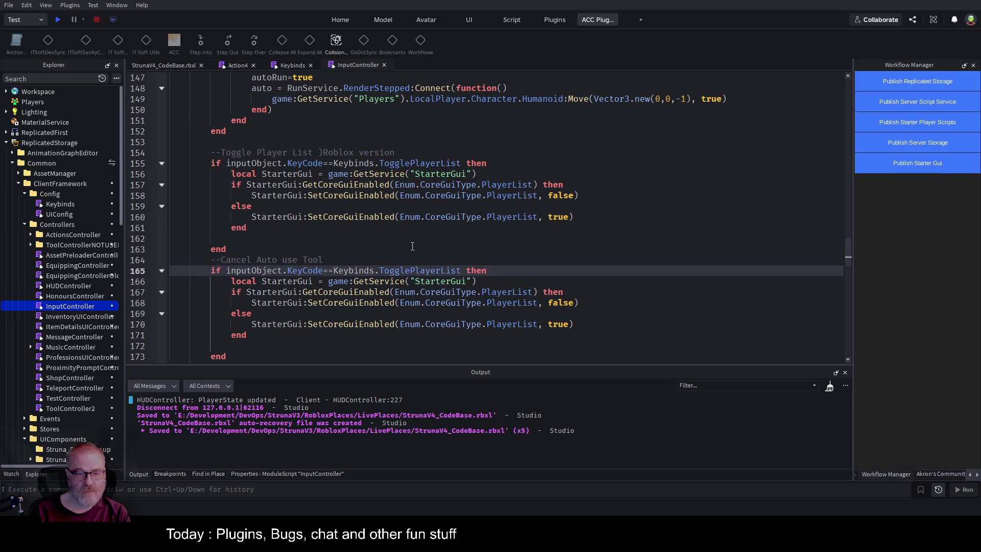
pyautogui.press('BackSpace')
pyautogui.press('BackSpace')
pyautogui.press('BackSpace')
pyautogui.write('.')
pyautogui.write('CancelAutoUse')
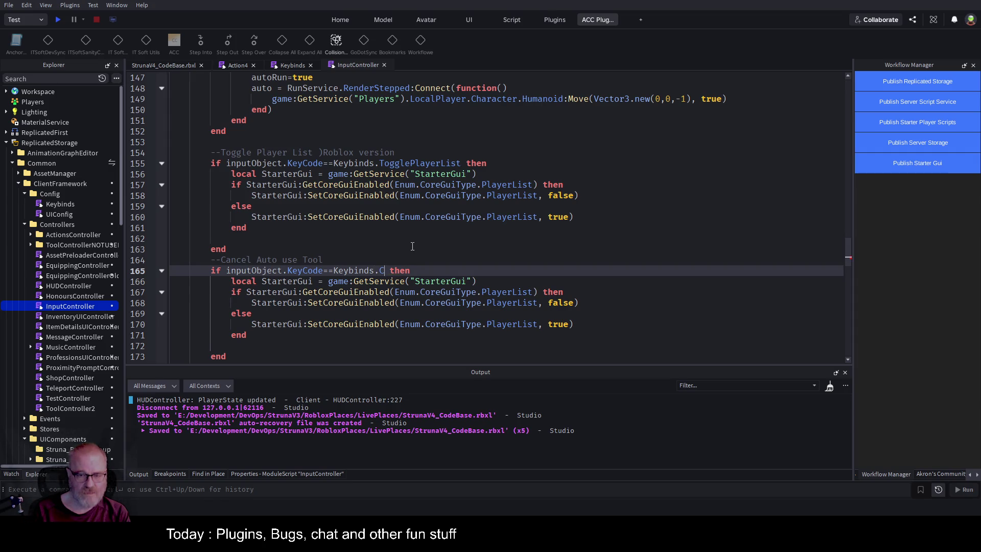
pyautogui.press('Down')
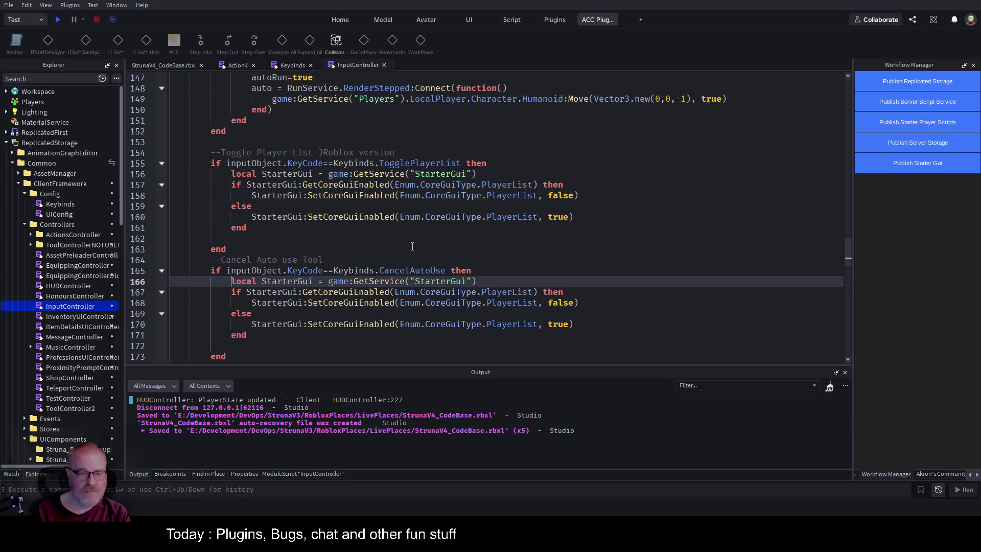
pyautogui.hotkey('shift', 'Down')
pyautogui.hotkey('shift', 'Down')
pyautogui.hotkey('shift', 'Down')
pyautogui.press('BackSpace')
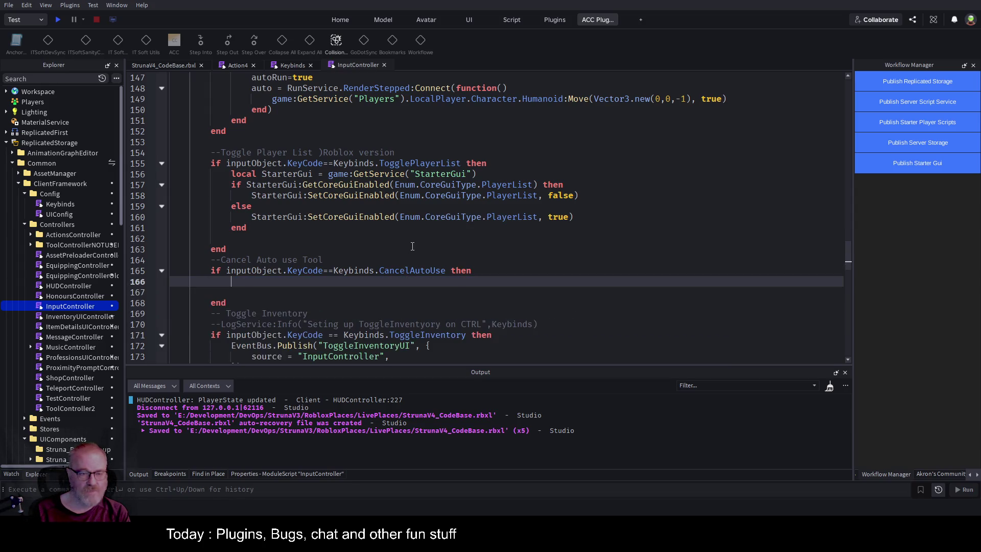
pyautogui.hotkey('ctrl', 's')
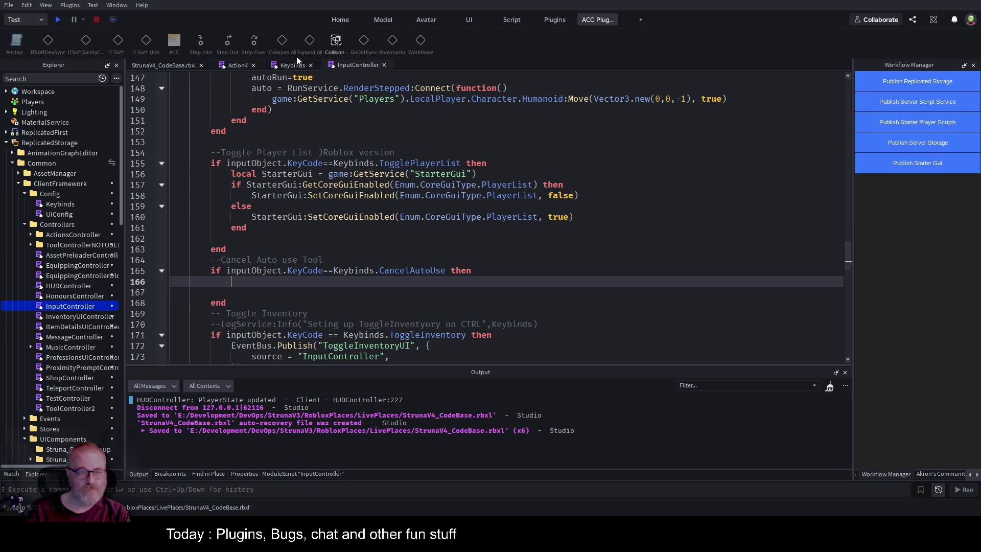
# Write EventBus.Publish("Action4Cancel") in the new block and save InputController.
pyautogui.write('evEventBus.')
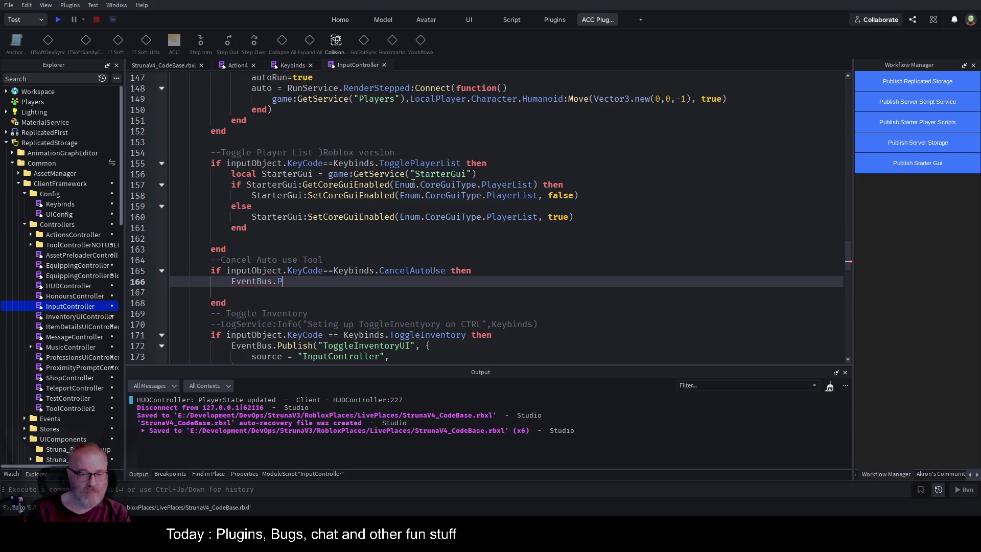
pyautogui.write('Publish(')
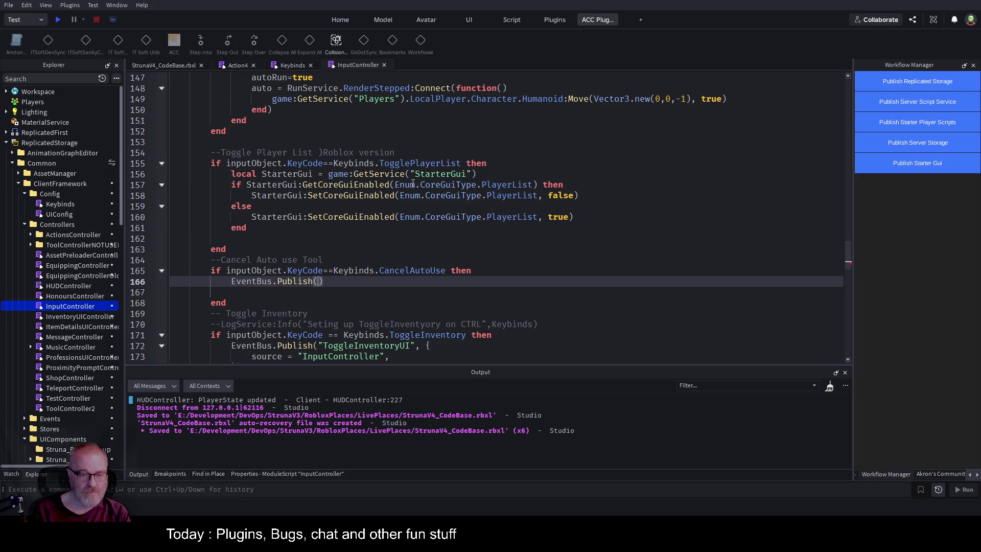
pyautogui.write('"')
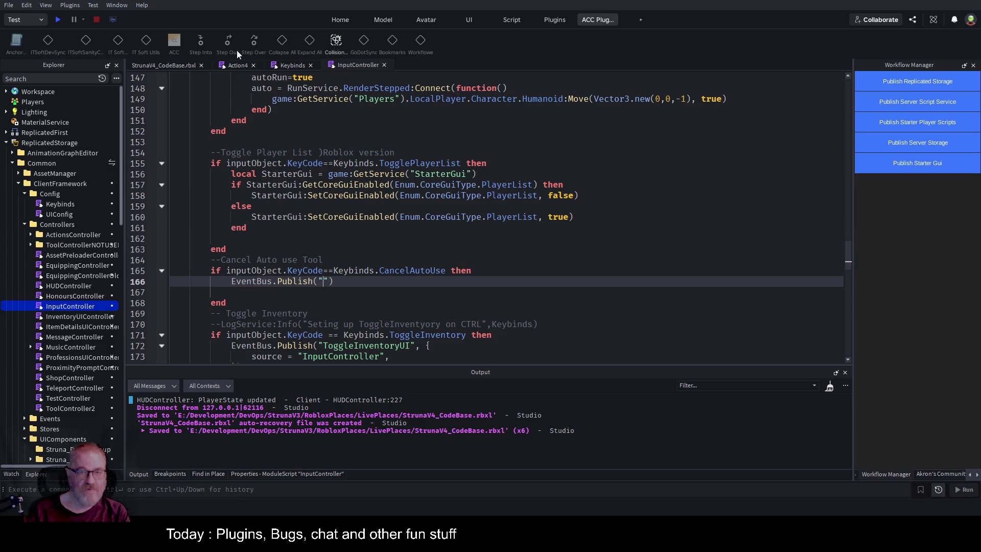
pyautogui.click(236, 65)
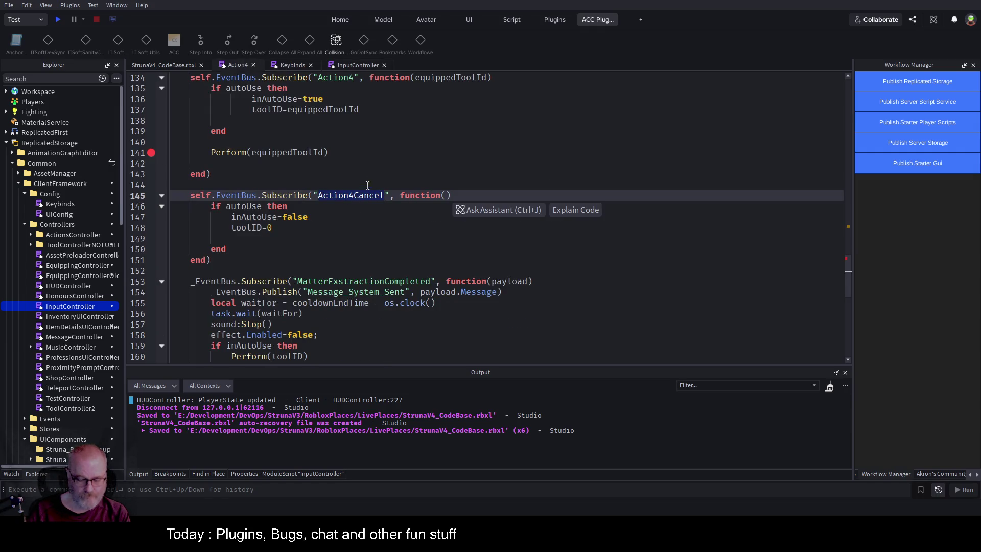
pyautogui.click(357, 65)
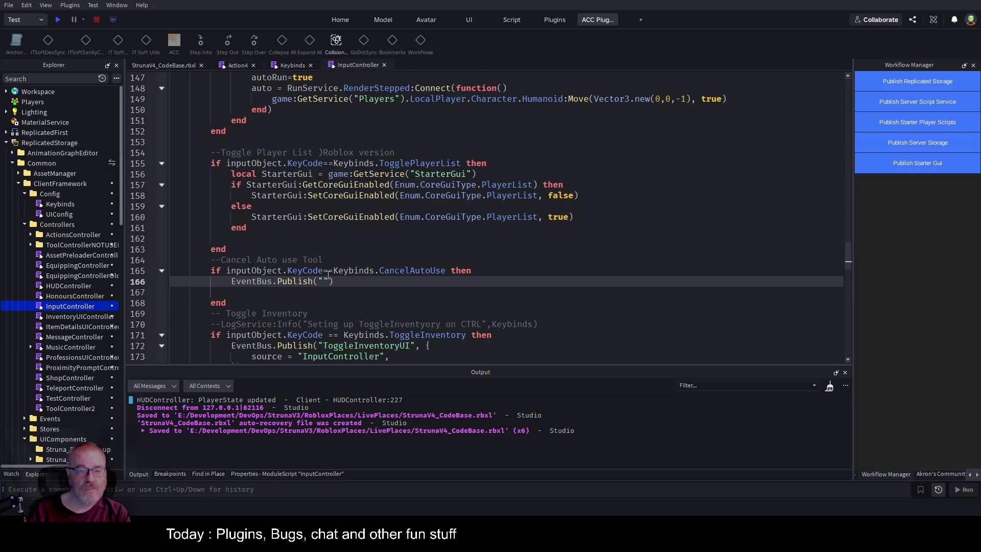
pyautogui.hotkey('ctrl', 'v')
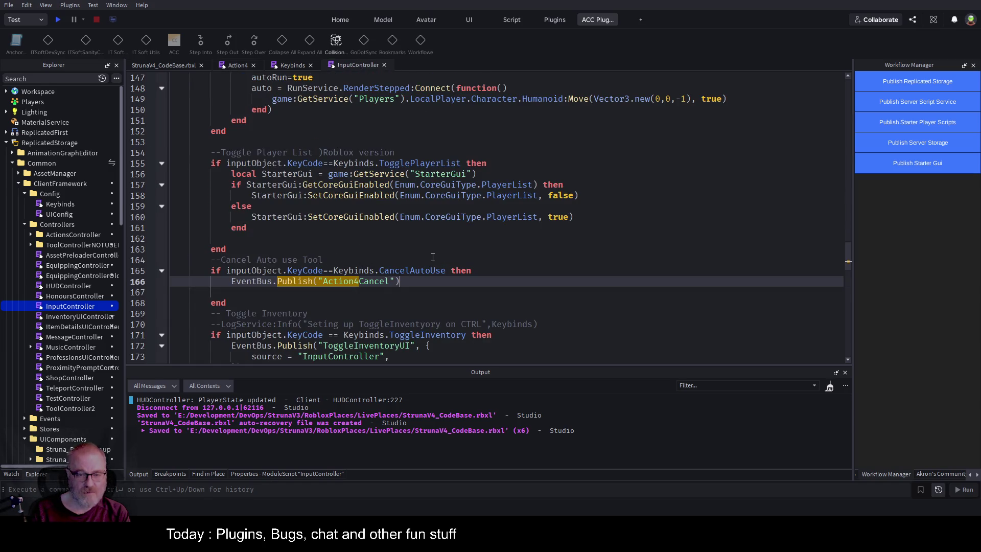
pyautogui.hotkey('ctrl', 's')
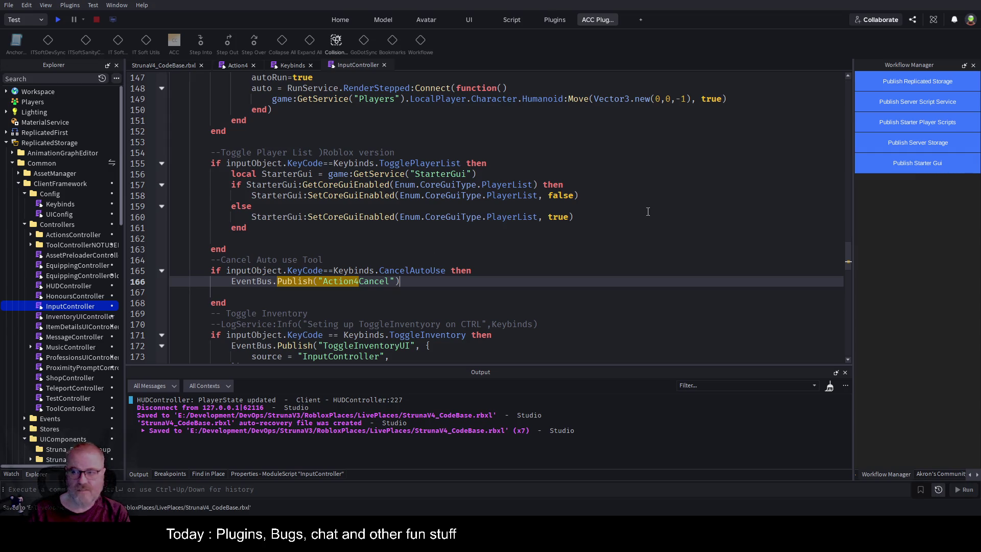
pyautogui.click(565, 210)
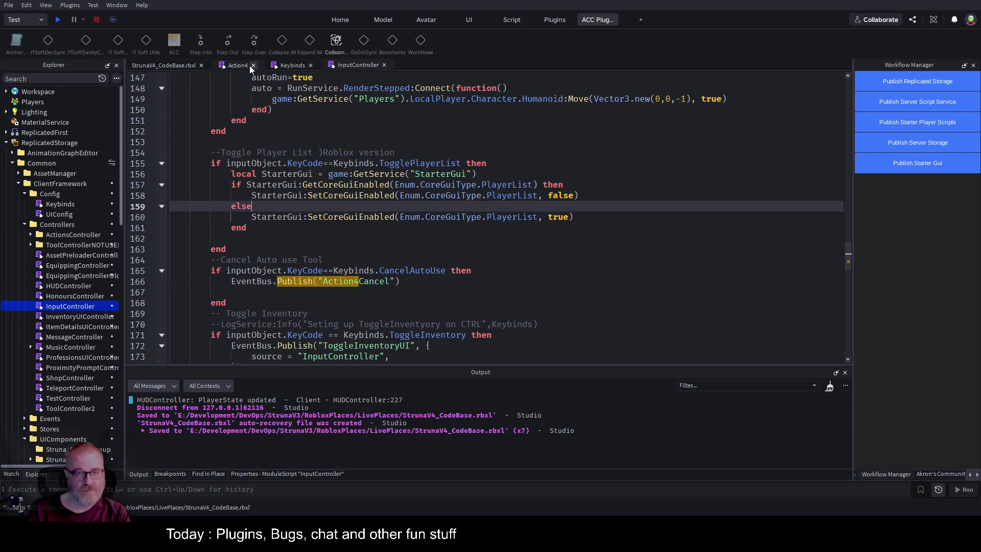
# In Action4, change line 146 to 'if inAutoUse then' and save.
pyautogui.click(238, 65)
pyautogui.click(435, 260)
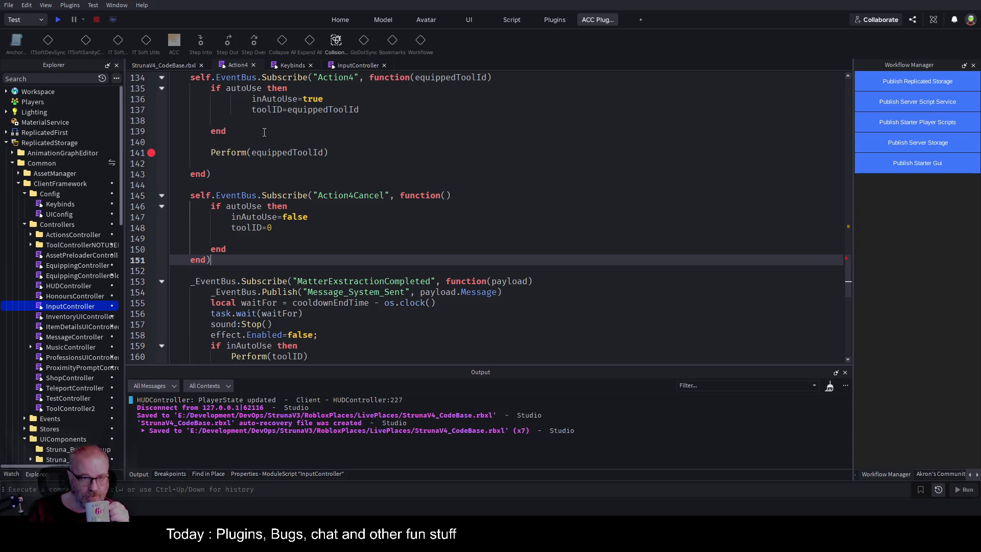
pyautogui.scroll(3, 263, 133)
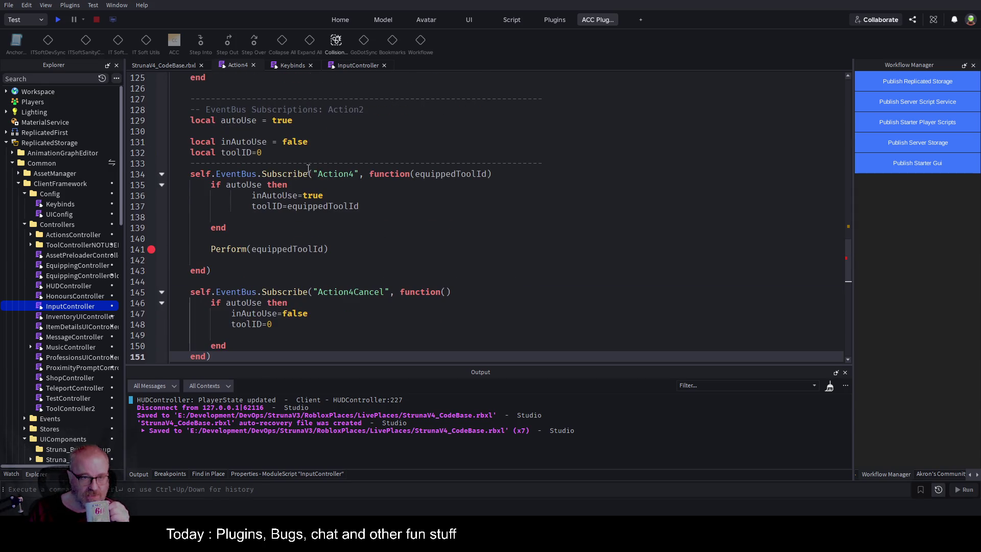
pyautogui.doubleClick(244, 119)
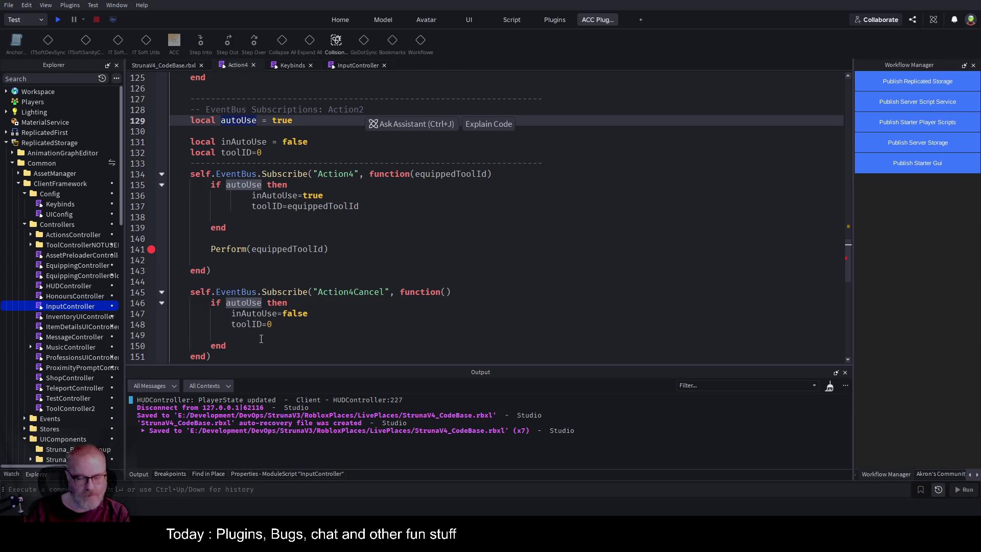
pyautogui.doubleClick(255, 313)
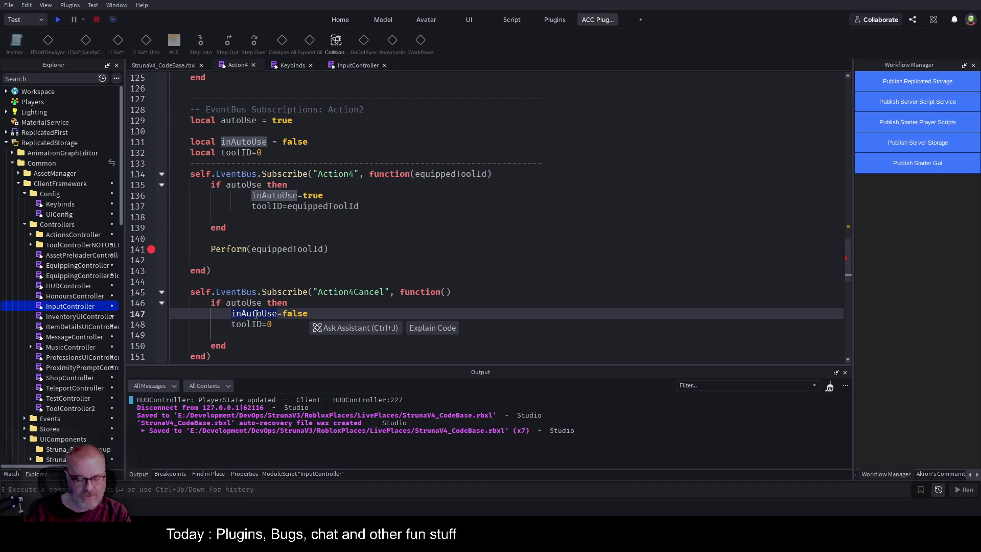
pyautogui.hotkey('ctrl', 'c')
pyautogui.doubleClick(243, 303)
pyautogui.hotkey('ctrl', 'v')
pyautogui.click(317, 260)
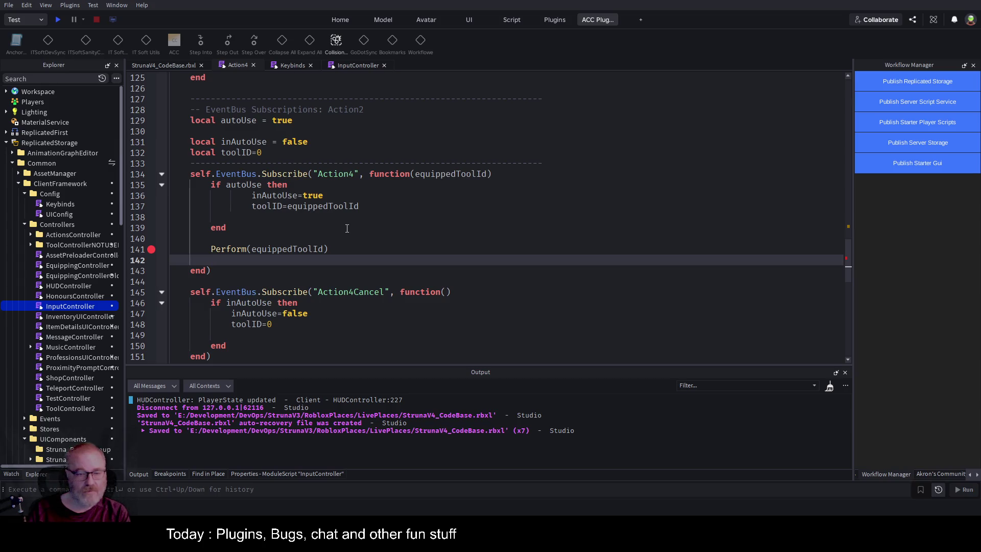
pyautogui.hotkey('ctrl', 's')
# Start a play test of the game.
pyautogui.moveTo(194, 120); pyautogui.dragTo(293, 120)
pyautogui.click(467, 234)
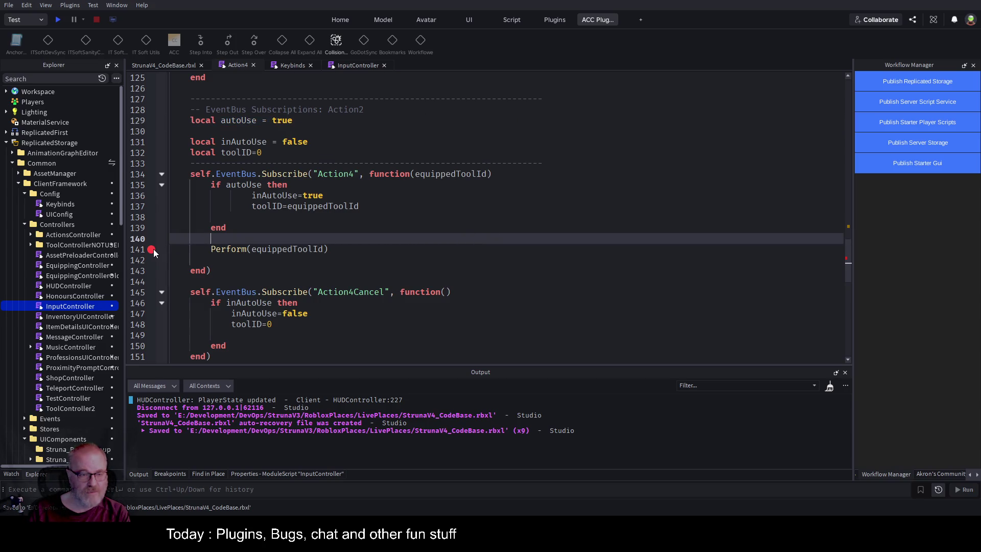
pyautogui.scroll(-2, 450, 230)
pyautogui.click(515, 249)
pyautogui.click(59, 21)
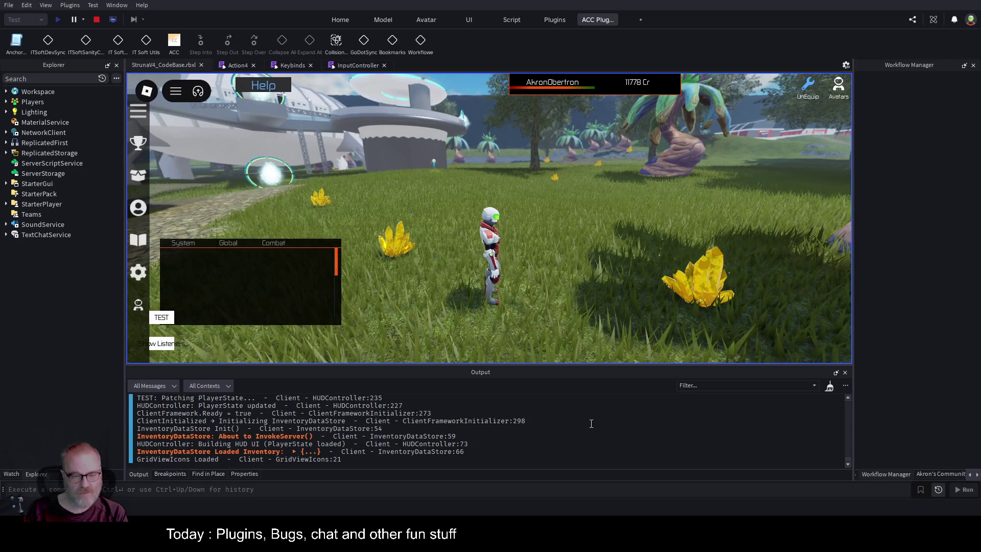
# Clear the Output log and equip the DE001 tool from the Tools inventory.
pyautogui.hotkey('ctrl', 'k')
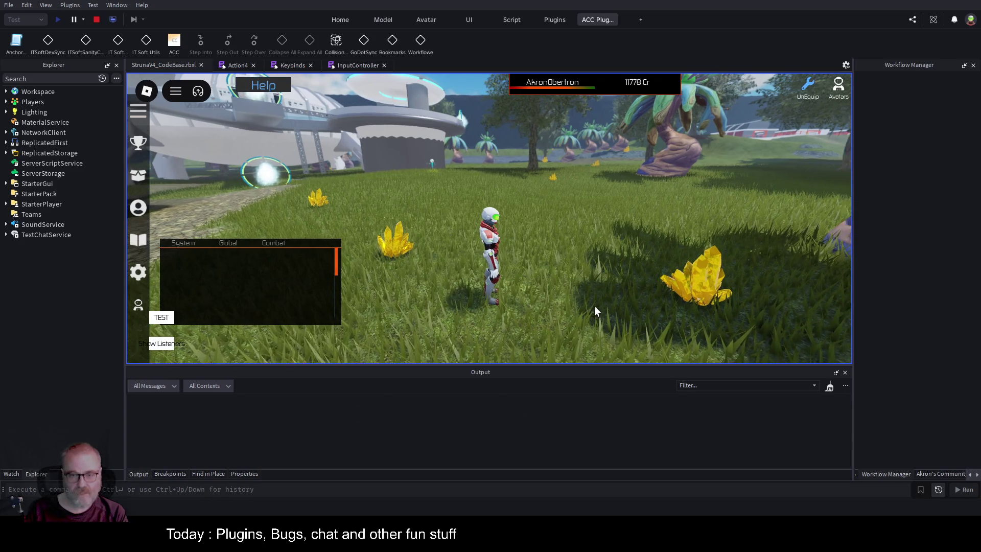
pyautogui.press('i')
pyautogui.click(381, 199)
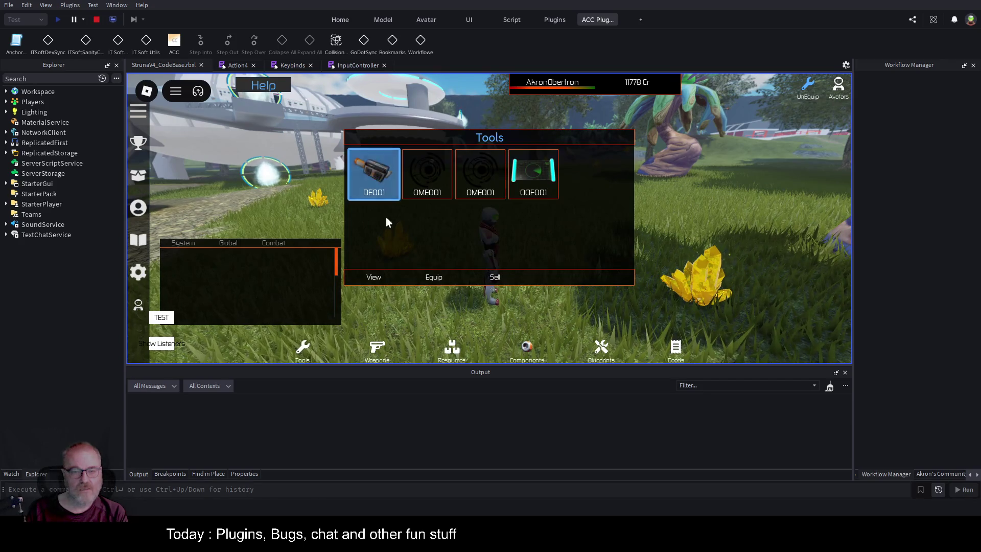
pyautogui.click(433, 277)
# Run to the yellow crystals, fire DE001 at them repeatedly, then stop the play test.
pyautogui.press('w')
pyautogui.press('a')
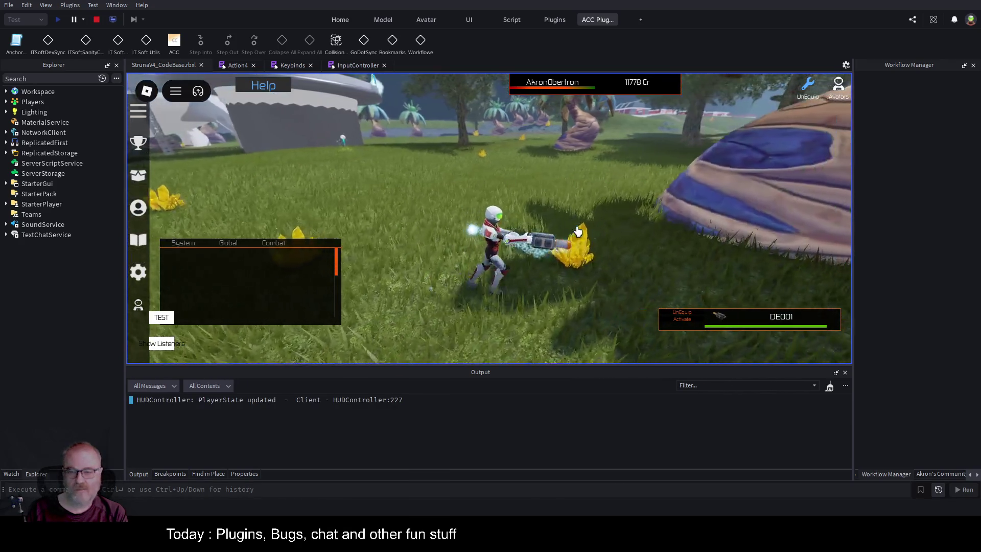
pyautogui.press('w')
pyautogui.press('d')
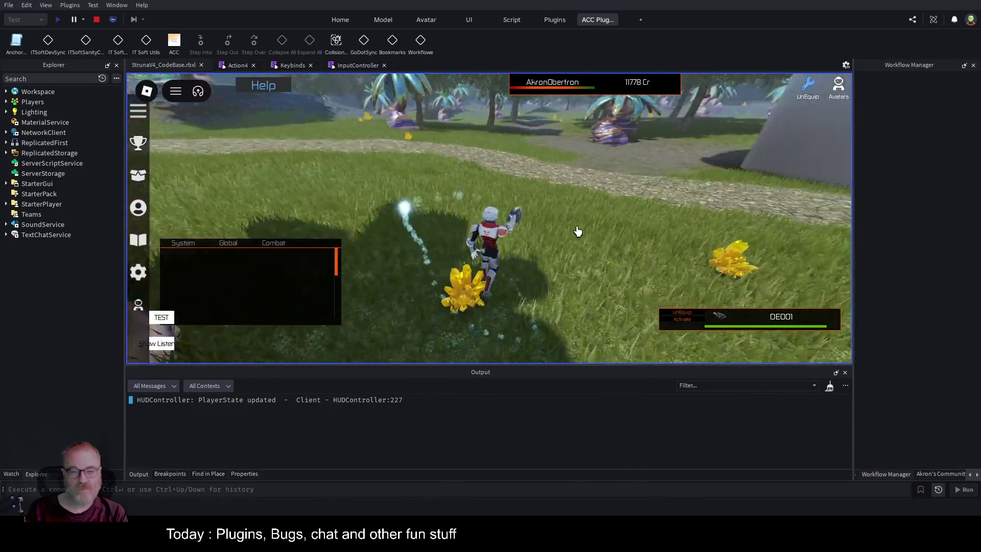
pyautogui.press('a')
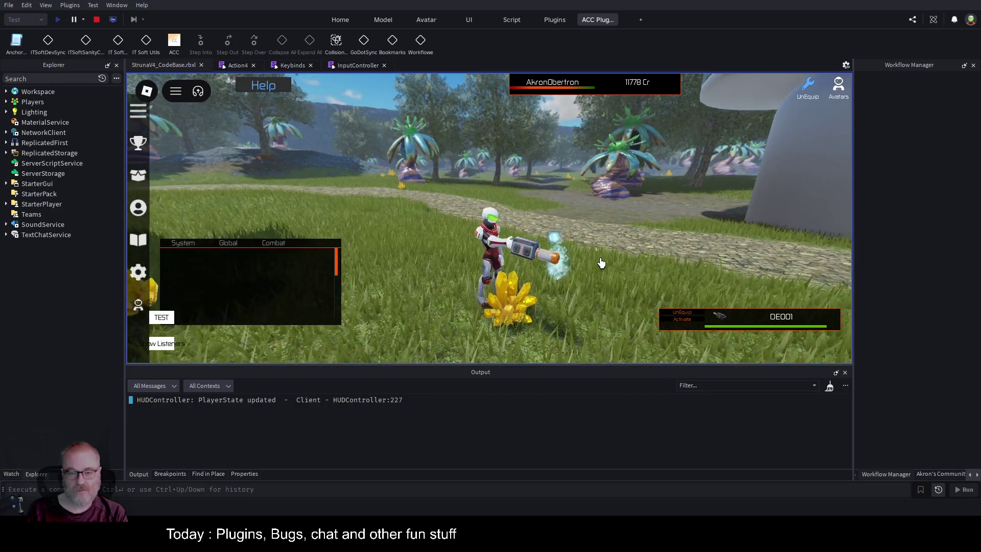
pyautogui.scroll(2, 601, 262)
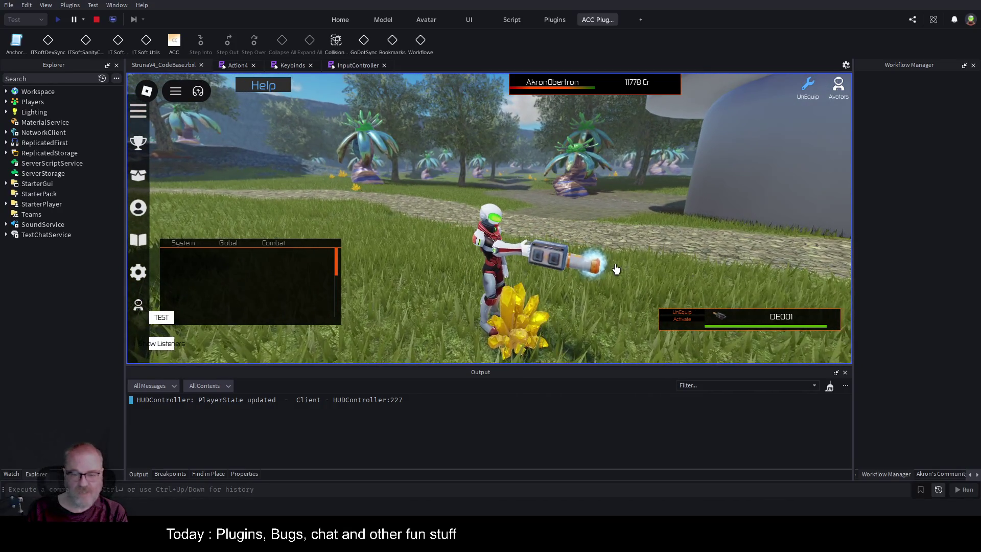
pyautogui.press('Right')
pyautogui.click(616, 268)
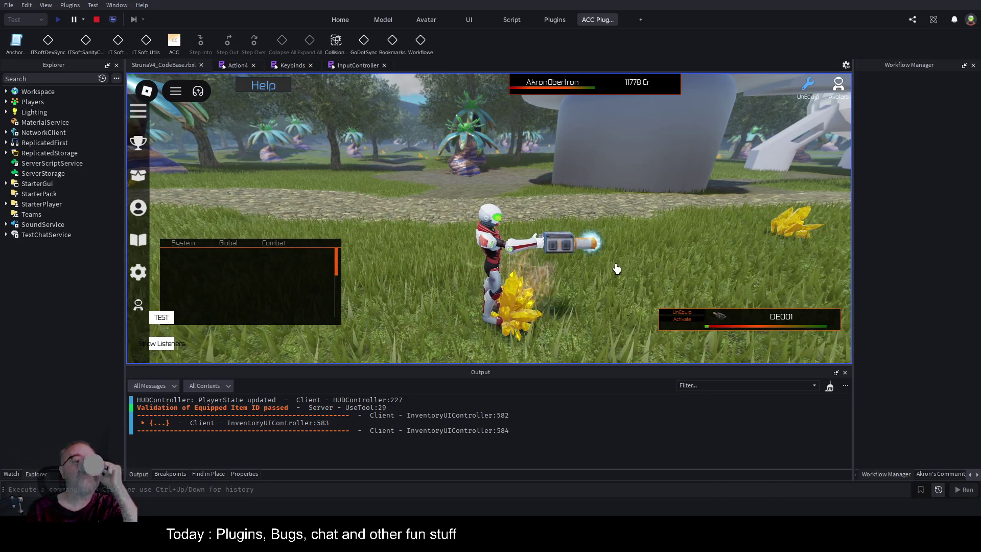
pyautogui.click(616, 269)
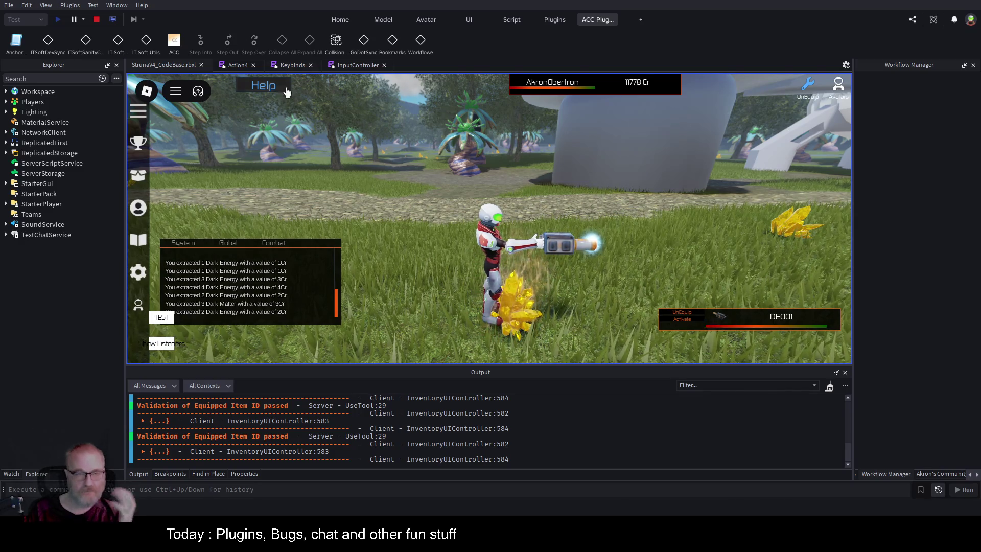
pyautogui.click(95, 20)
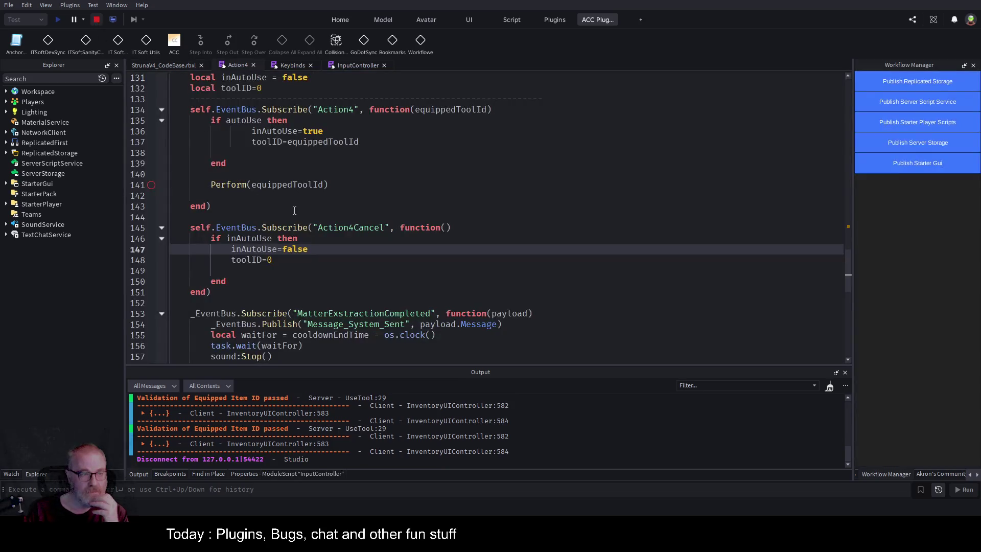
# Check CancelAutoUse in Keybinds, then add a space before '=' in Action4's inAutoUse declaration.
pyautogui.click(292, 64)
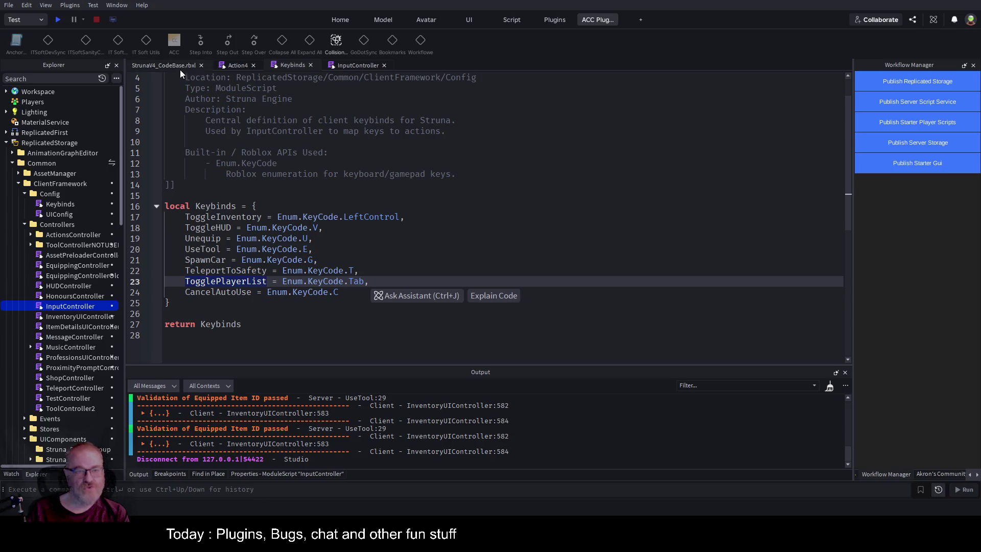
pyautogui.click(236, 65)
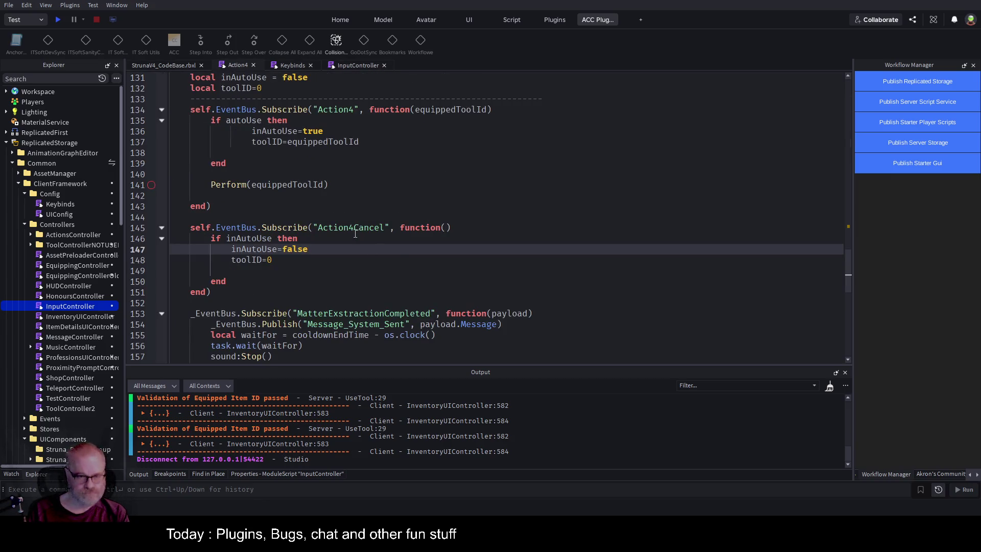
pyautogui.scroll(4, 307, 235)
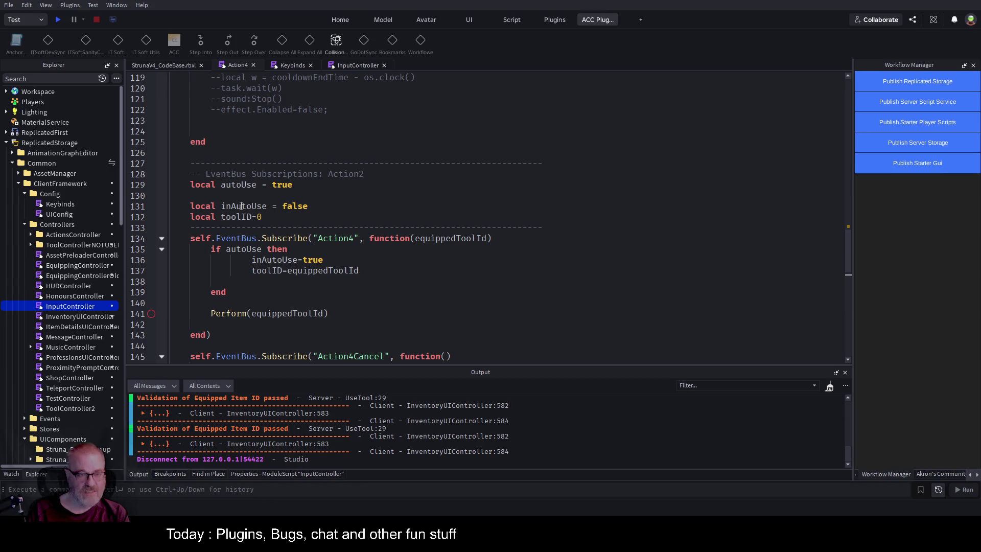
pyautogui.doubleClick(242, 206)
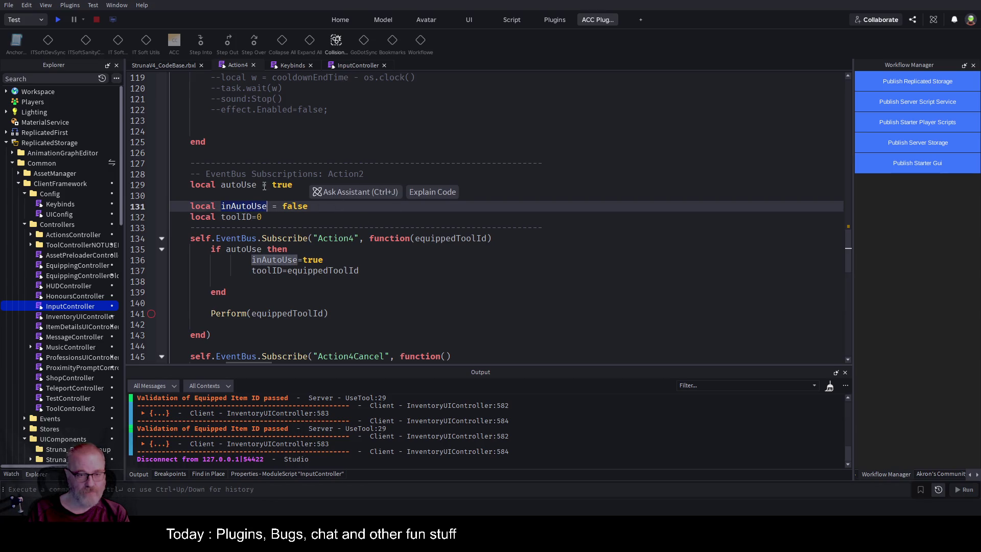
pyautogui.moveTo(293, 184); pyautogui.dragTo(171, 185)
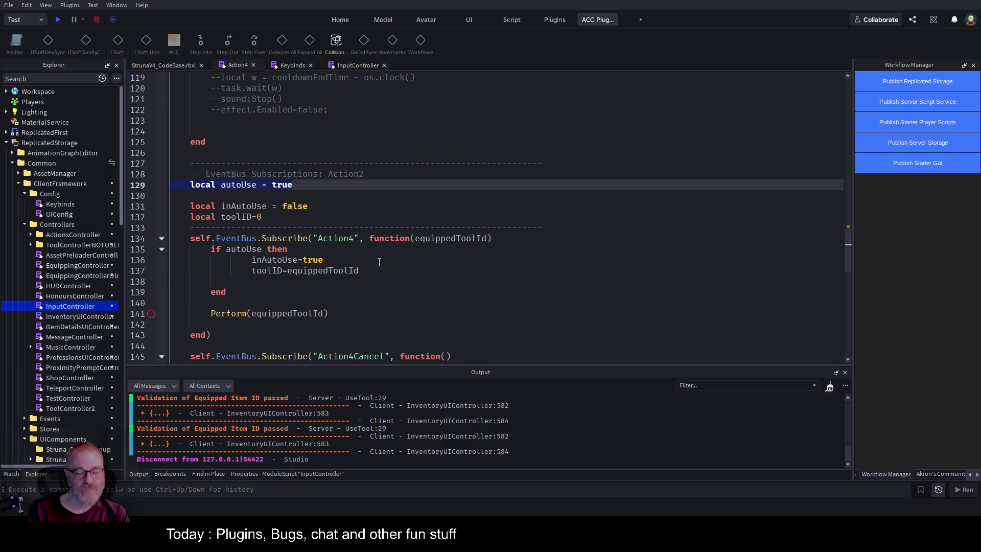
pyautogui.doubleClick(247, 187)
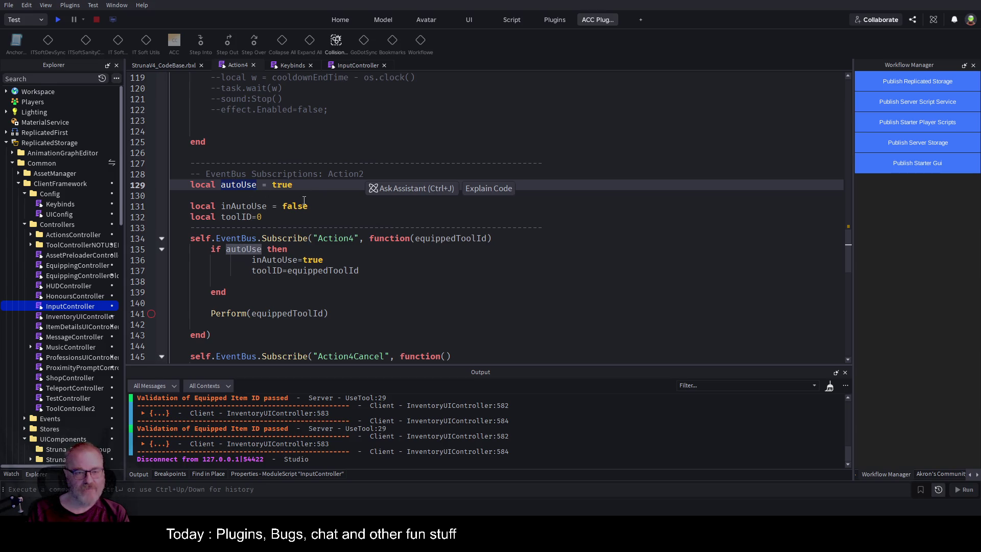
pyautogui.click(271, 206)
pyautogui.press('Home')
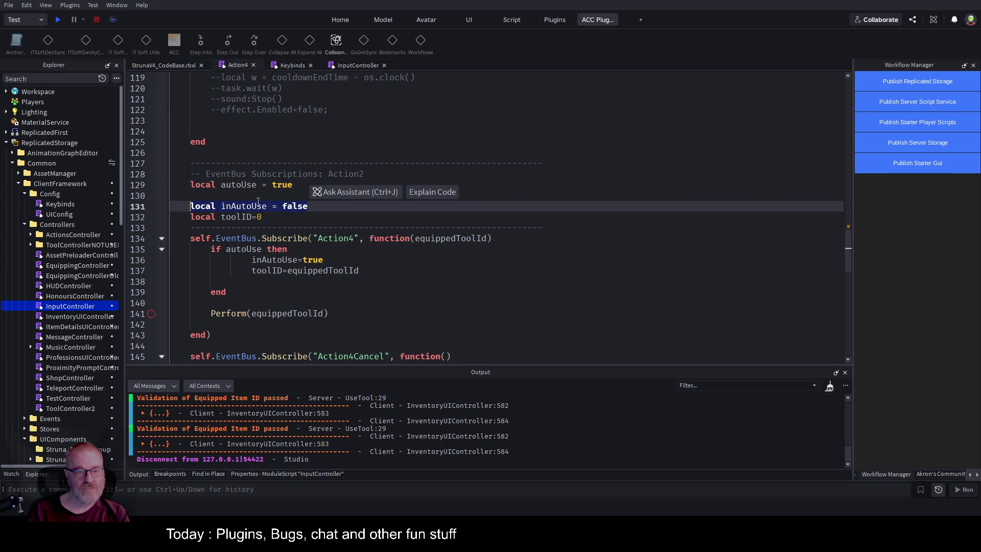
# Review Action4's autoUse check, Perform(equippedToolId) call, and uses of inAutoUse and toolID.
pyautogui.click(339, 220)
pyautogui.scroll(-1, 352, 210)
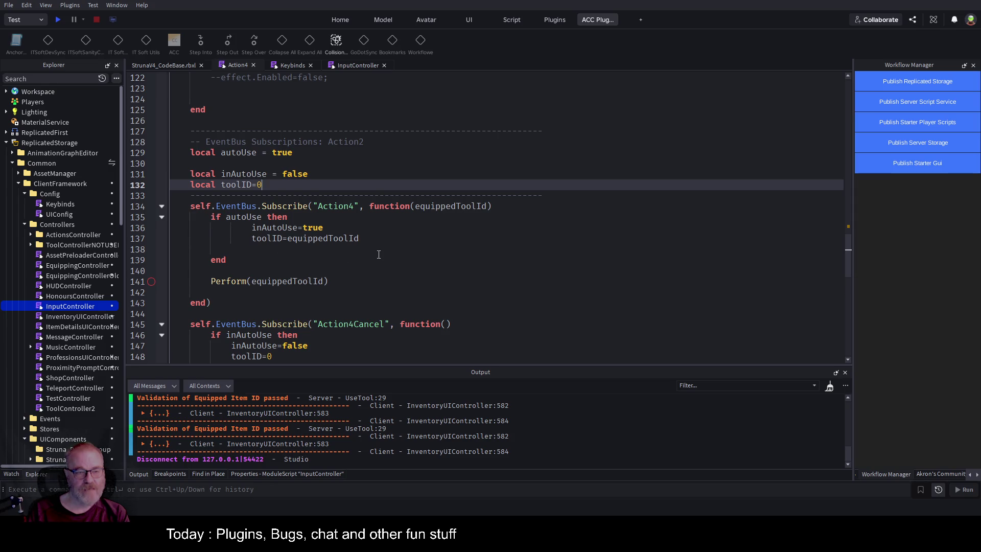
pyautogui.scroll(-2, 378, 252)
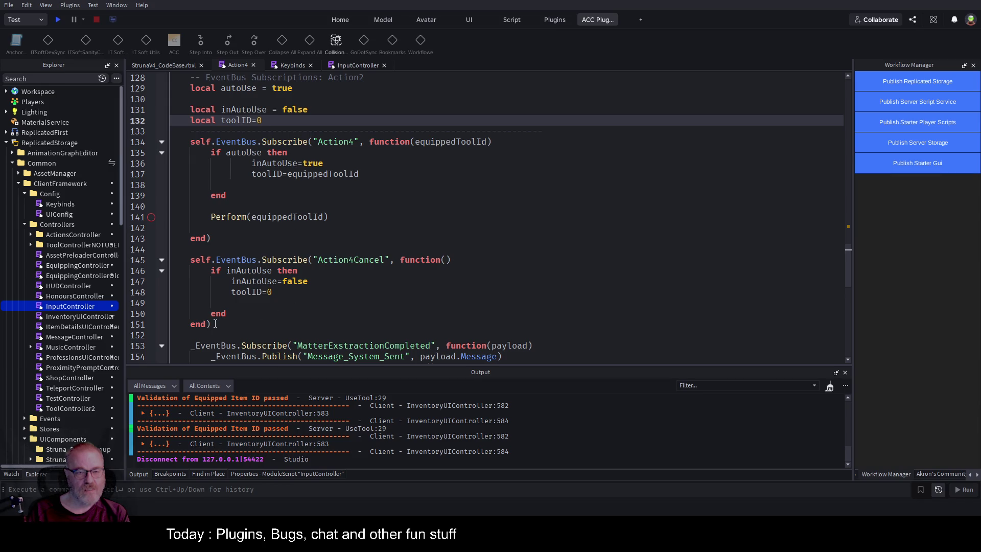
pyautogui.moveTo(307, 152); pyautogui.dragTo(270, 193)
pyautogui.moveTo(330, 217); pyautogui.dragTo(189, 217)
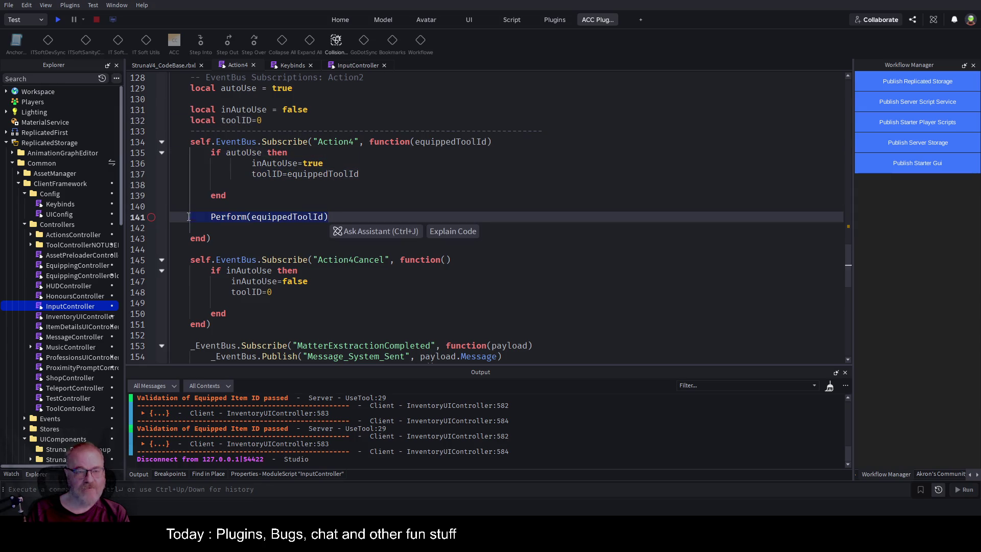
pyautogui.click(424, 196)
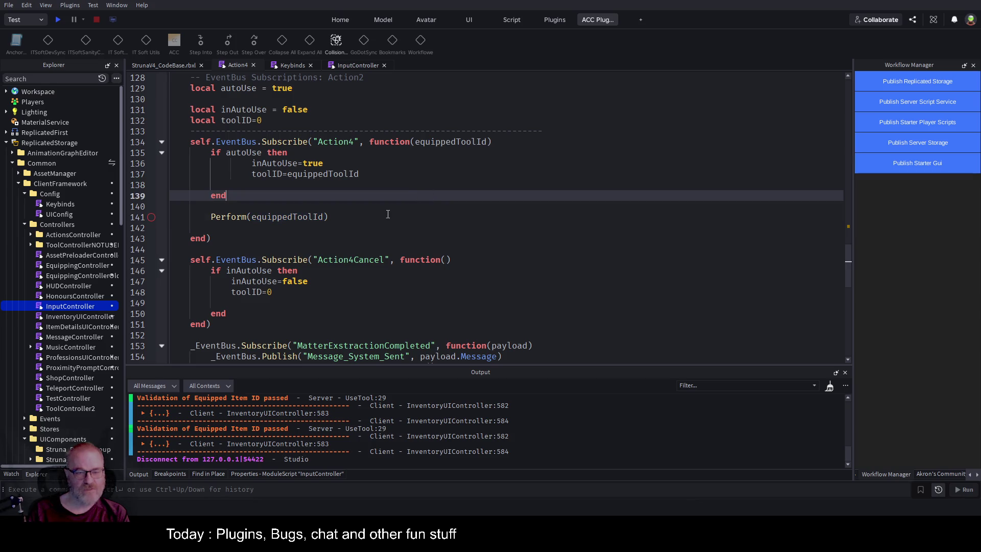
pyautogui.scroll(-3, 391, 210)
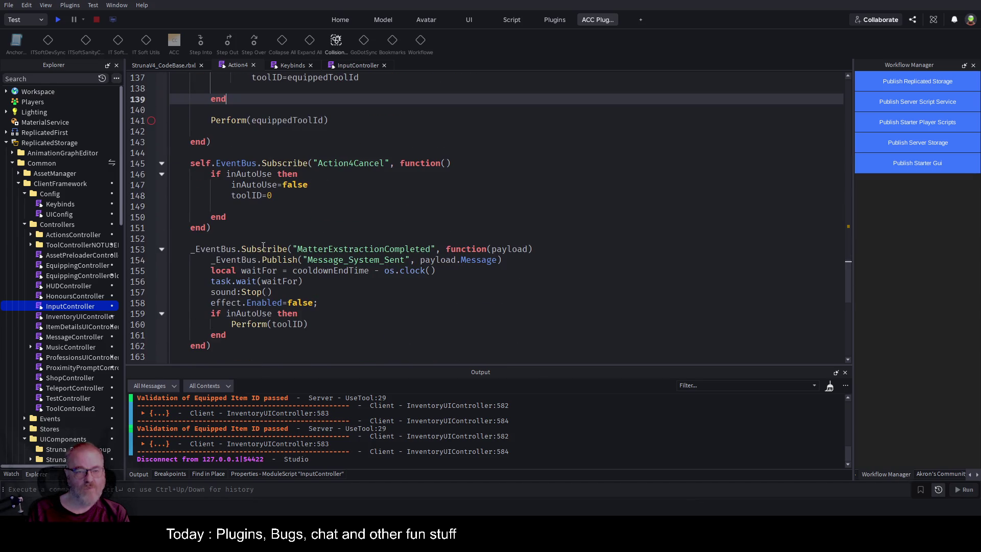
pyautogui.doubleClick(352, 248)
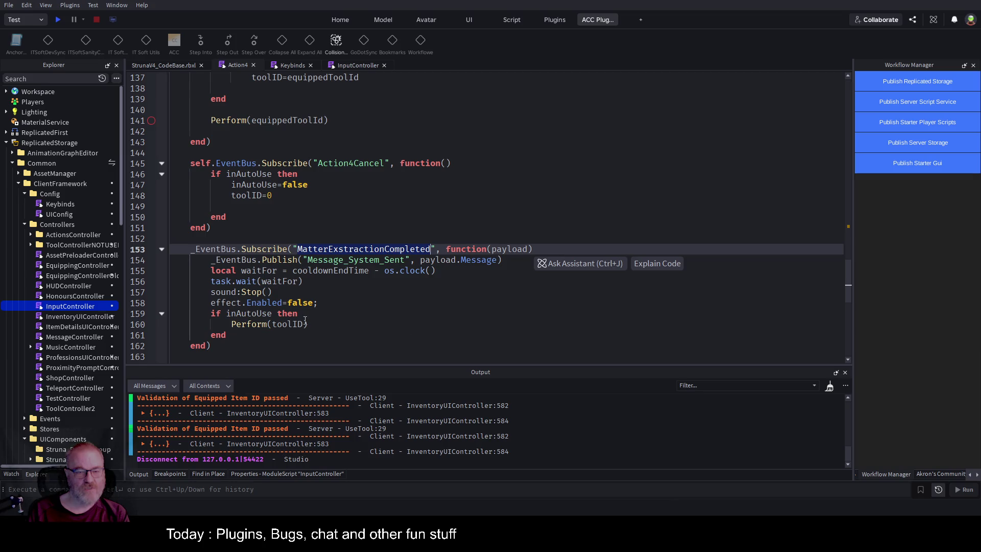
pyautogui.doubleClick(249, 313)
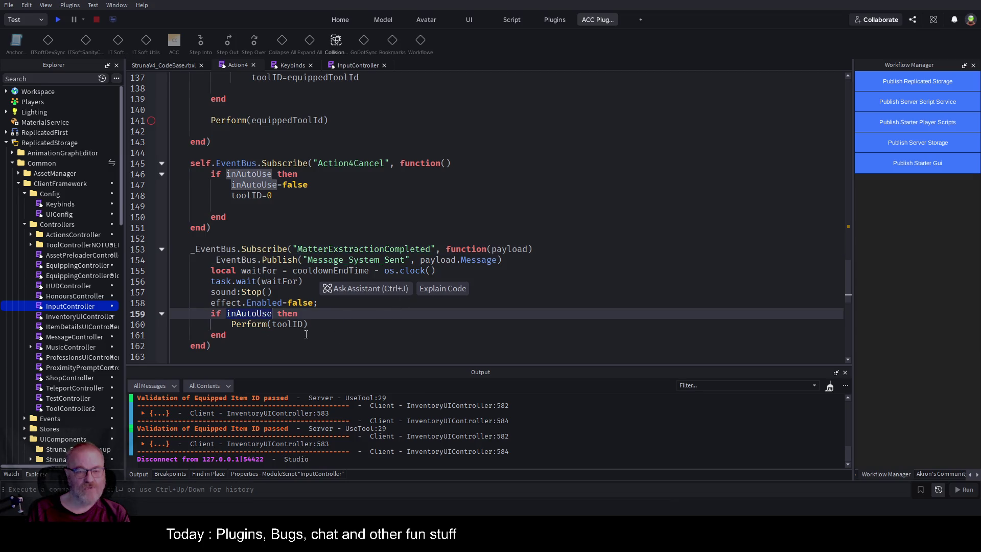
pyautogui.doubleClick(288, 325)
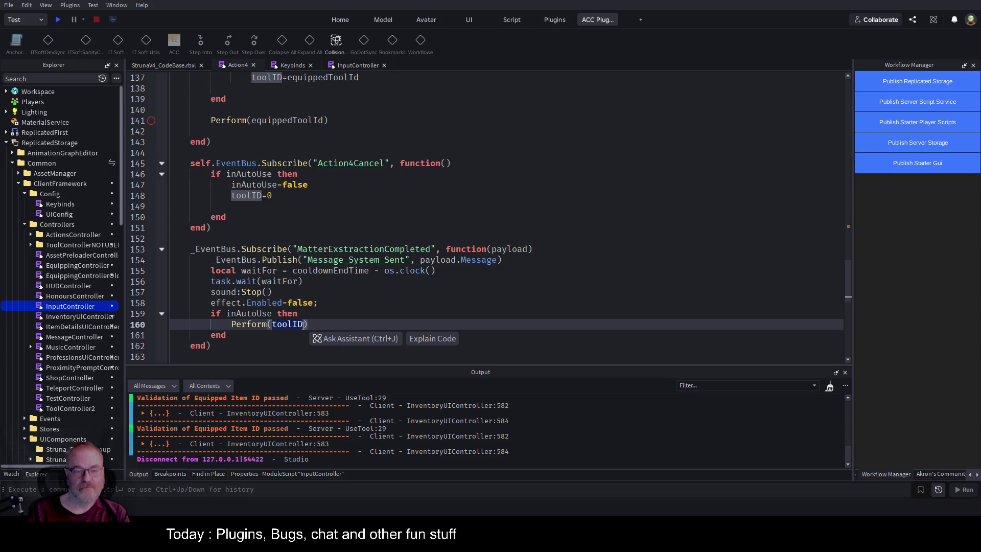
pyautogui.click(385, 163)
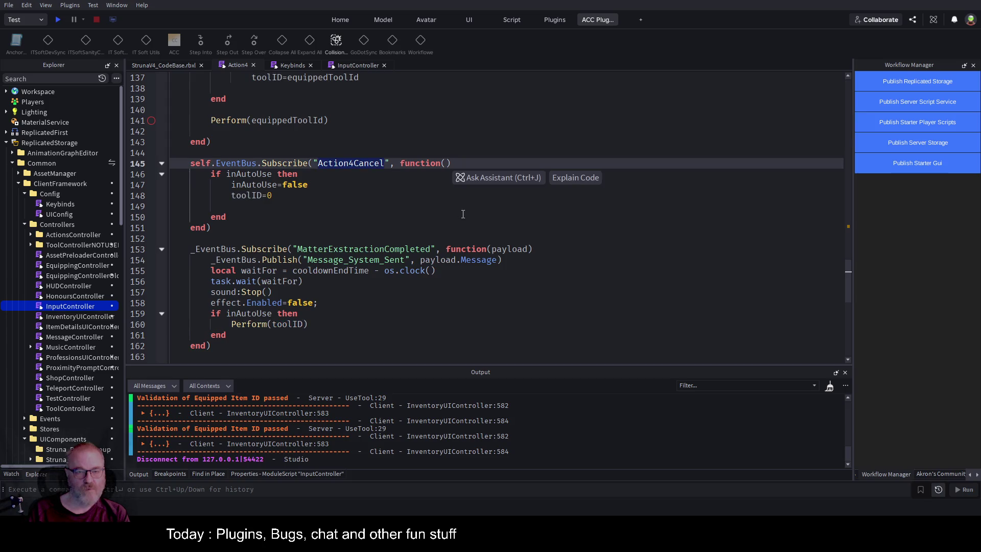
# Locate the Action4Cancel publish in InputController and start a play test.
pyautogui.click(364, 66)
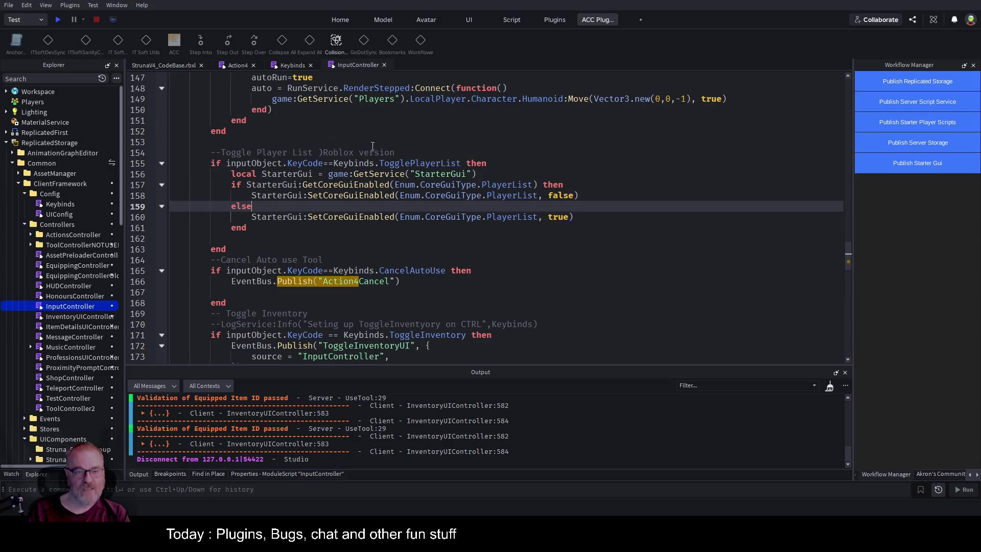
pyautogui.doubleClick(348, 281)
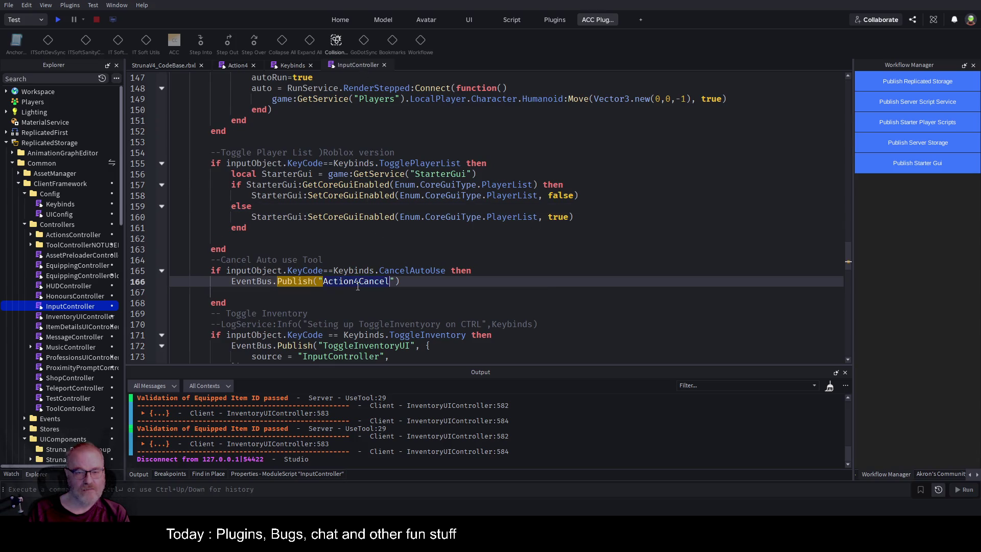
pyautogui.click(57, 20)
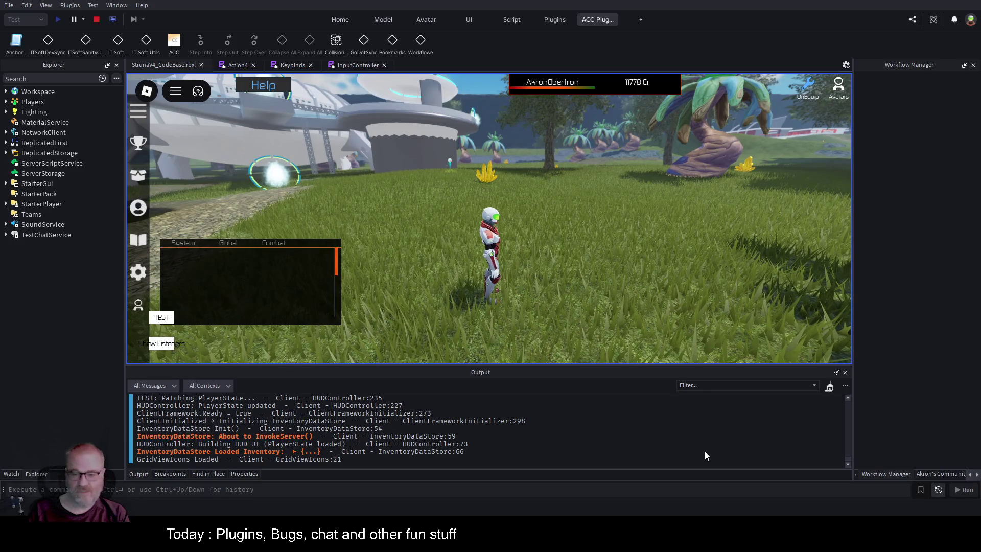
# Equip DE001, fire it at the yellow crystal twice to extract, then return to Action4.
pyautogui.hotkey('ctrl', 'k')
pyautogui.press('w')
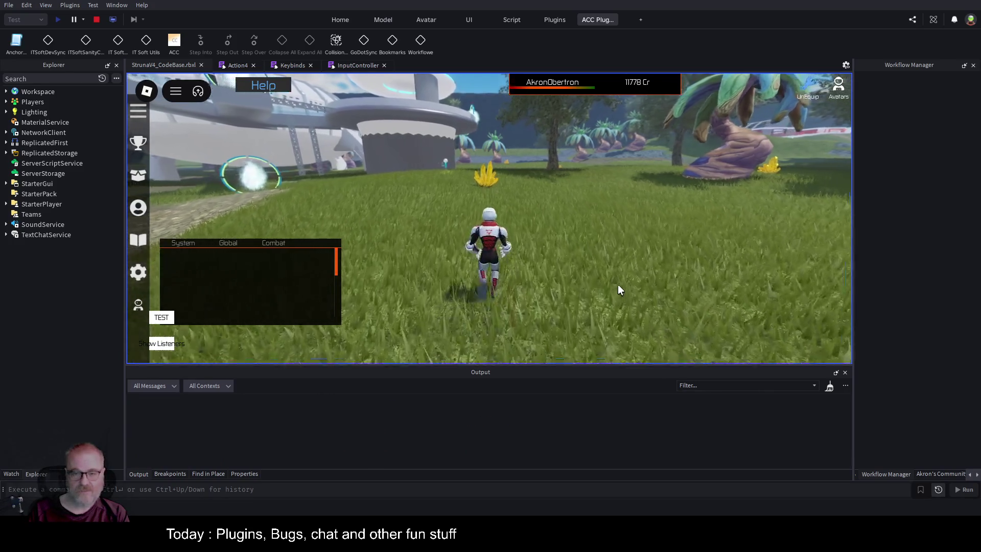
pyautogui.press('t')
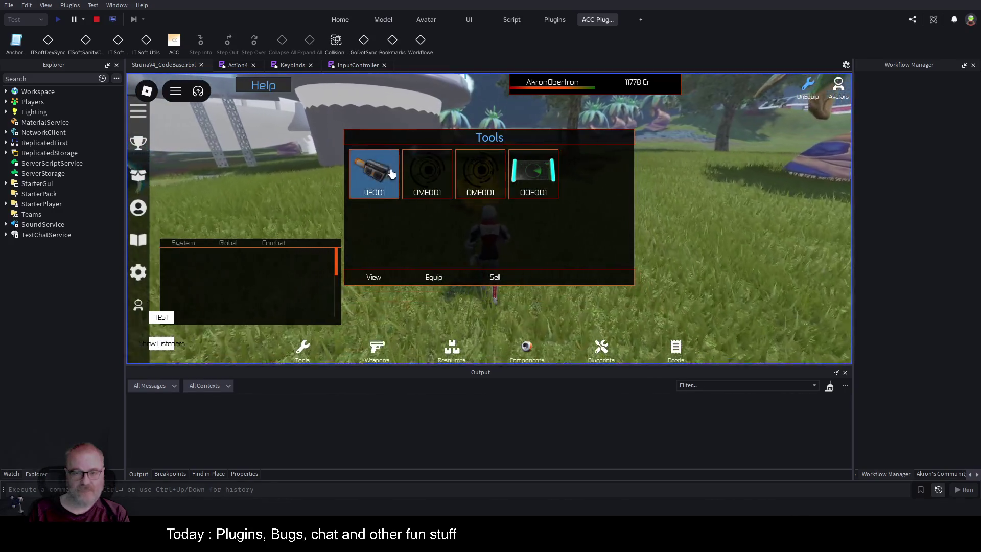
pyautogui.click(434, 278)
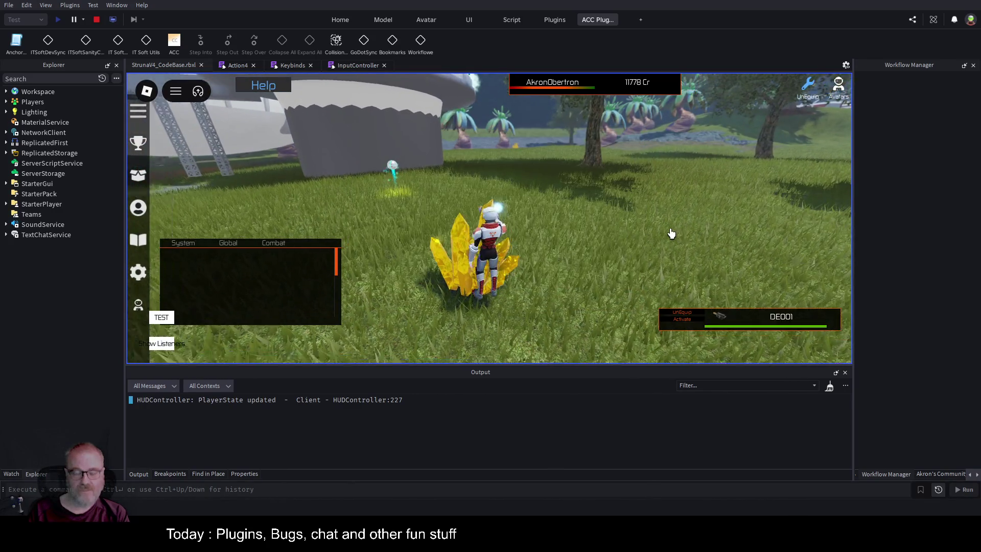
pyautogui.press('a')
pyautogui.press('a')
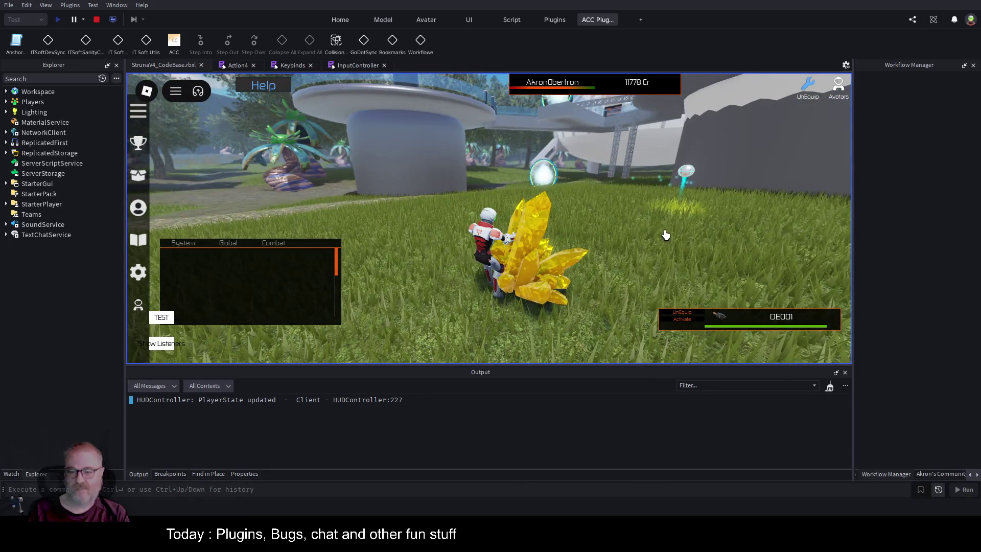
pyautogui.click(662, 235)
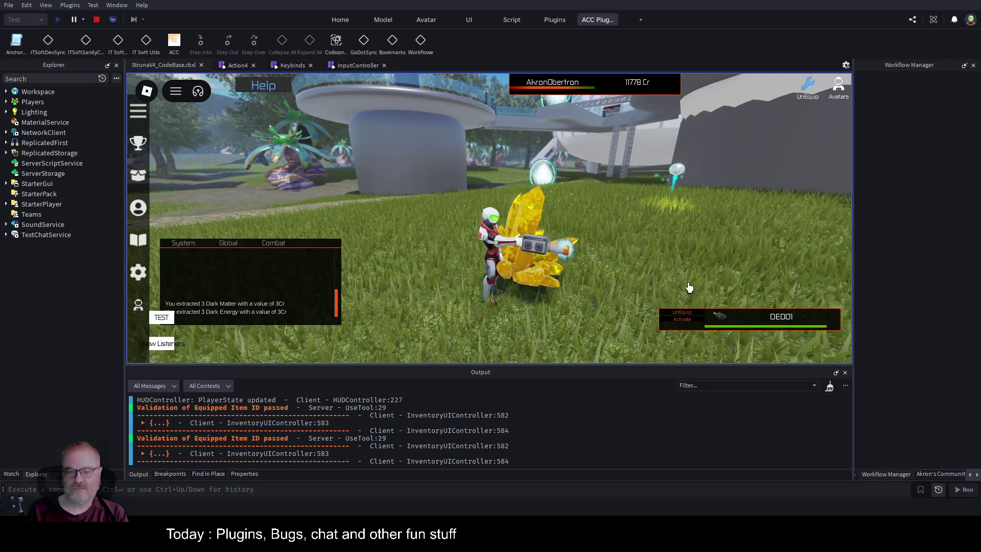
pyautogui.click(679, 322)
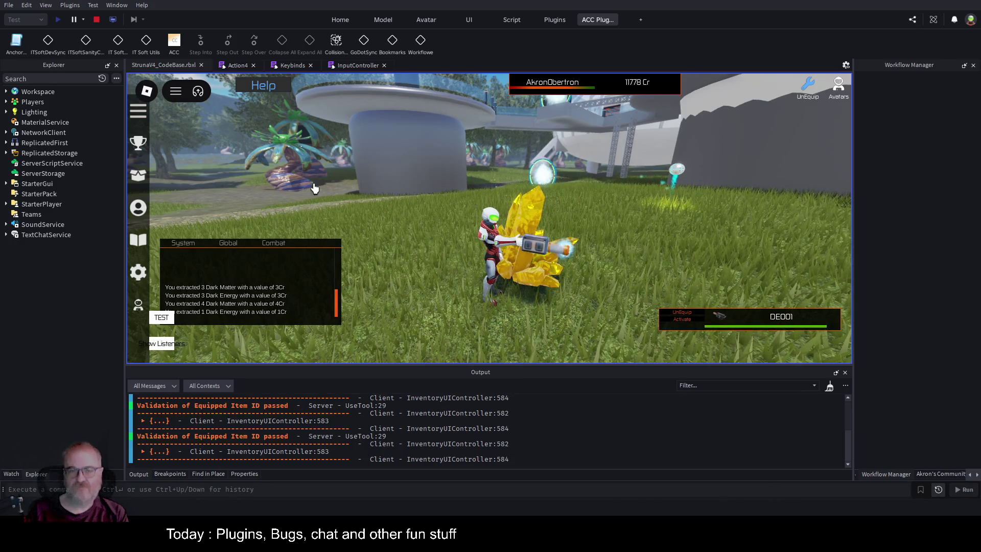
pyautogui.click(242, 67)
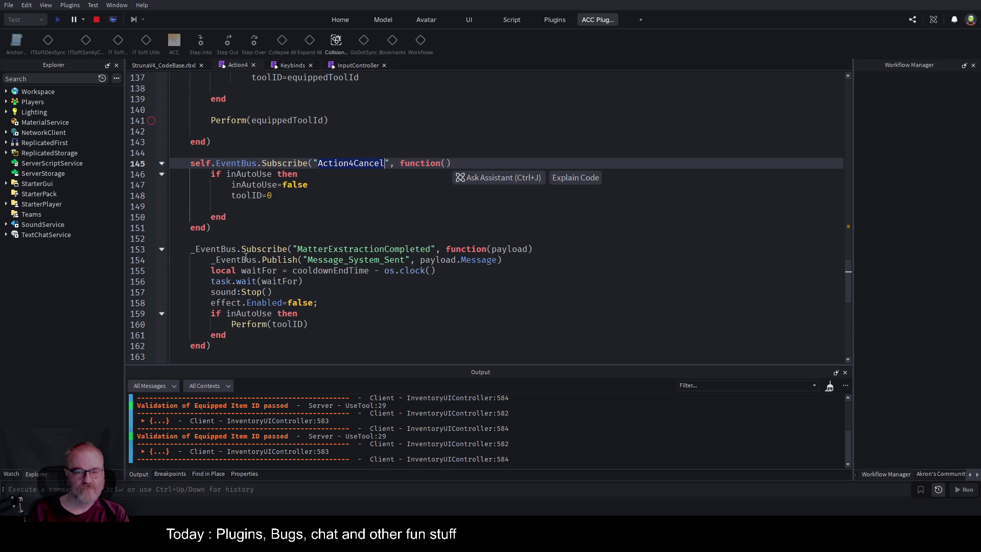
# Copy the Message_System_Sent publish line onto line 149 and clear its message argument to empty quotes.
pyautogui.moveTo(212, 261)
pyautogui.mouseDown()
pyautogui.moveTo(503, 261)
pyautogui.moveTo(486, 261)
pyautogui.mouseUp()
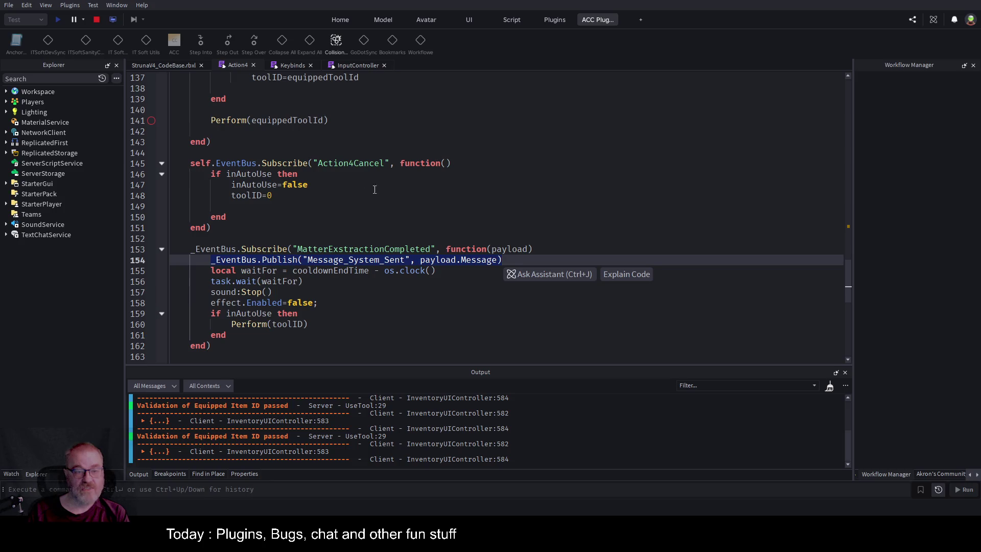
pyautogui.click(343, 184)
pyautogui.press('Down')
pyautogui.press('Down')
pyautogui.write('_EventBus.Publish("Message_System_Sent", payload.Message)')
pyautogui.press('Left')
pyautogui.press('Left')
pyautogui.press('Left')
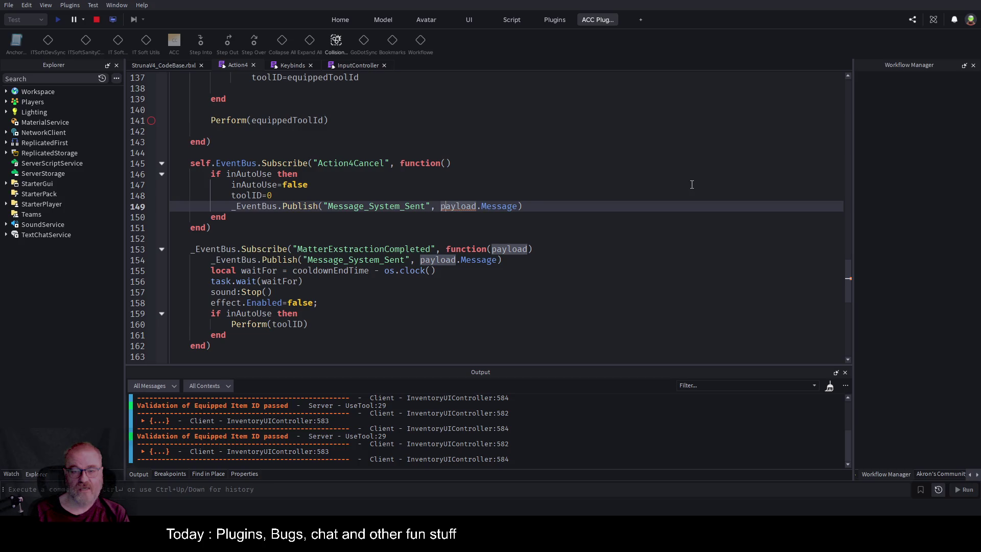
pyautogui.hotkey('shift', 'End')
pyautogui.hotkey('shift', 'Left')
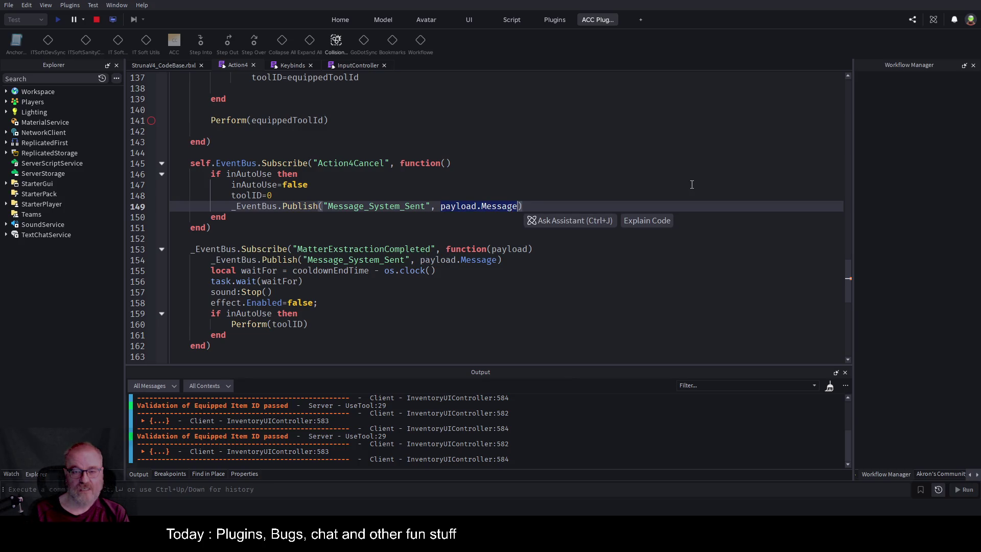
pyautogui.write('"')
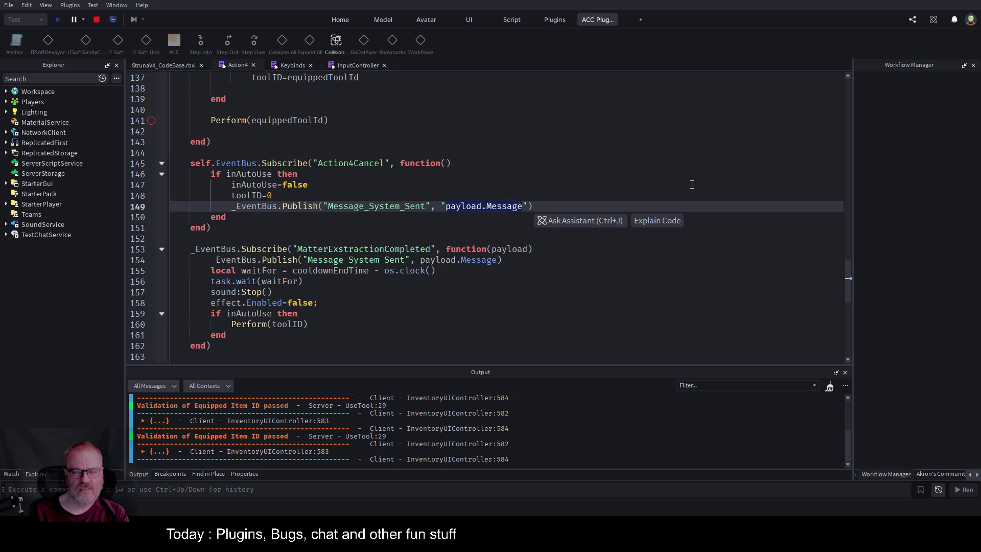
pyautogui.press('BackSpace')
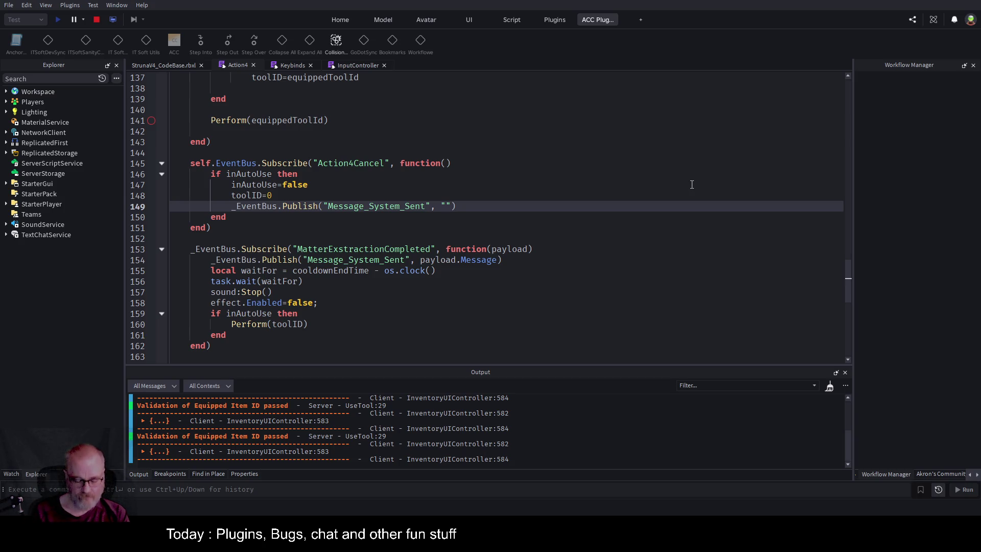
# Set the message to 'Cancelling auto use.' ending in a period, then return to the running game.
pyautogui.write('Autouse')
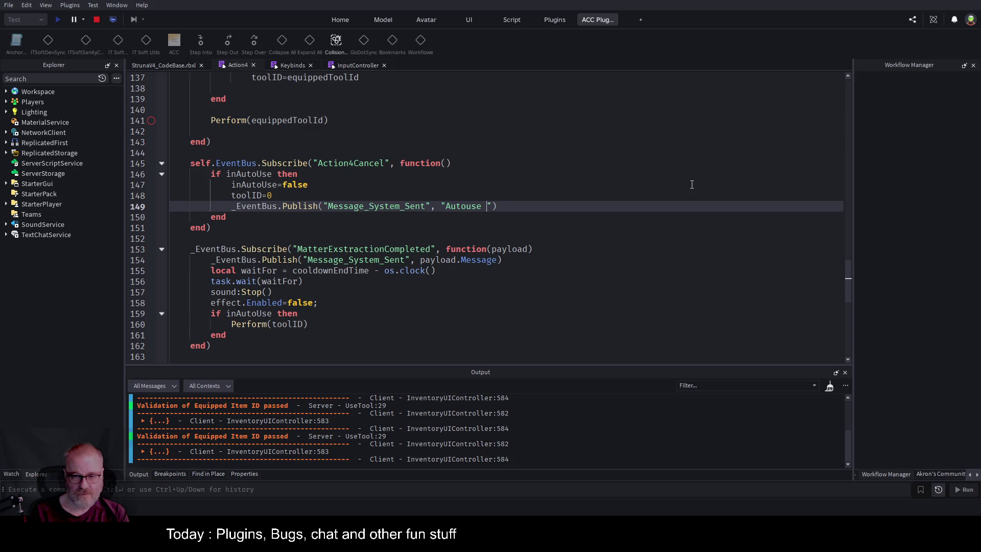
pyautogui.press('BackSpace')
pyautogui.press('BackSpace')
pyautogui.press('BackSpace')
pyautogui.write('Can')
pyautogui.write('celling A')
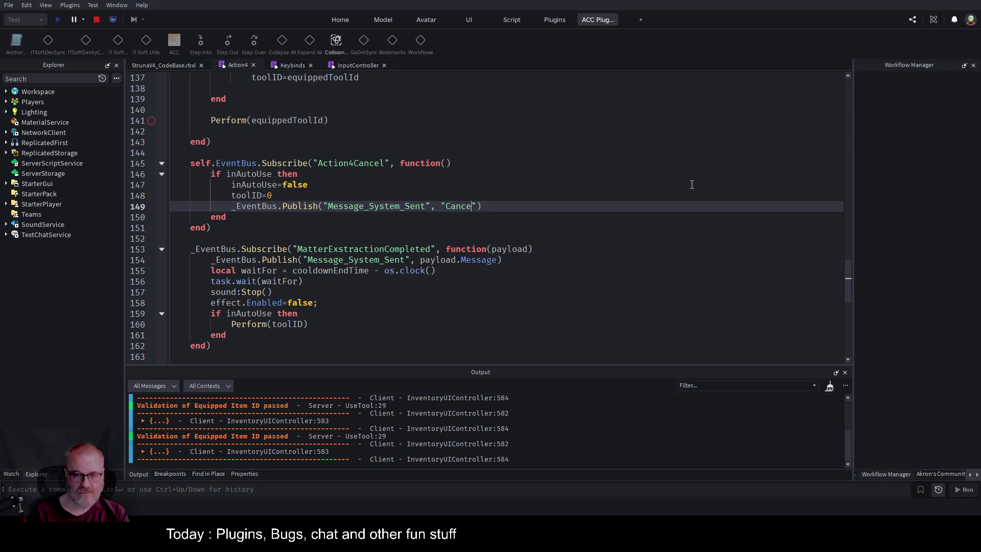
pyautogui.write('uto')
pyautogui.write('use')
pyautogui.press('BackSpace')
pyautogui.write('a')
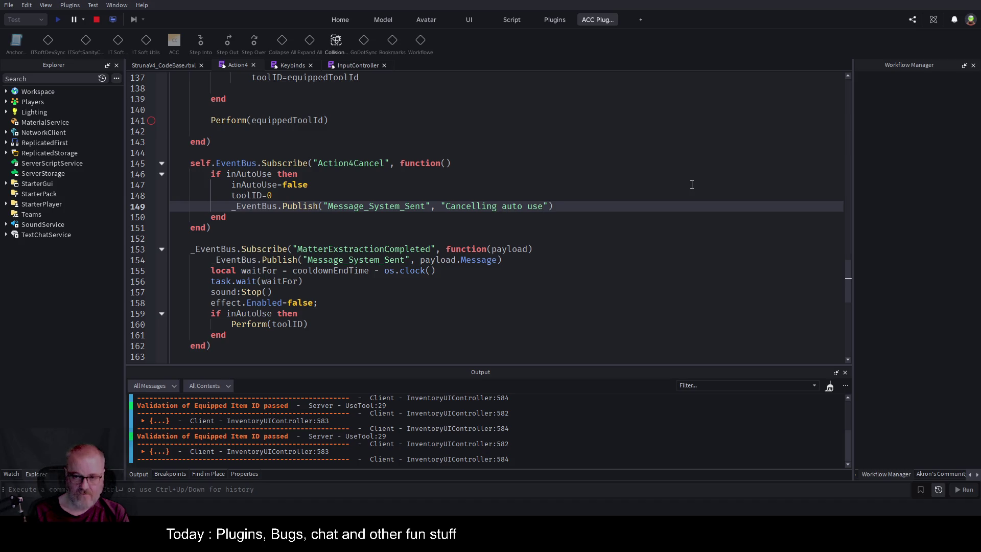
pyautogui.write('.')
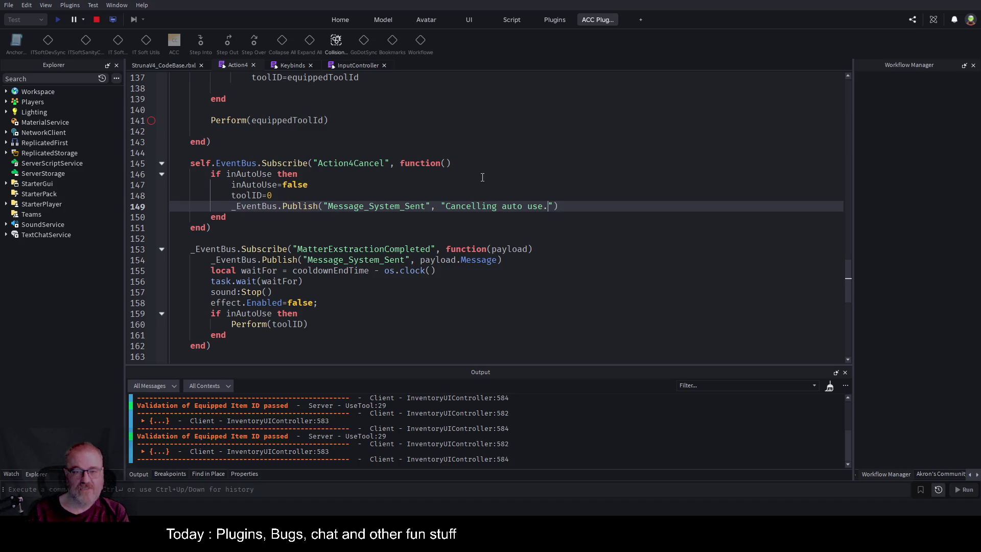
pyautogui.click(476, 178)
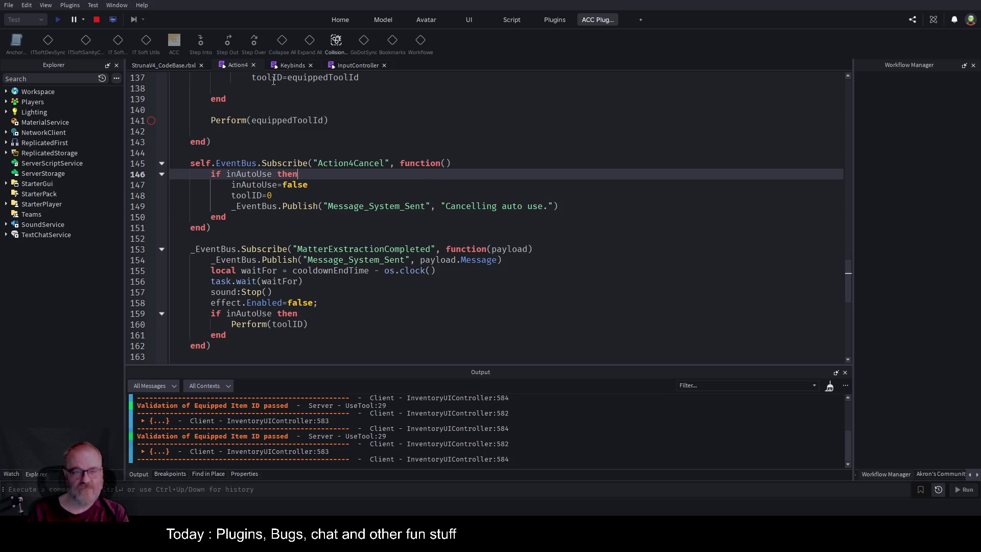
pyautogui.click(159, 66)
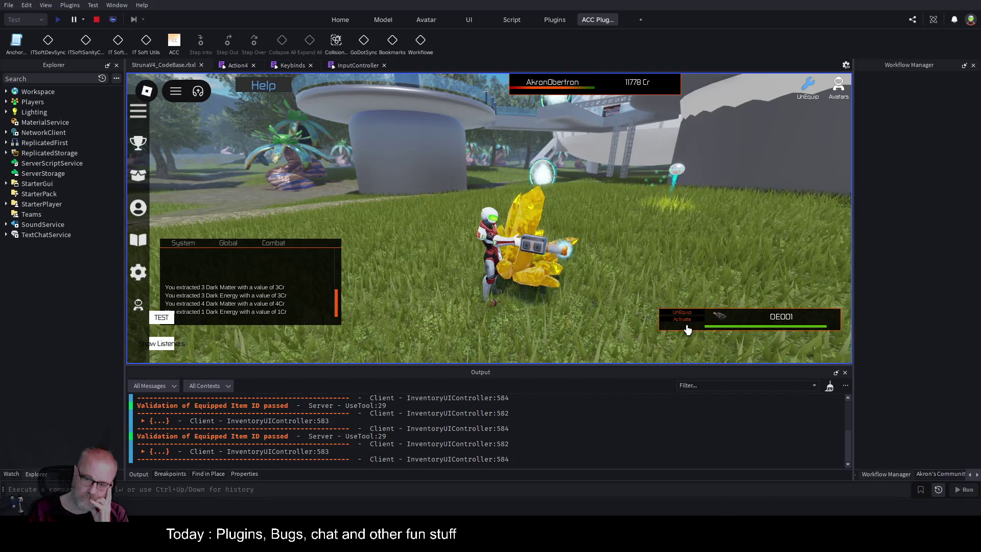
pyautogui.click(235, 65)
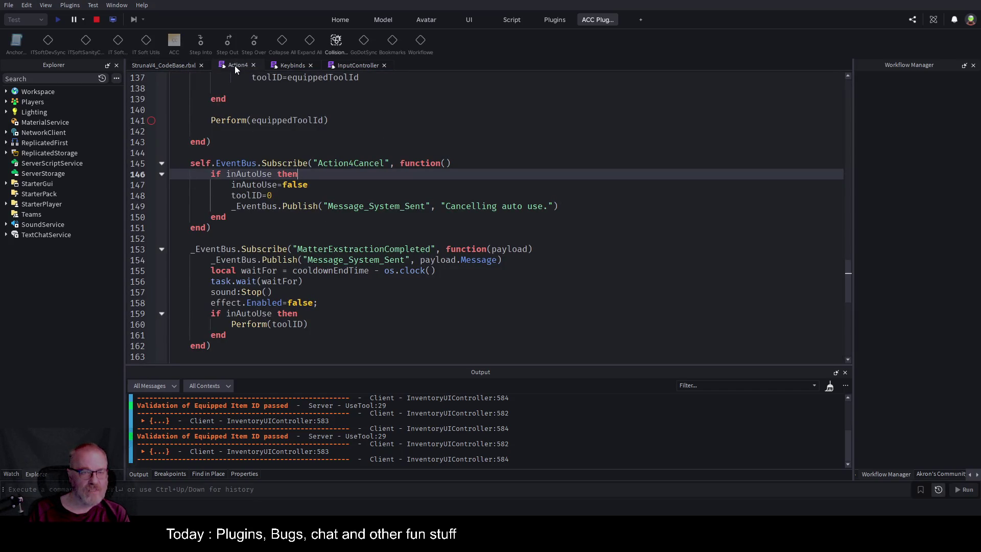
pyautogui.scroll(6, 282, 189)
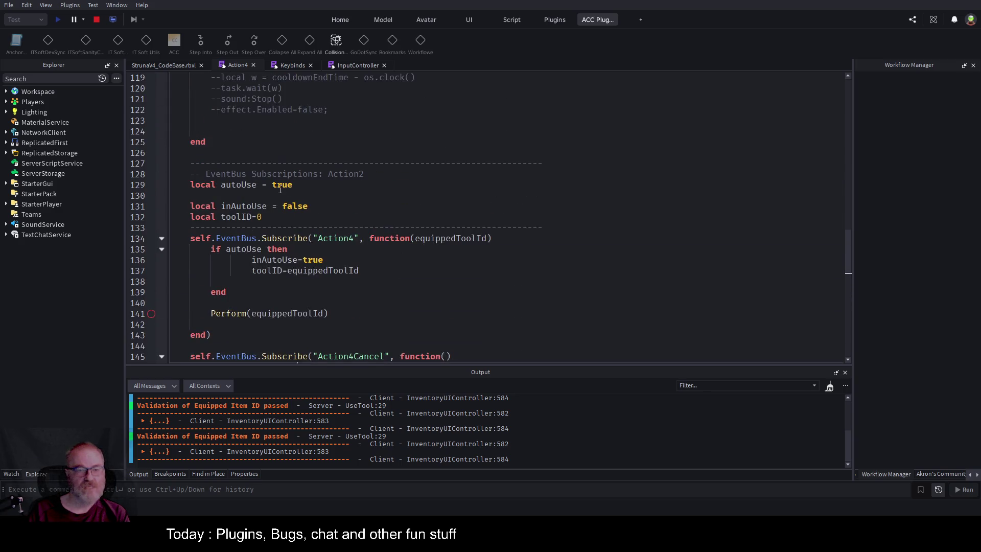
pyautogui.doubleClick(282, 186)
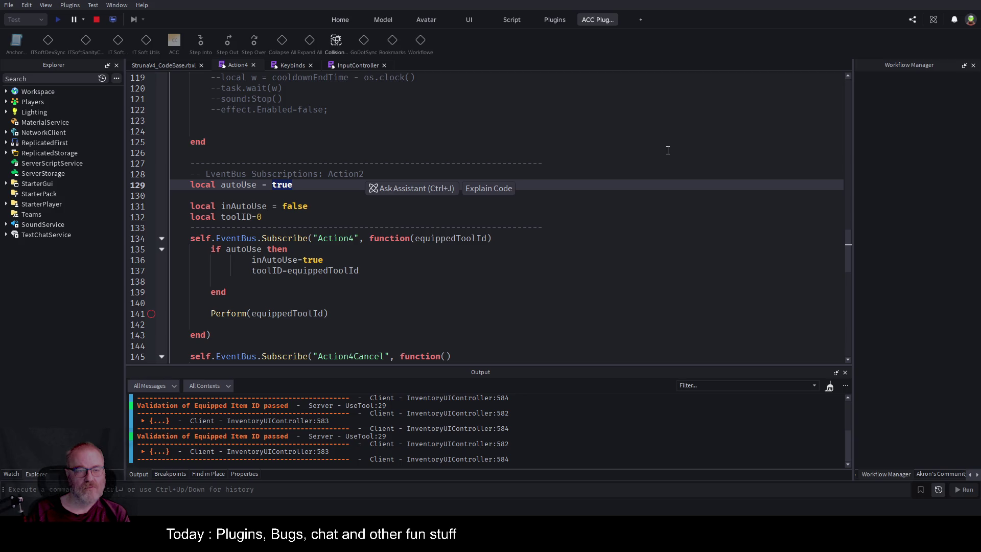
pyautogui.click(161, 66)
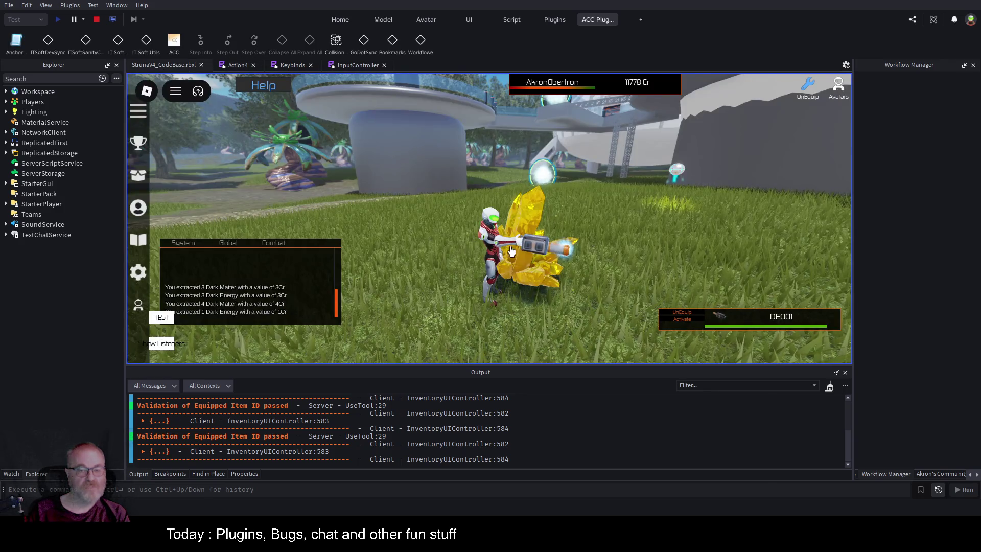
pyautogui.click(6, 101)
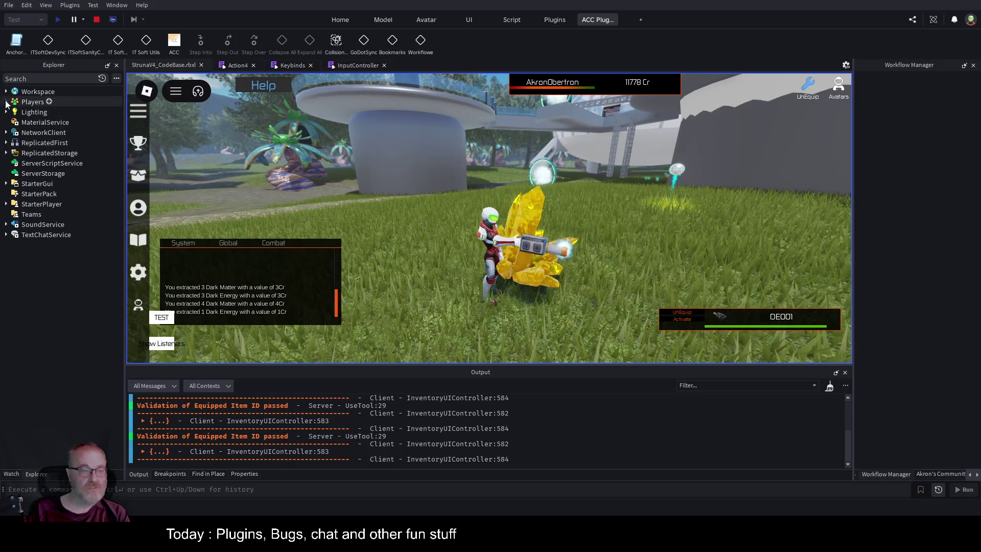
# Expand the player, Workspace, character, held tool and Handle in Explorer, then open UseTool.
pyautogui.click(11, 112)
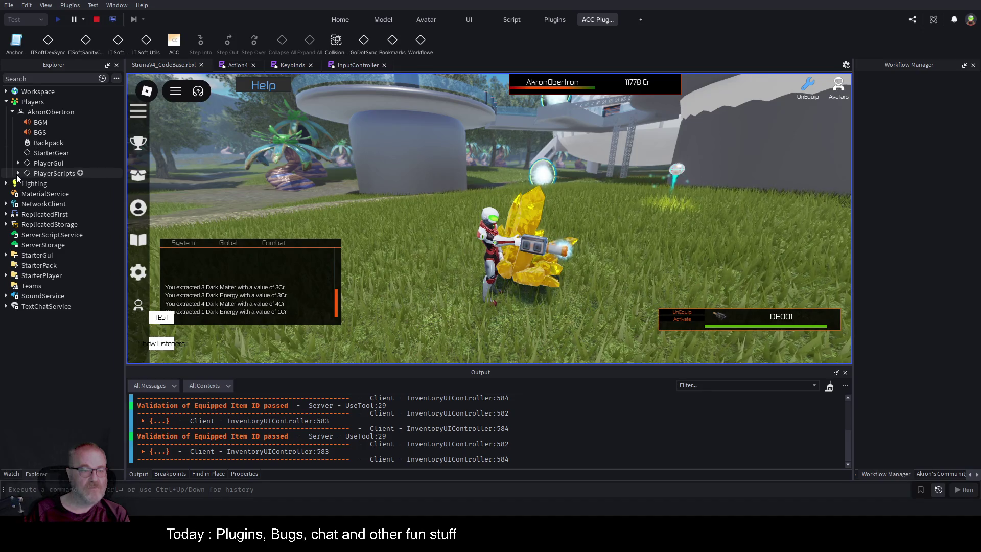
pyautogui.click(6, 91)
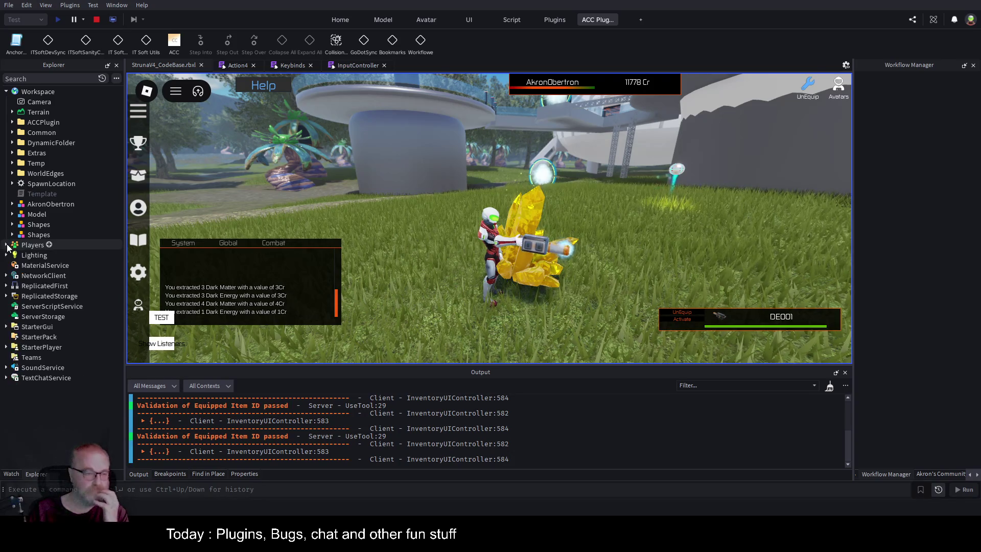
pyautogui.click(12, 204)
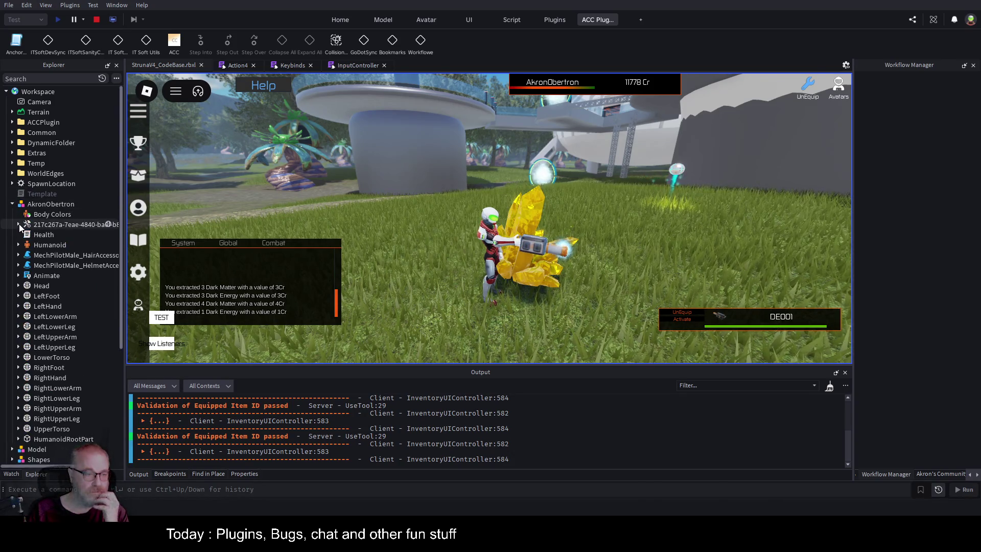
pyautogui.click(19, 224)
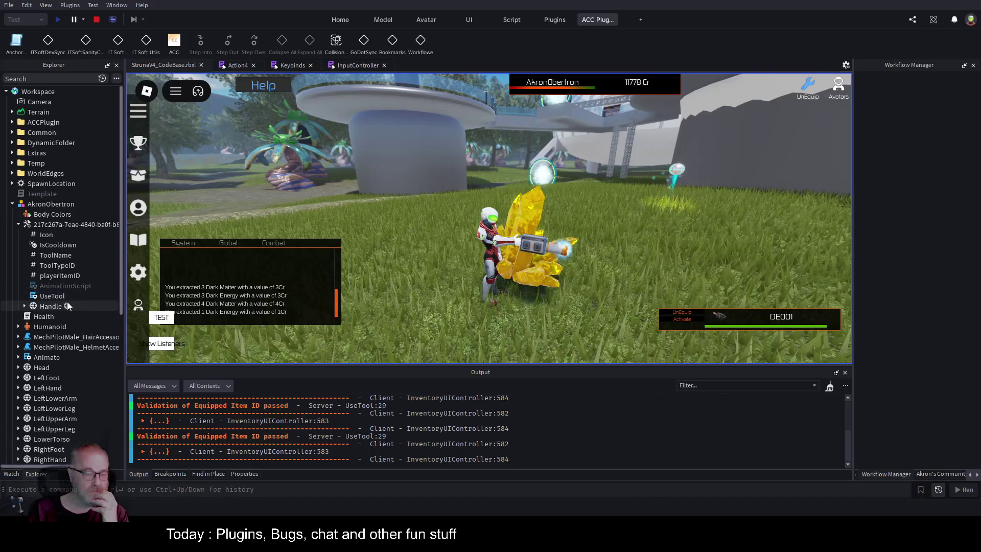
pyautogui.click(24, 306)
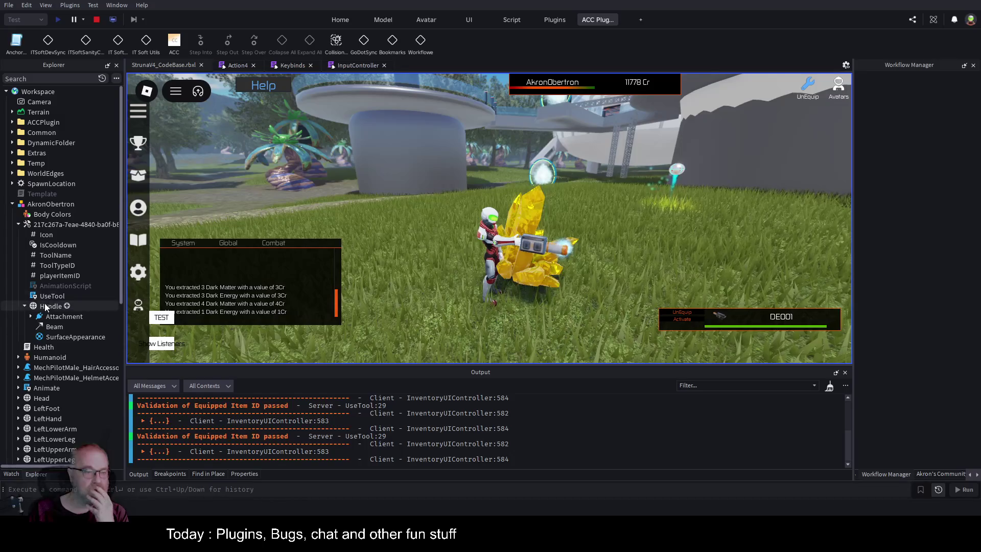
pyautogui.doubleClick(50, 297)
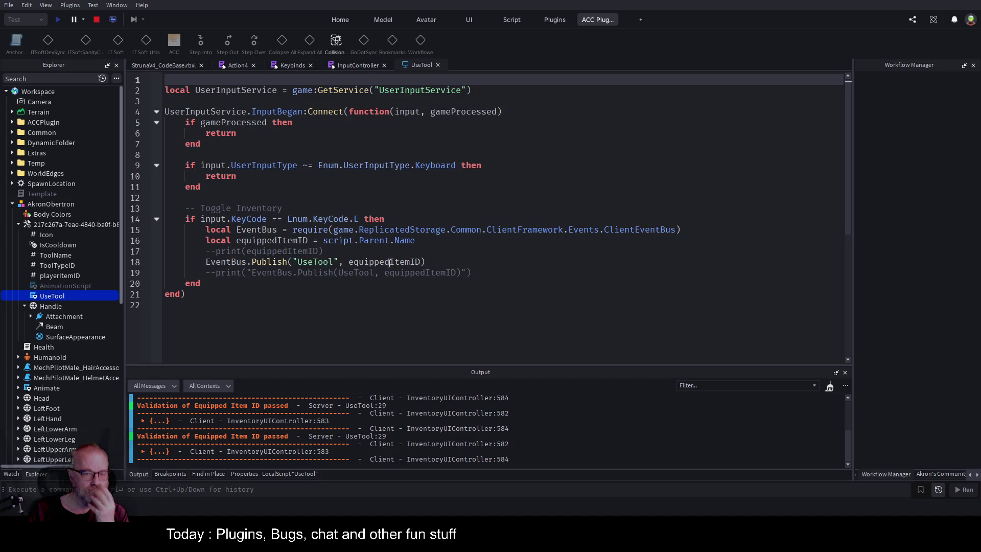
# Select equippedItemID in UseTool's publish call, then go back to line 1 of Action4.
pyautogui.doubleClick(406, 262)
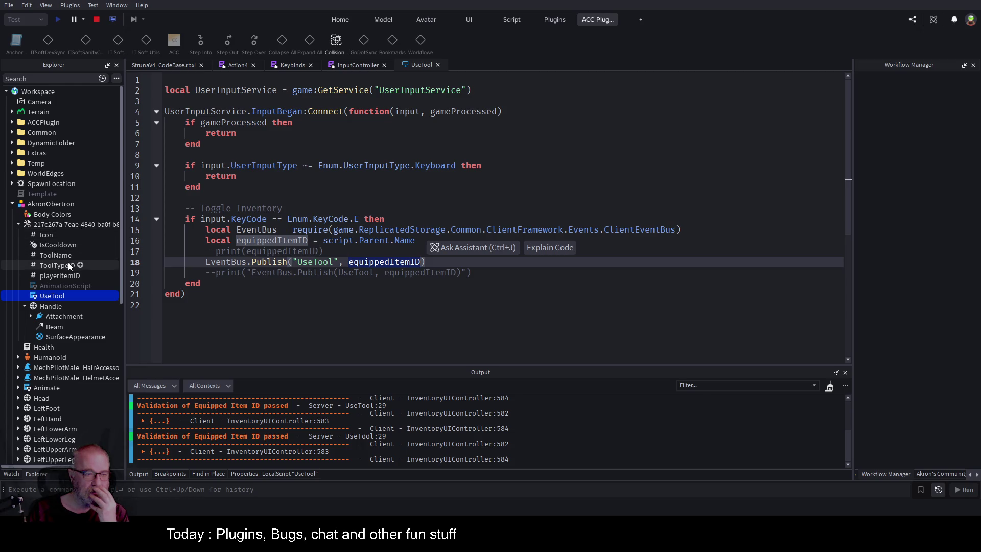
pyautogui.click(240, 64)
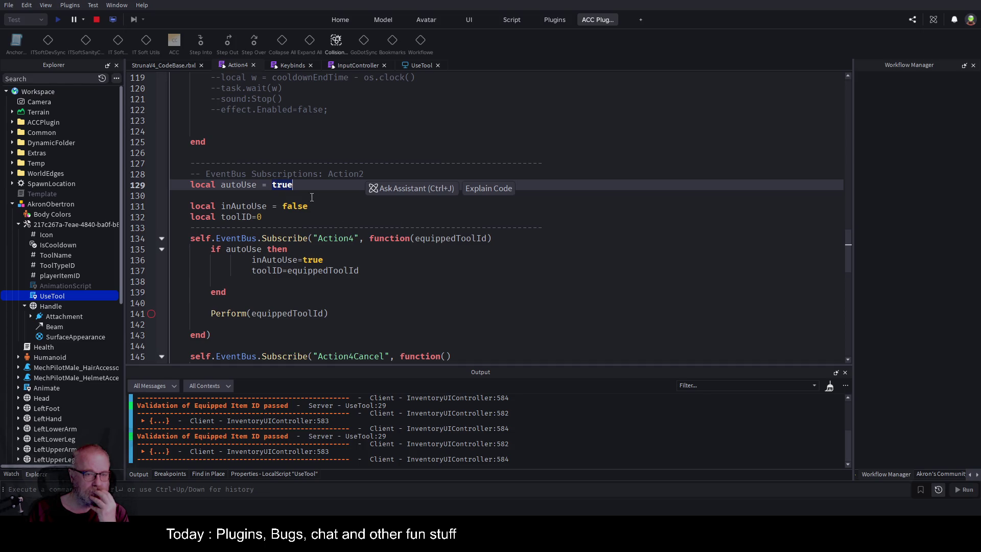
pyautogui.click(290, 184)
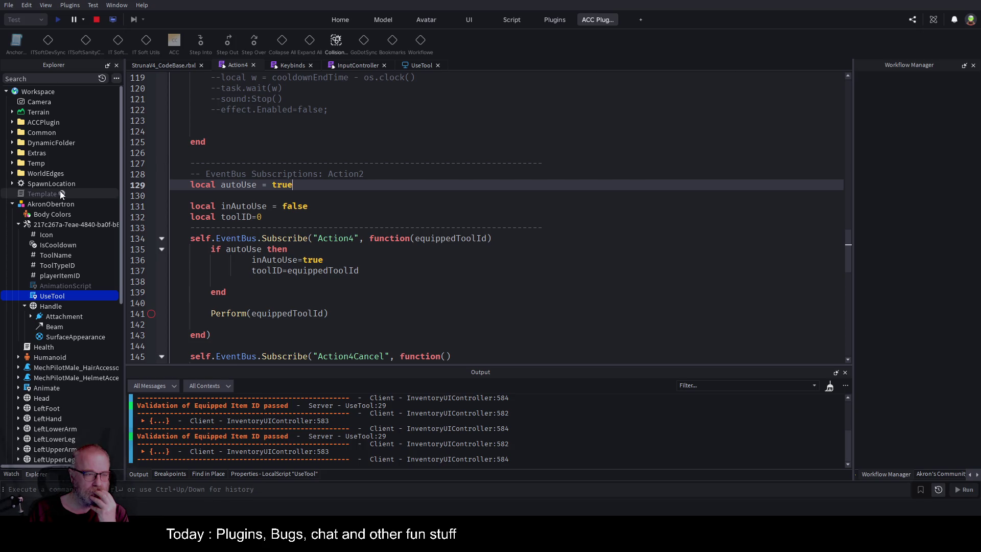
pyautogui.scroll(-5, 62, 194)
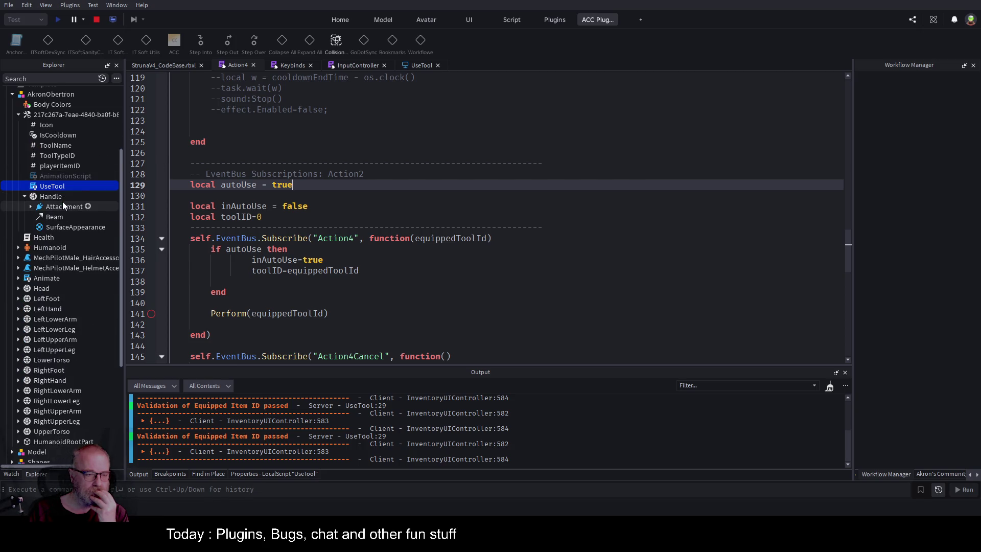
pyautogui.scroll(20, 334, 195)
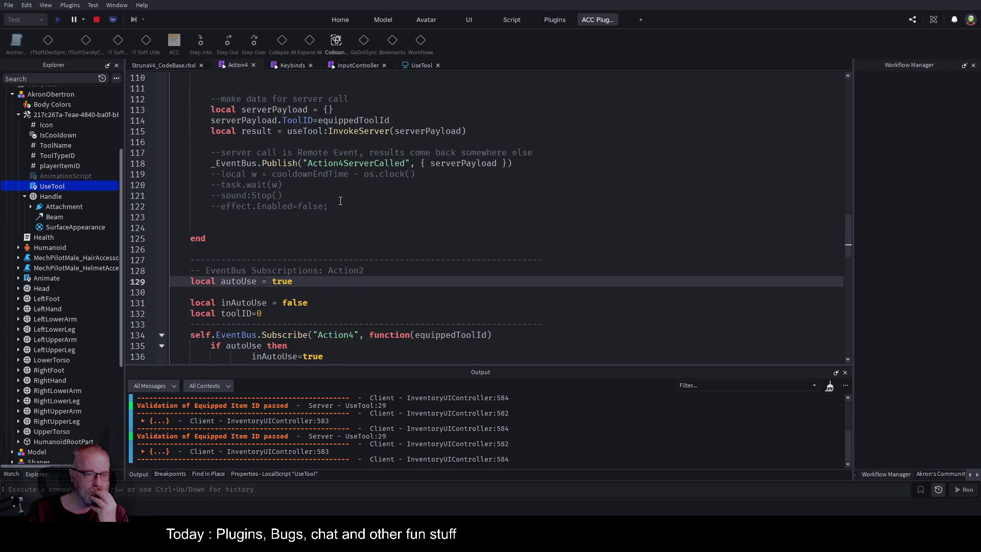
pyautogui.scroll(7, 339, 199)
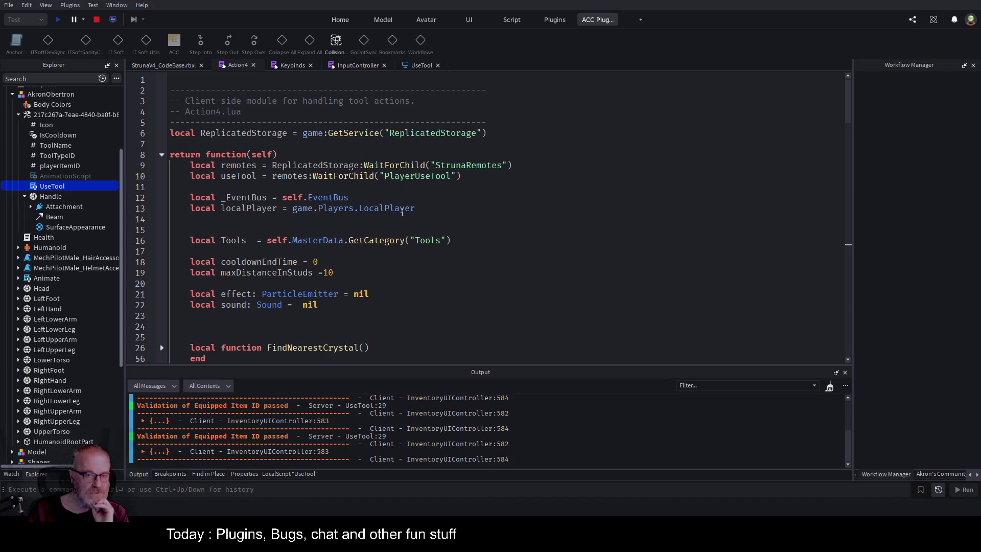
# Check the running game, then scroll Action4 down to its Perform function and cooldown check.
pyautogui.click(500, 234)
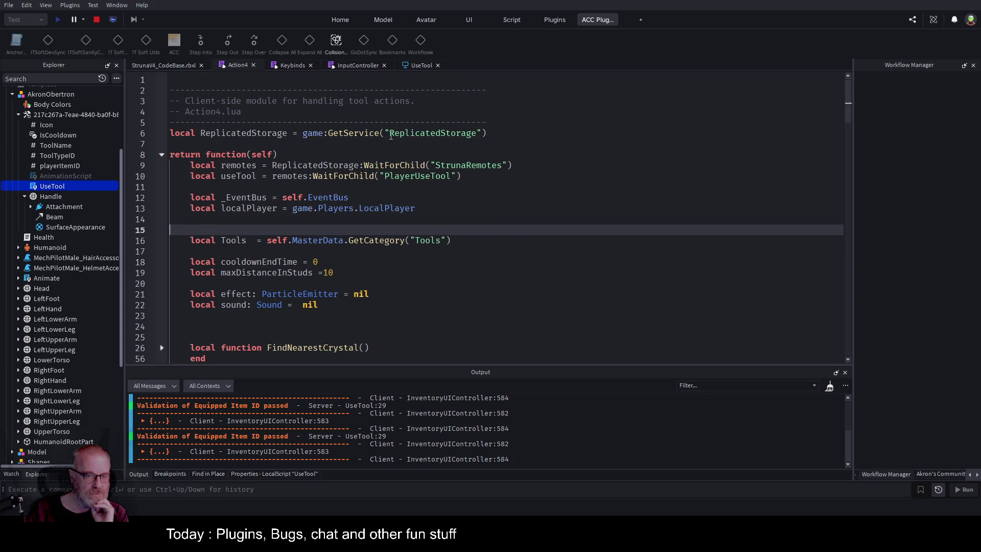
pyautogui.click(163, 65)
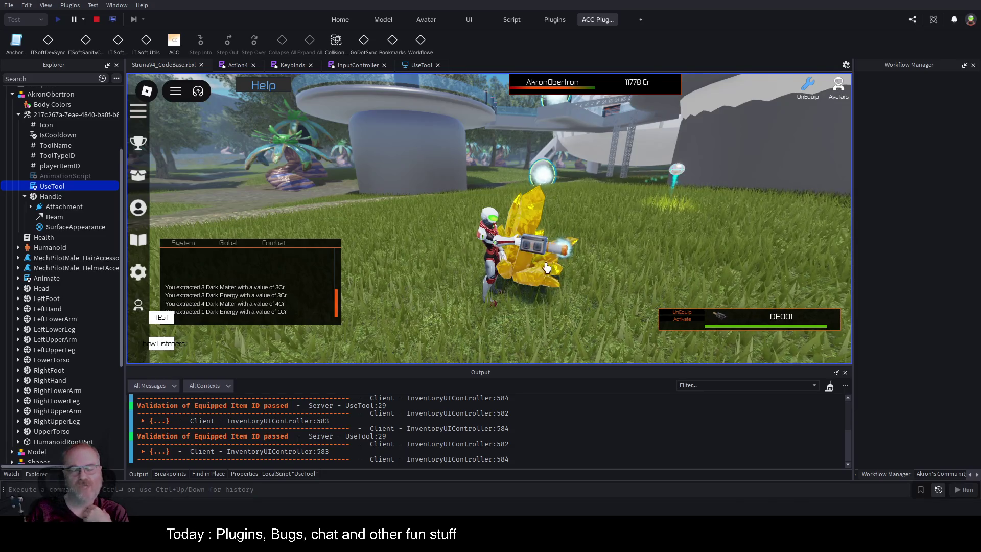
pyautogui.click(238, 65)
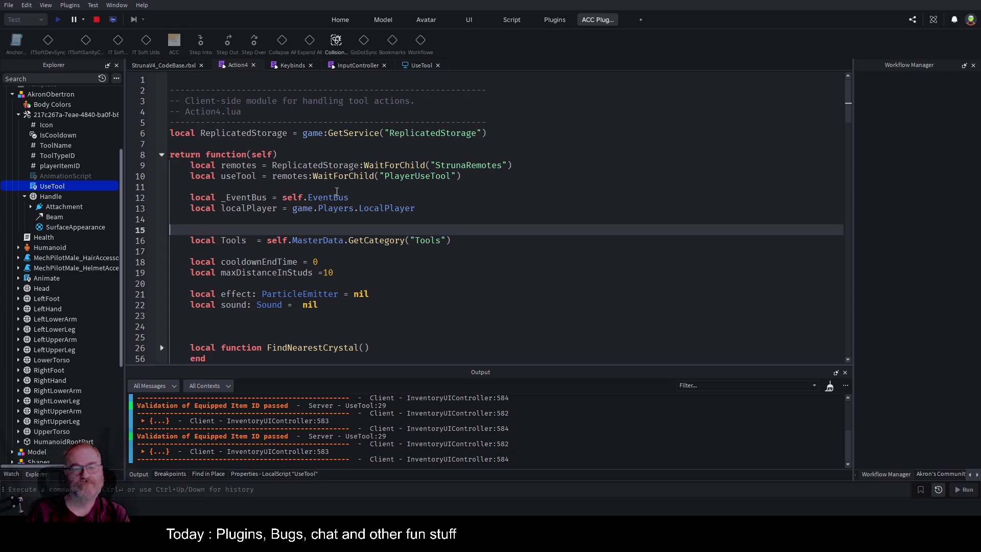
pyautogui.scroll(-3, 350, 209)
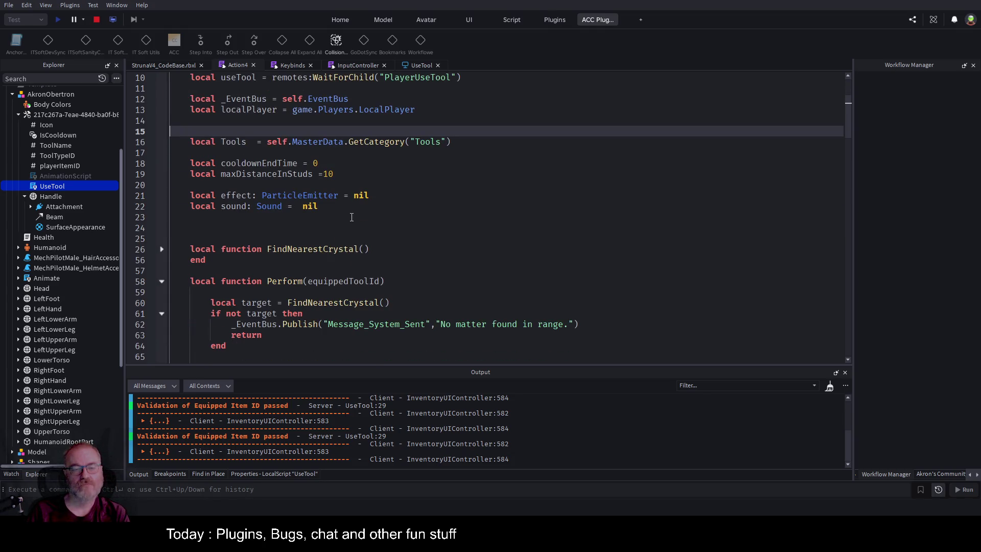
pyautogui.scroll(-8, 352, 217)
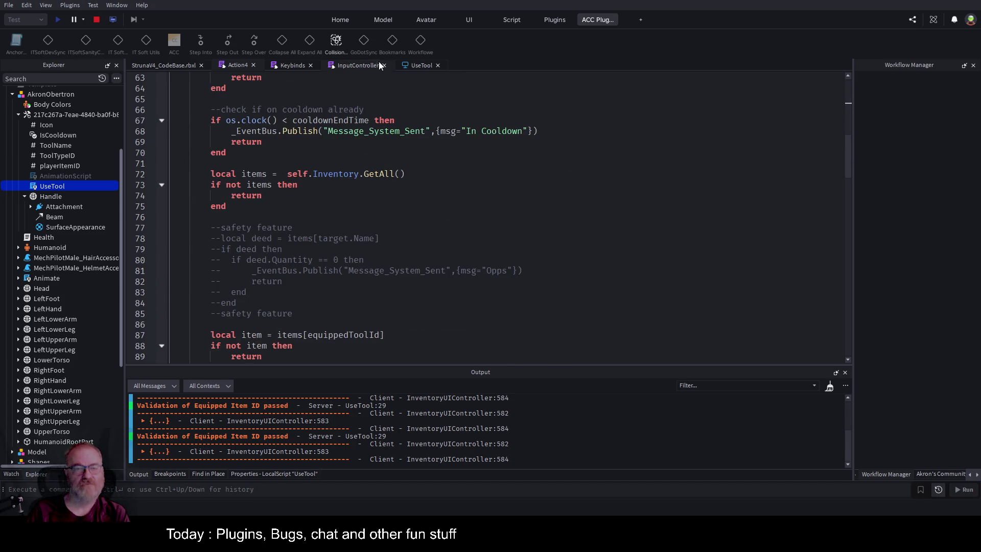
pyautogui.click(360, 65)
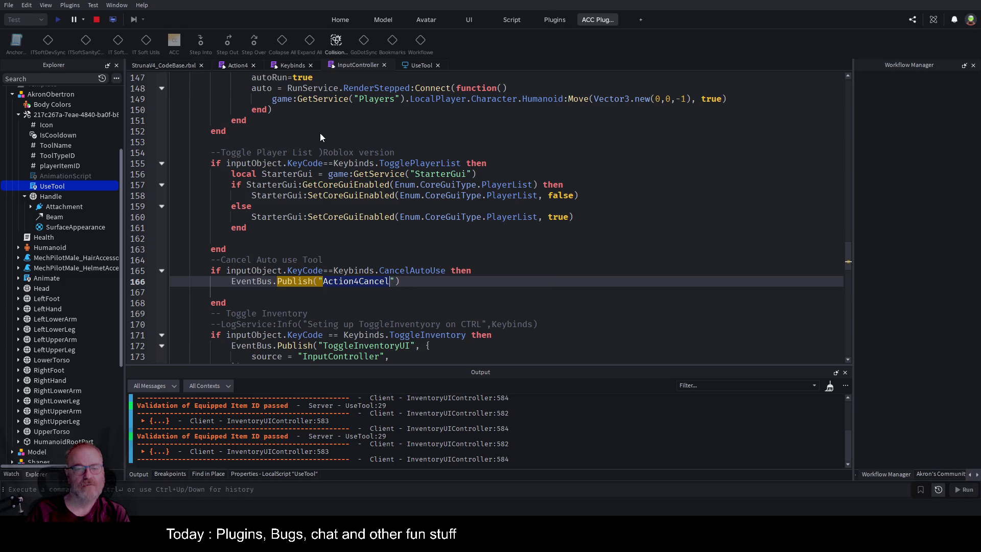
# Stop the playtest and open the Keybinds module script.
pyautogui.click(295, 120)
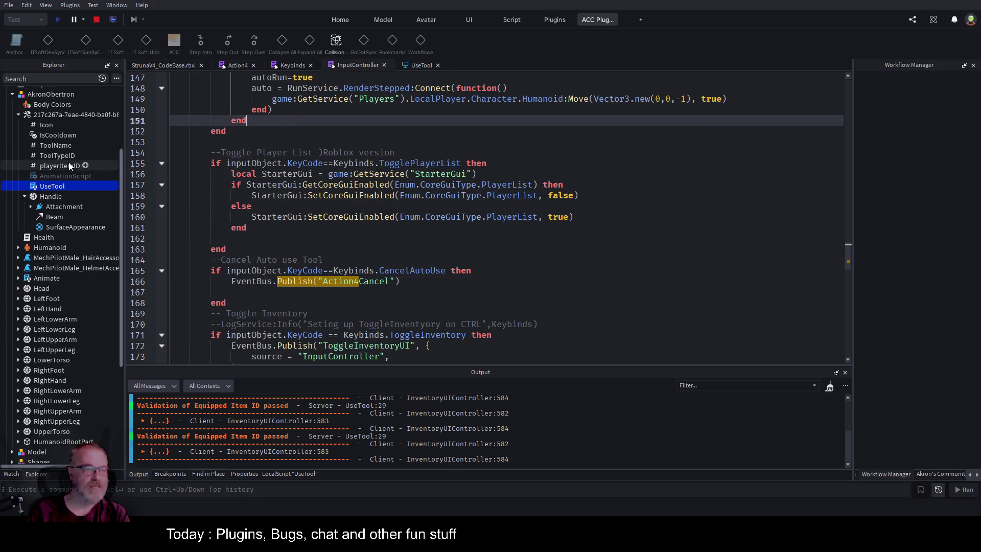
pyautogui.scroll(4, 68, 161)
pyautogui.click(96, 22)
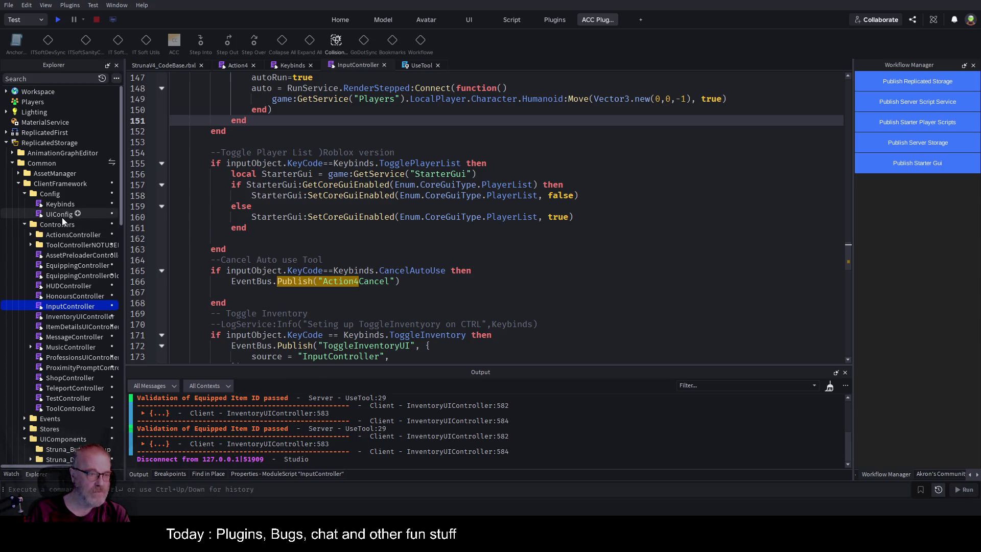
pyautogui.click(60, 205)
pyautogui.doubleClick(60, 204)
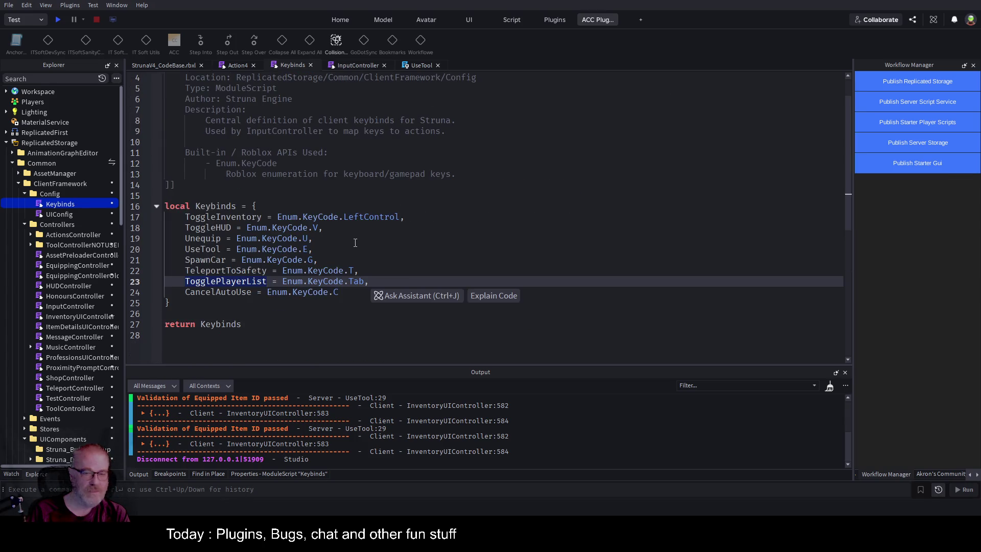
# Duplicate the UseTool keybind as AutoUseTool on Enum.KeyCode.A, save, and return to the game view.
pyautogui.click(330, 252)
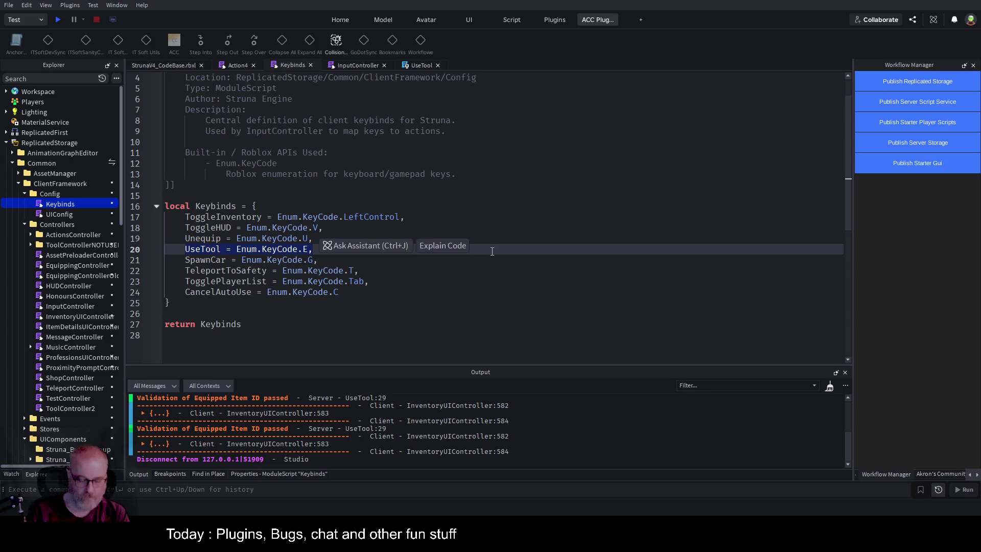
pyautogui.hotkey('ctrl', 'd')
pyautogui.write('AutoUseTool = Enum.KeyCode.E,')
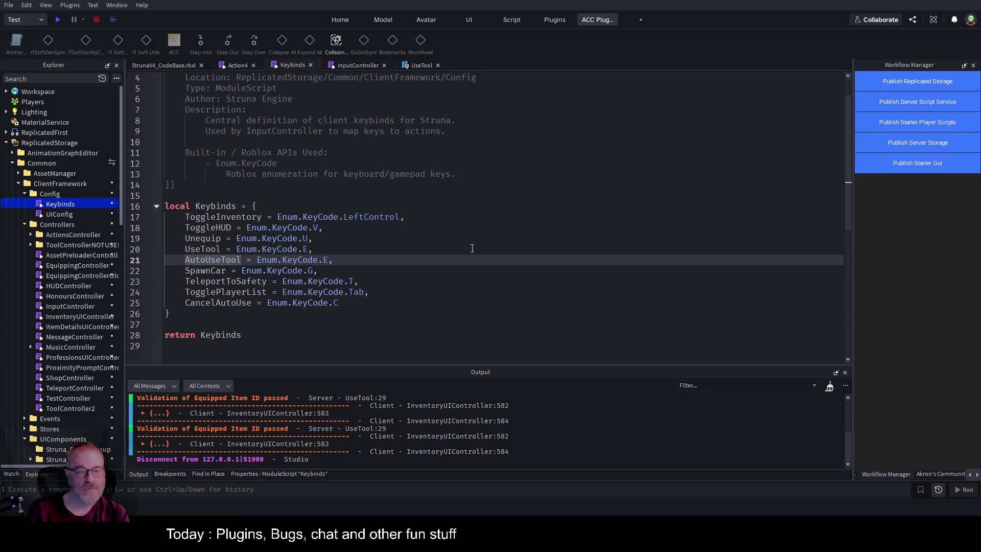
pyautogui.hotkey('ctrl', 's')
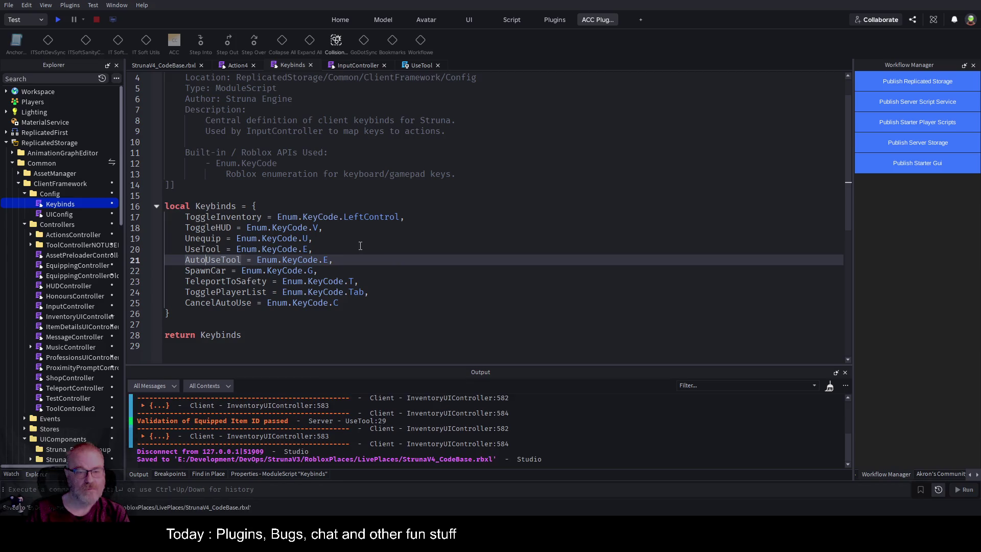
pyautogui.click(329, 259)
pyautogui.press('BackSpace')
pyautogui.write('A')
pyautogui.click(391, 247)
pyautogui.hotkey('ctrl', 's')
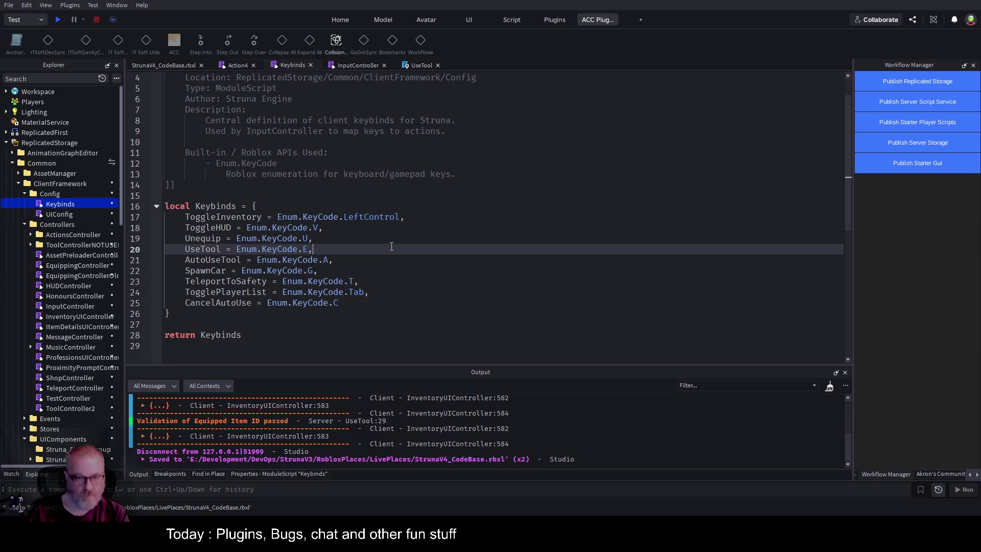
pyautogui.click(158, 70)
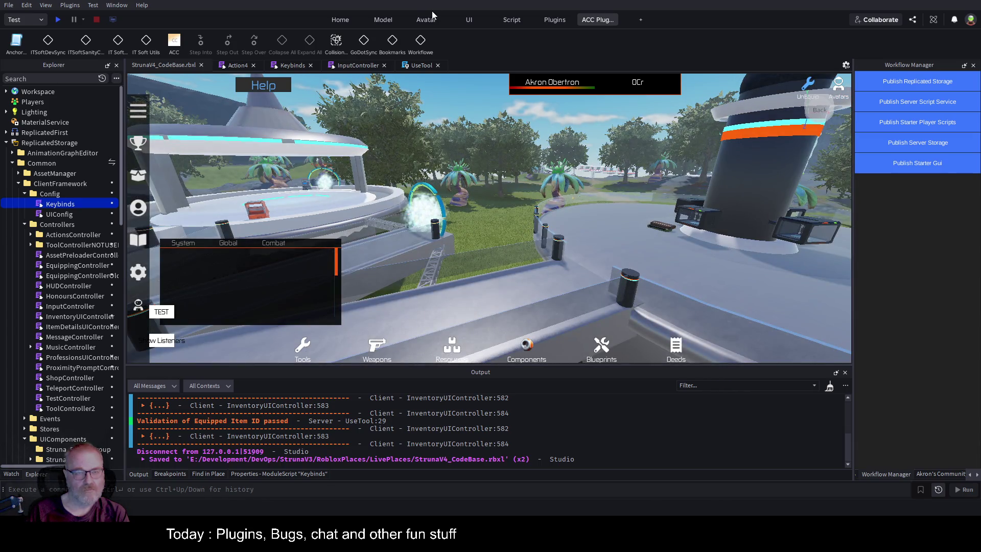
# Look over UseTool and InputController, then put the caret on Keybinds' AutoUseTool keycode.
pyautogui.click(420, 66)
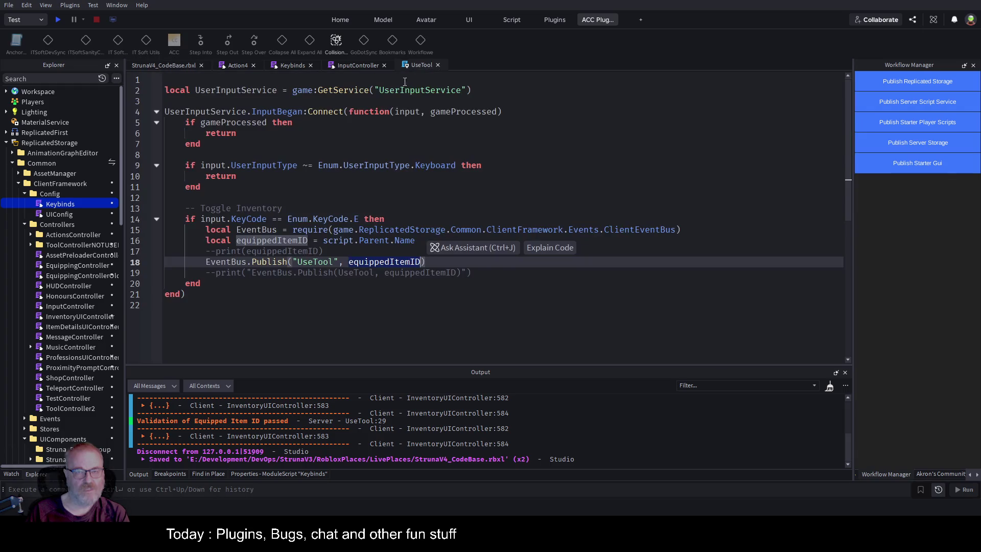
pyautogui.click(359, 66)
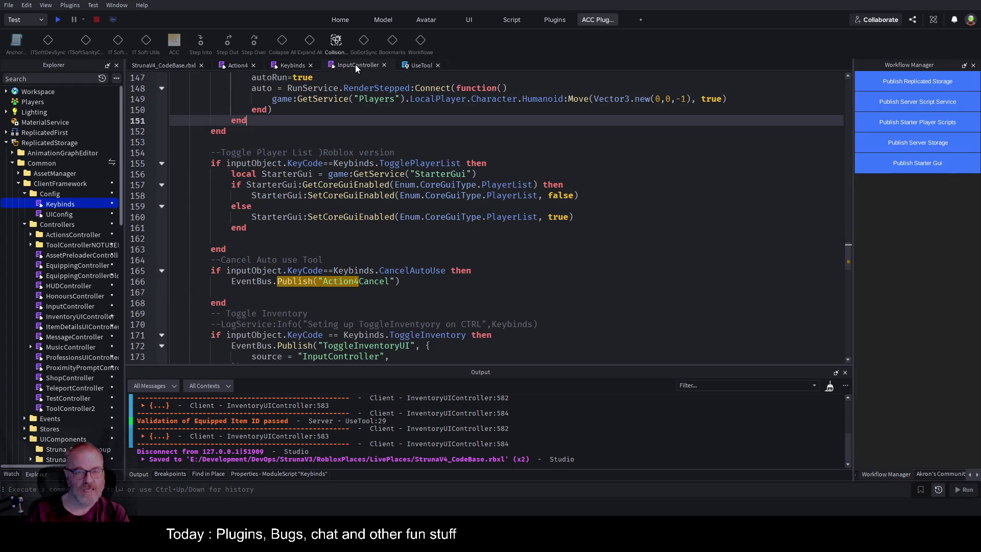
pyautogui.click(292, 65)
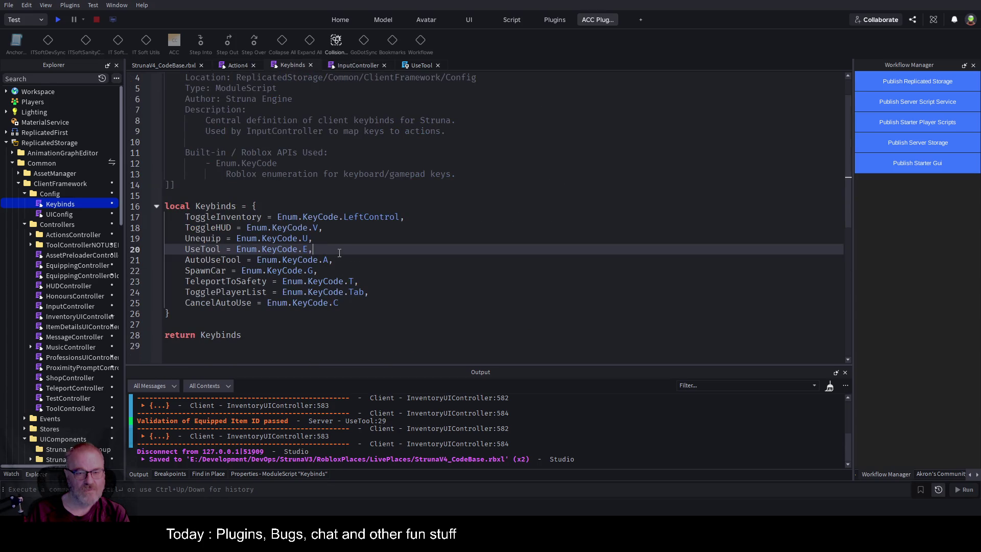
pyautogui.click(562, 260)
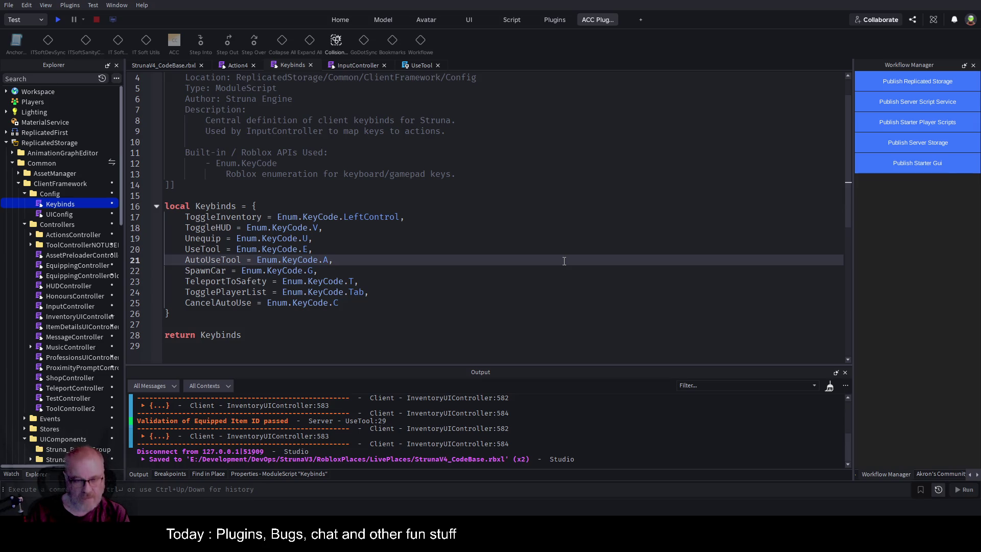
pyautogui.press('Left')
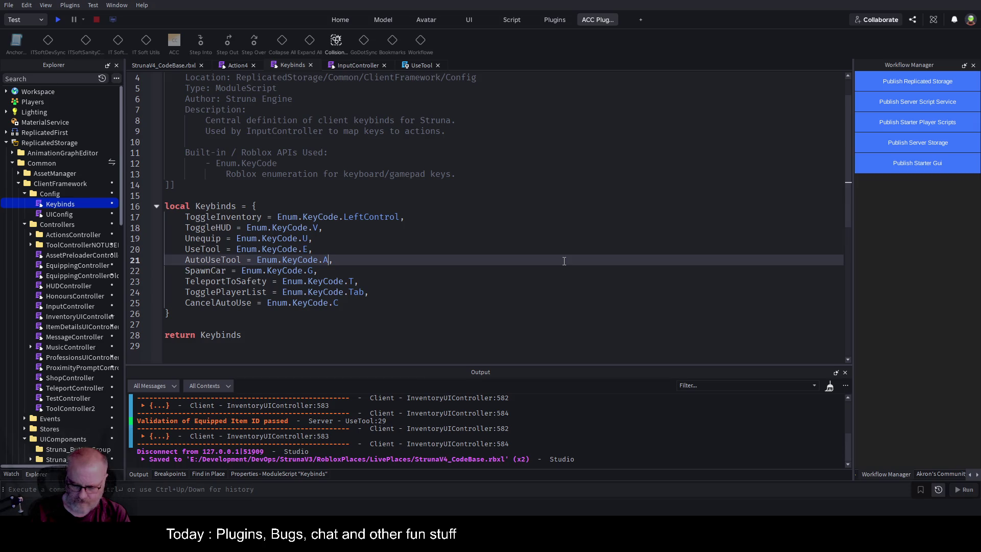
# Replace AutoUseTool's keycode A with Enum.KeyCode.NumLock via autocomplete.
pyautogui.press('BackSpace')
pyautogui.write('nu')
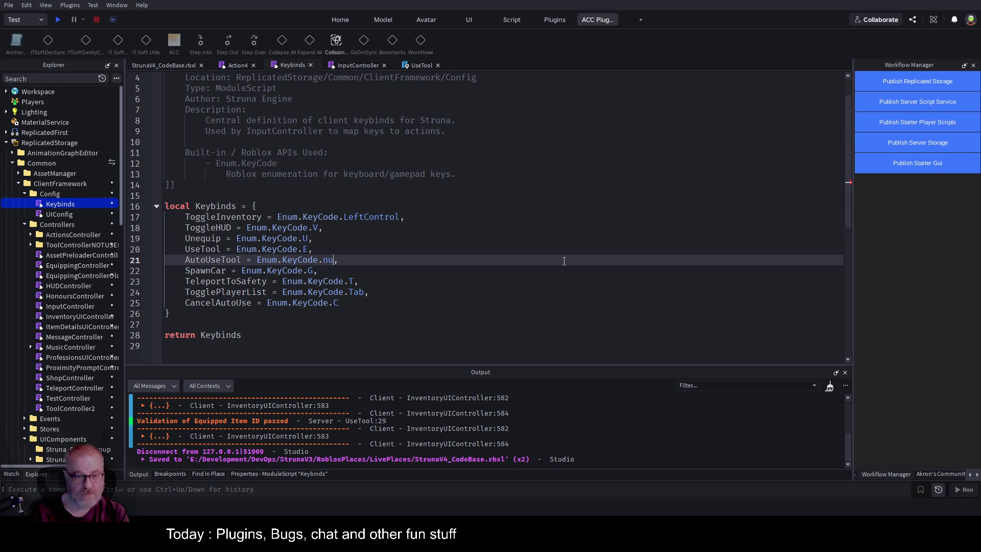
pyautogui.press('Tab')
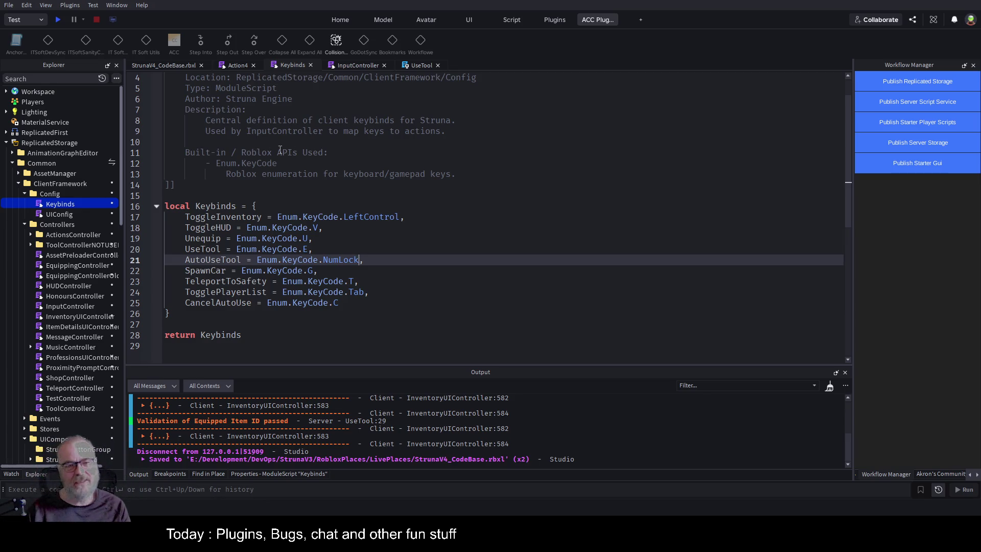
pyautogui.click(426, 206)
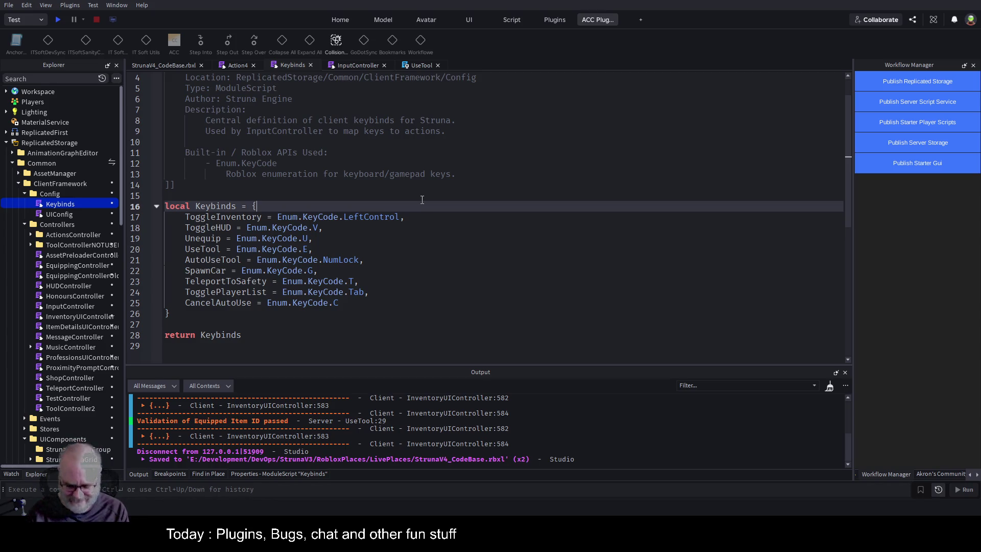
# Move around the Keybinds table and save the place.
pyautogui.click(415, 234)
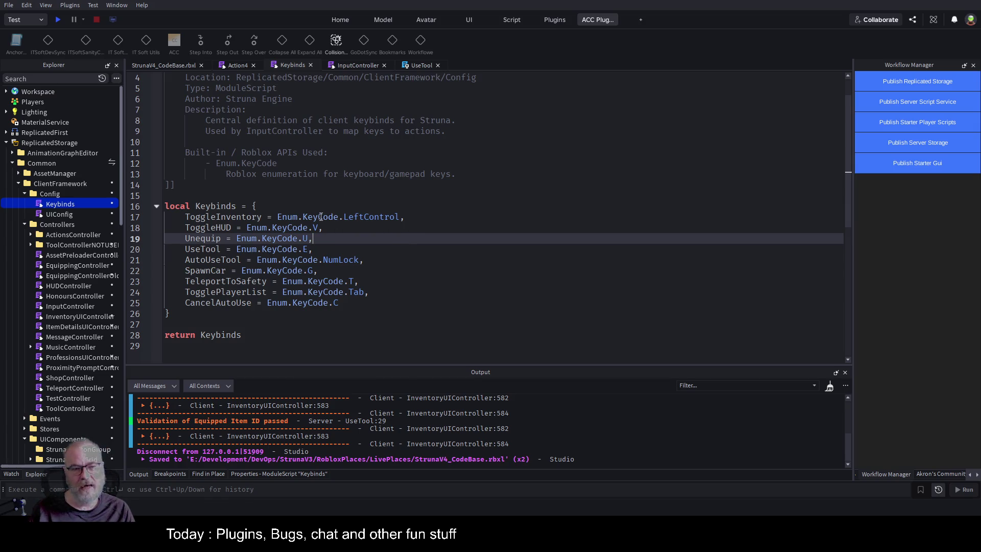
pyautogui.click(361, 196)
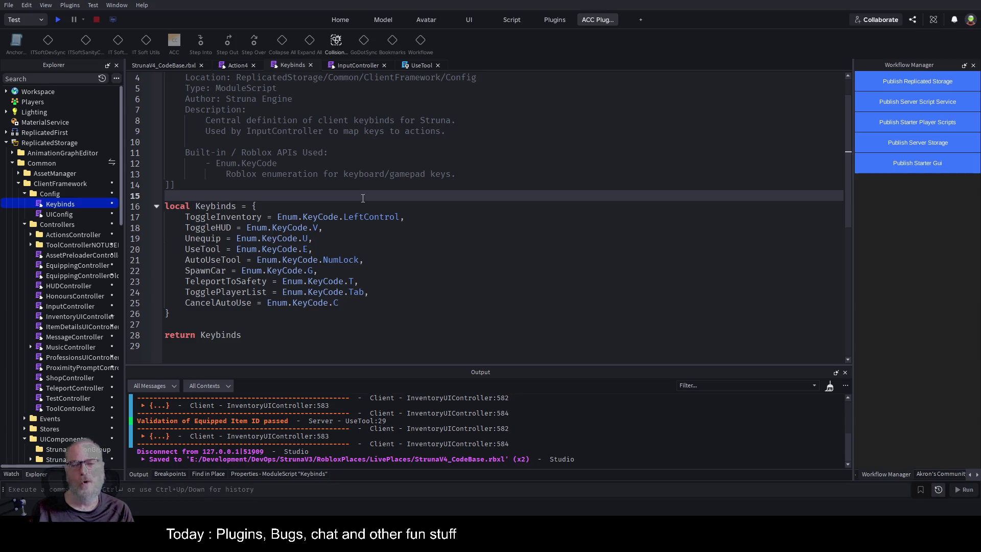
pyautogui.click(315, 185)
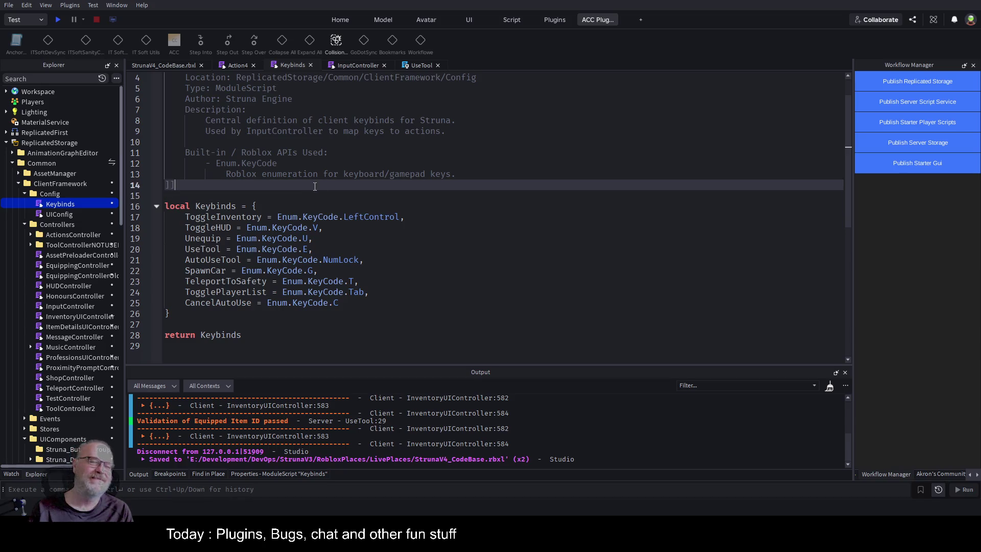
pyautogui.press('Down')
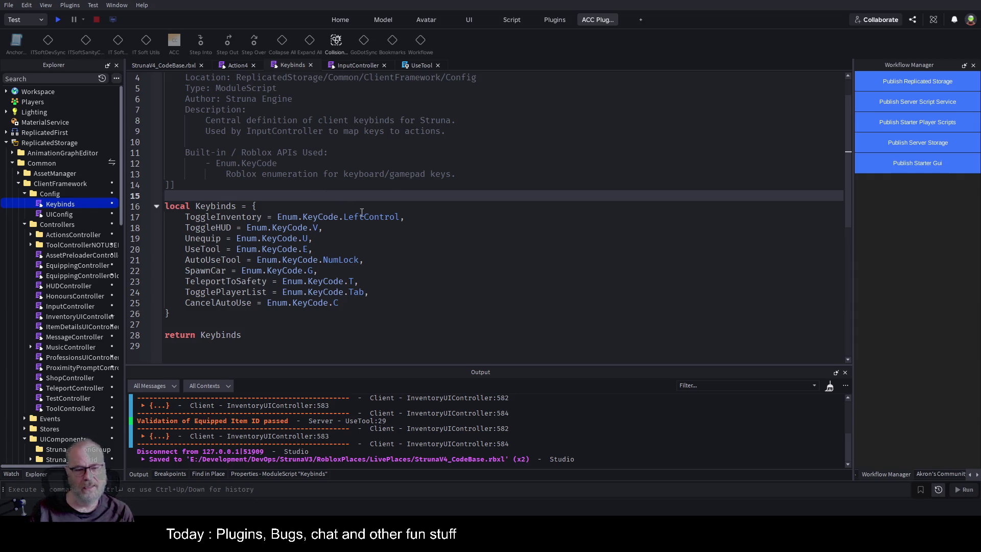
pyautogui.hotkey('ctrl', 's')
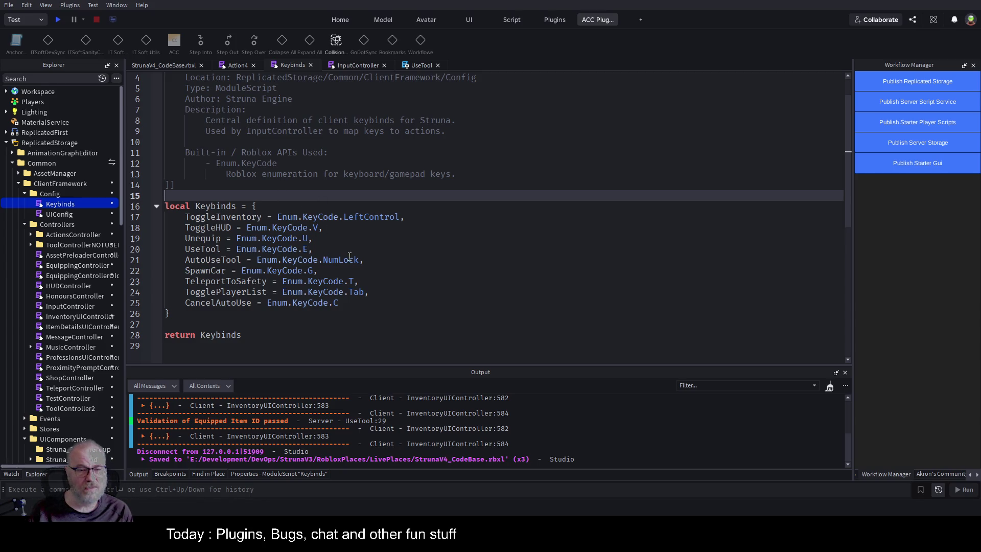
# Rebind AutoUseTool from NumLock to Enum.KeyCode.RightControl and save again.
pyautogui.doubleClick(350, 256)
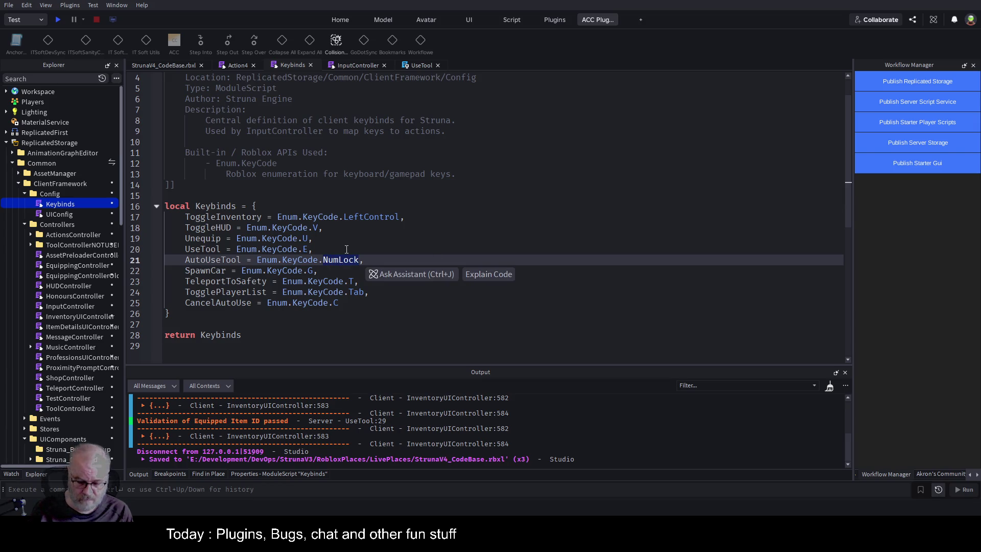
pyautogui.write('right')
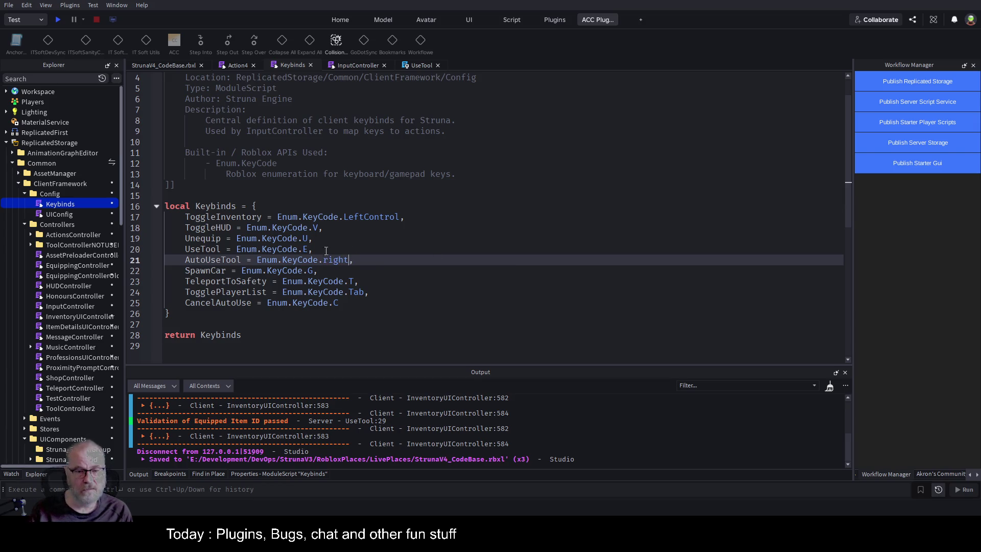
pyautogui.write('C')
pyautogui.press('Tab')
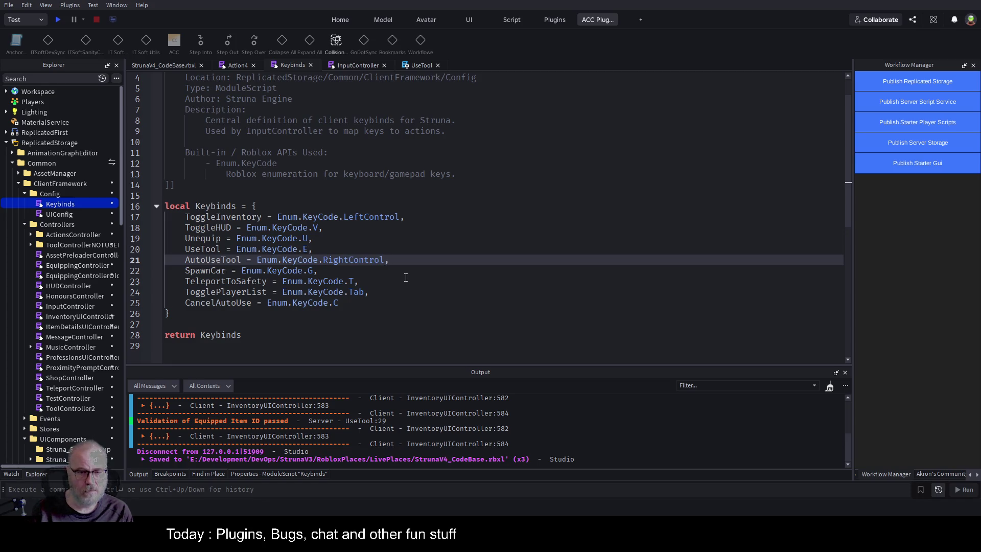
pyautogui.hotkey('ctrl', 's')
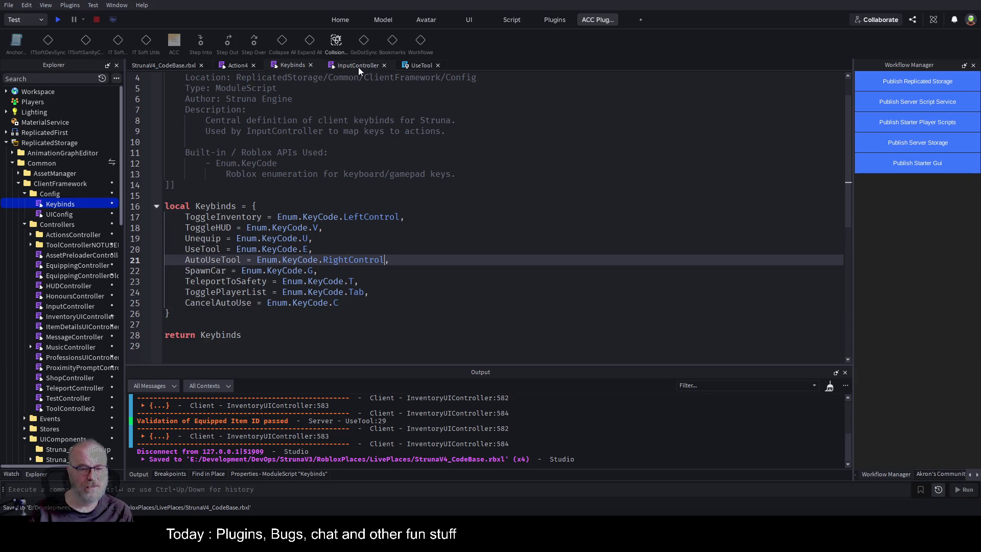
pyautogui.click(343, 69)
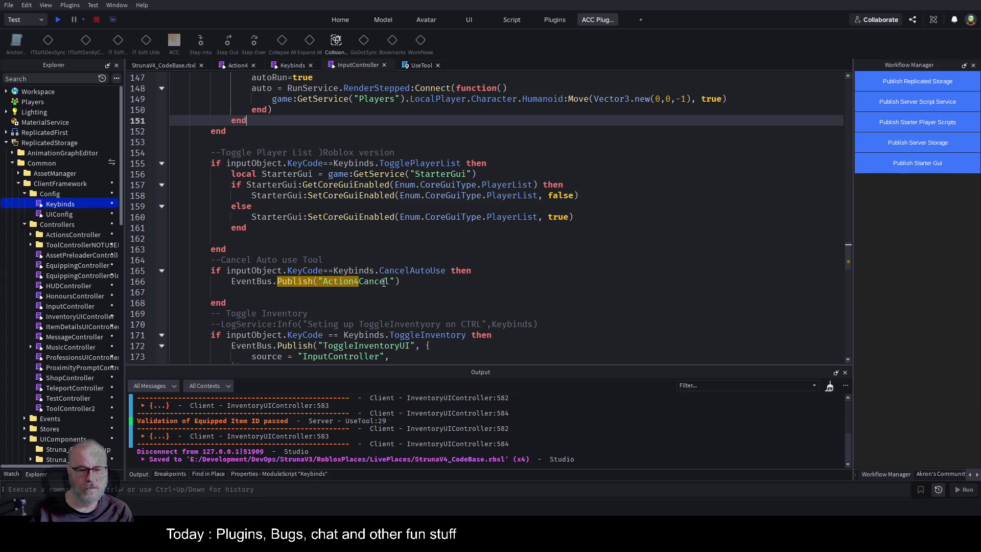
# Save, copy the AutoUseTool name from Keybinds, and paste it below InputController's cancel block.
pyautogui.click(432, 238)
pyautogui.hotkey('ctrl', 's')
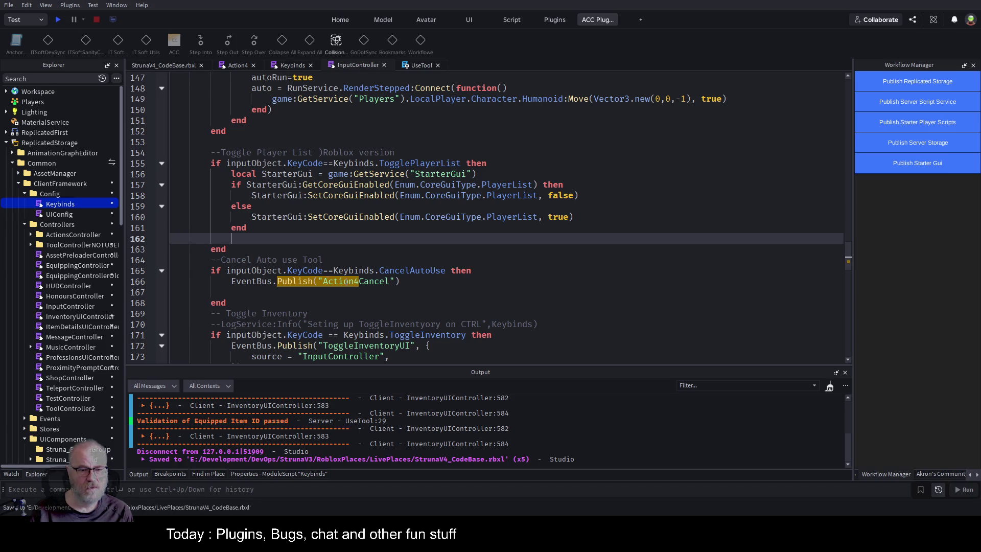
pyautogui.click(400, 282)
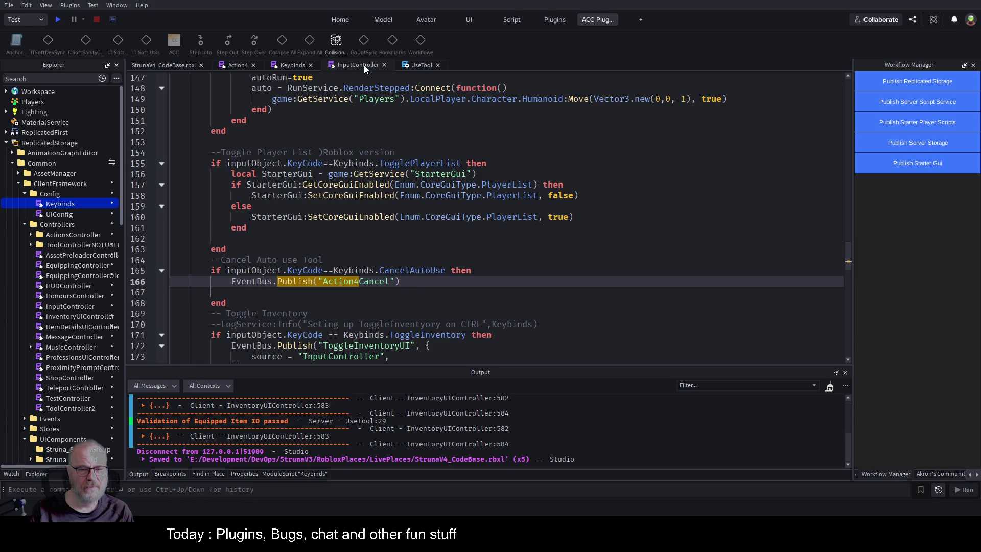
pyautogui.click(290, 66)
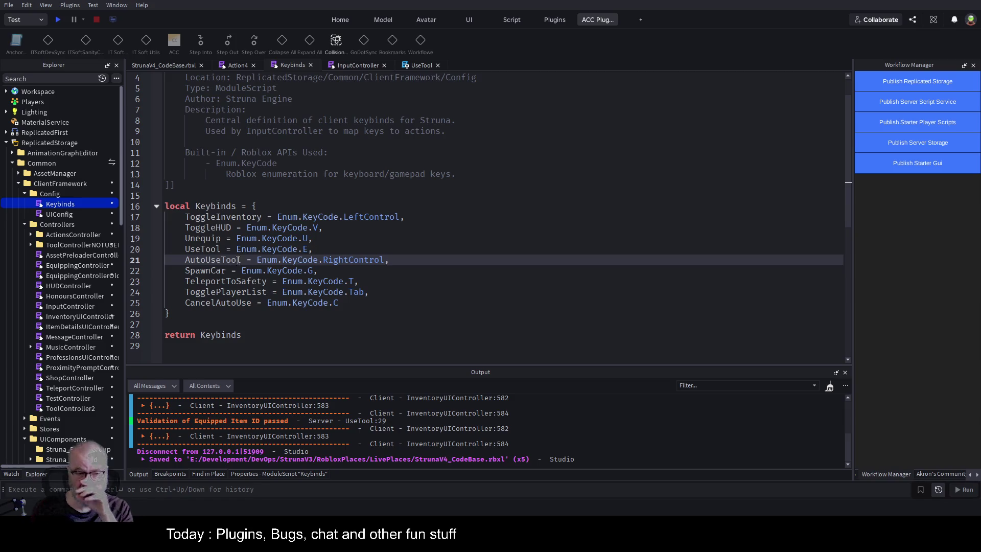
pyautogui.doubleClick(214, 258)
pyautogui.hotkey('ctrl', 'c')
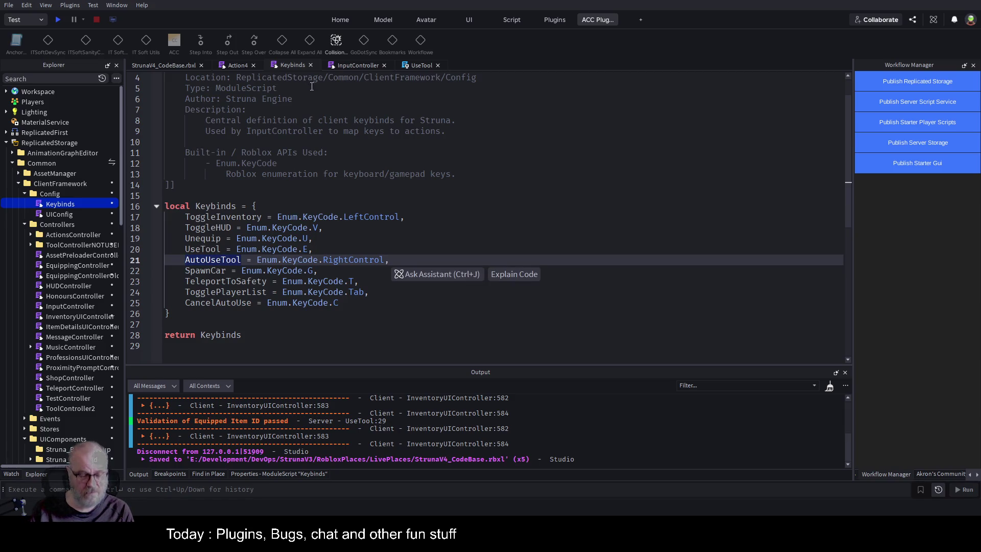
pyautogui.click(354, 65)
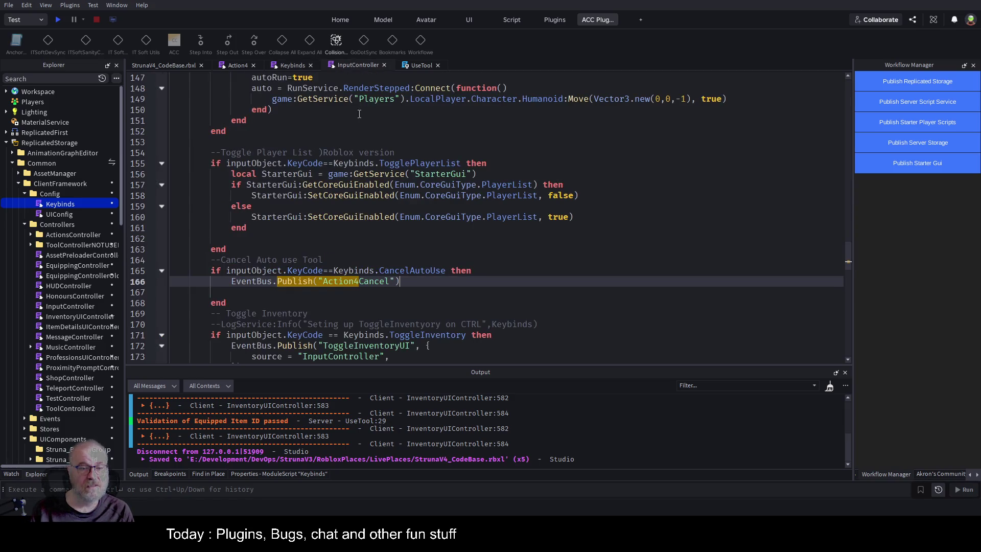
pyautogui.click(264, 295)
pyautogui.press('Down')
pyautogui.press('End')
pyautogui.press('Return')
pyautogui.press('Return')
pyautogui.press('Return')
pyautogui.press('Up')
pyautogui.hotkey('ctrl', 'v')
# Copy the CancelAutoUse if-block and paste a duplicate beneath it.
pyautogui.press('Up')
pyautogui.hotkey('shift', 'Up')
pyautogui.hotkey('shift', 'Up')
pyautogui.hotkey('shift', 'Up')
pyautogui.hotkey('shift', 'Down')
pyautogui.hotkey('shift', 'Home')
pyautogui.hotkey('ctrl', 'c')
pyautogui.press('Down')
pyautogui.press('Down')
pyautogui.press('Down')
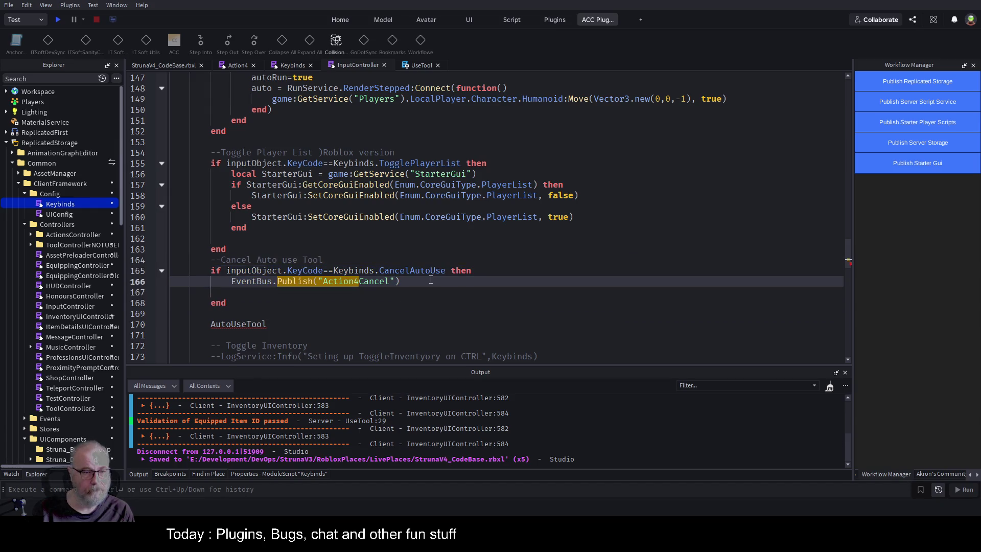
pyautogui.hotkey('ctrl', 'v')
# Delete the stray AutoUseTool word and swap CancelAutoUse for AutoUseTool in the copied block.
pyautogui.scroll(-4, 418, 213)
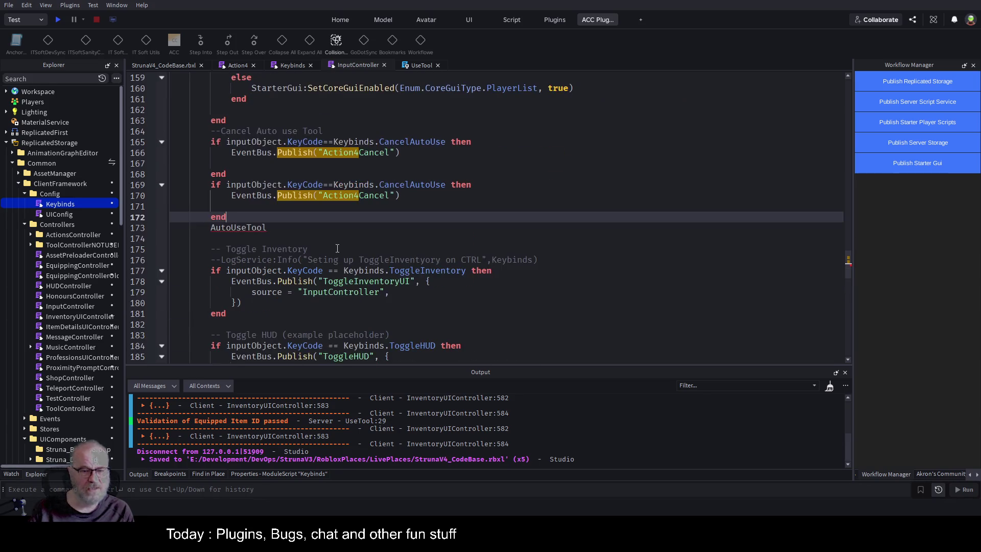
pyautogui.click(237, 227)
pyautogui.hotkey('ctrl', 'BackSpace')
pyautogui.doubleClick(418, 187)
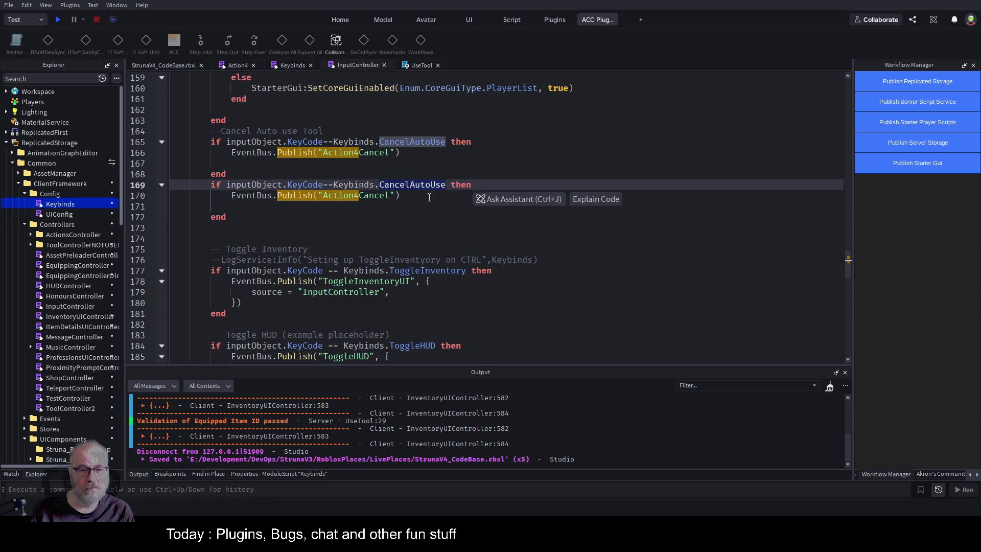
pyautogui.hotkey('ctrl', 'v')
pyautogui.click(413, 223)
pyautogui.doubleClick(345, 195)
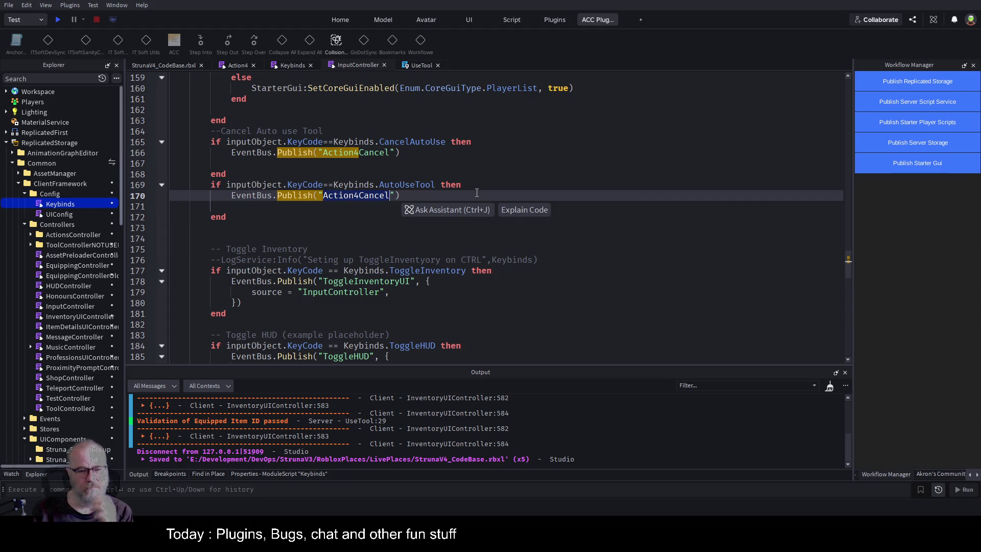
pyautogui.scroll(-6, 342, 210)
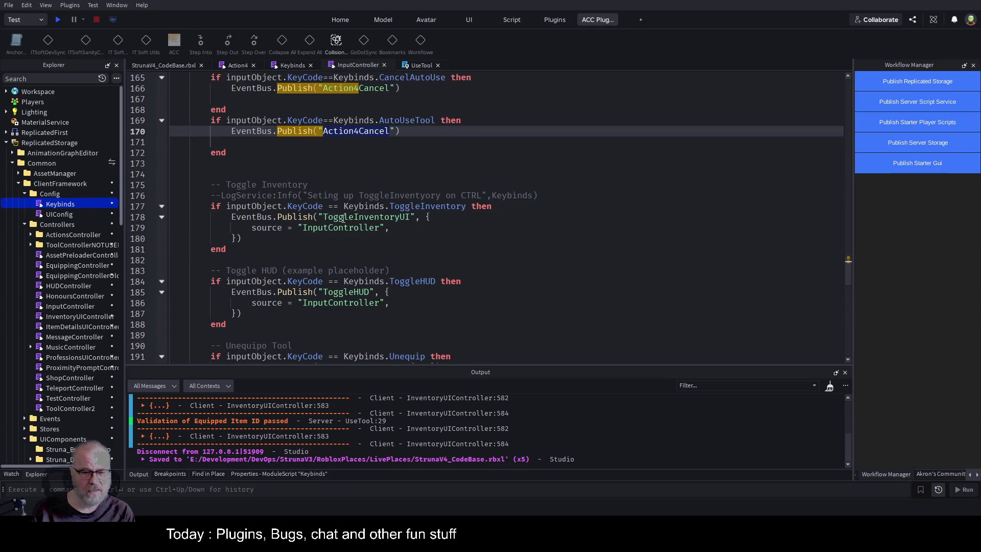
# Scroll through InputController's key handlers, then check Keybinds: AutoUseTool on RightControl, CancelAutoUse on C.
pyautogui.scroll(-11, 368, 221)
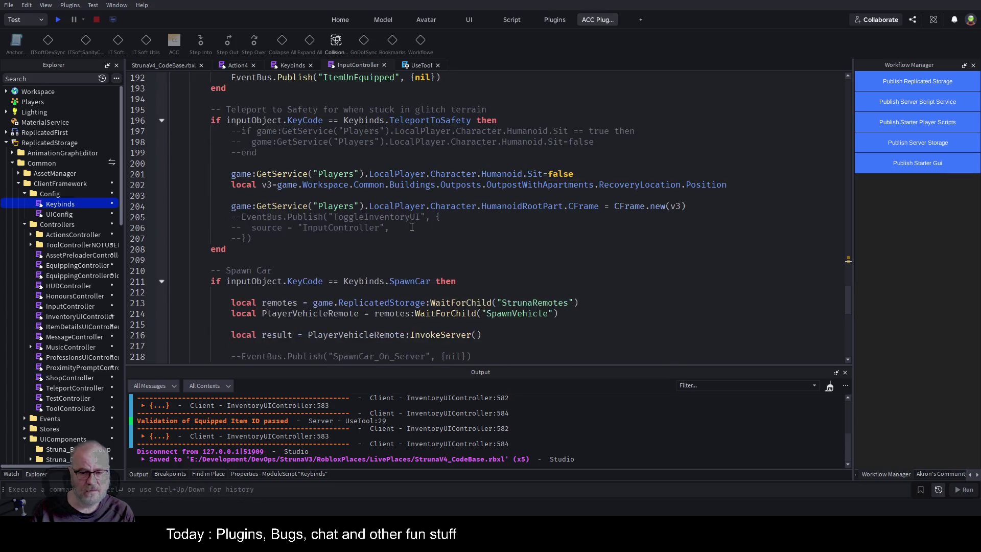
pyautogui.scroll(20, 428, 242)
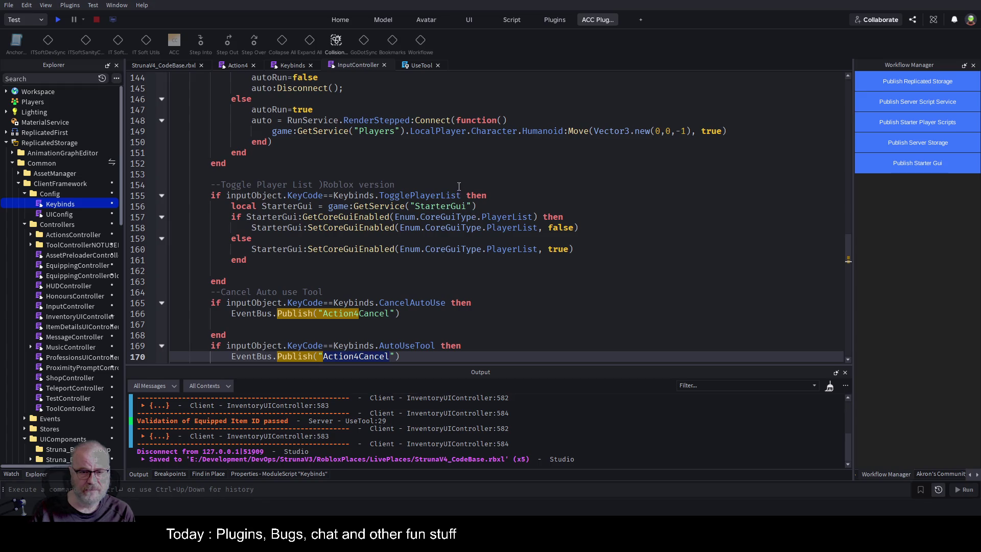
pyautogui.scroll(4, 475, 170)
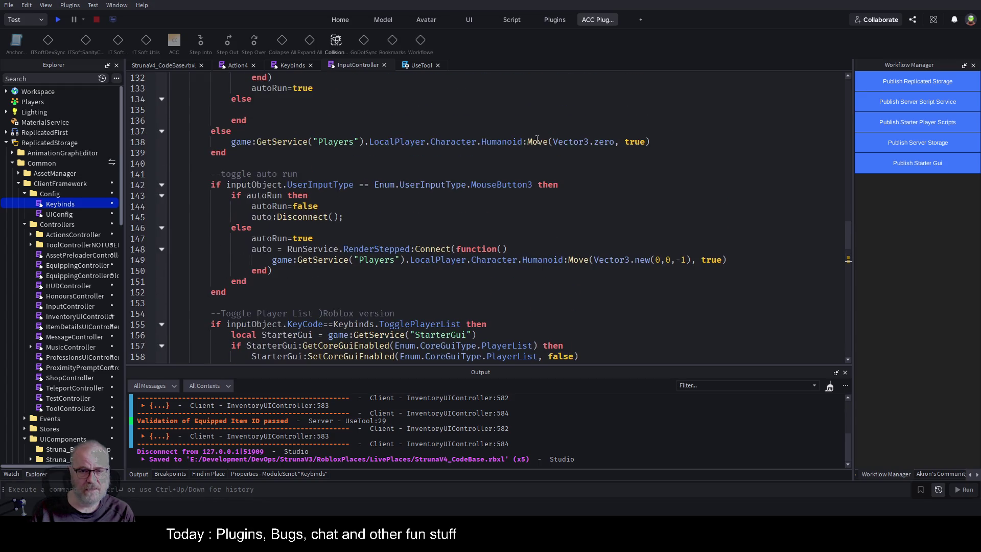
pyautogui.scroll(5, 542, 215)
pyautogui.scroll(11, 533, 216)
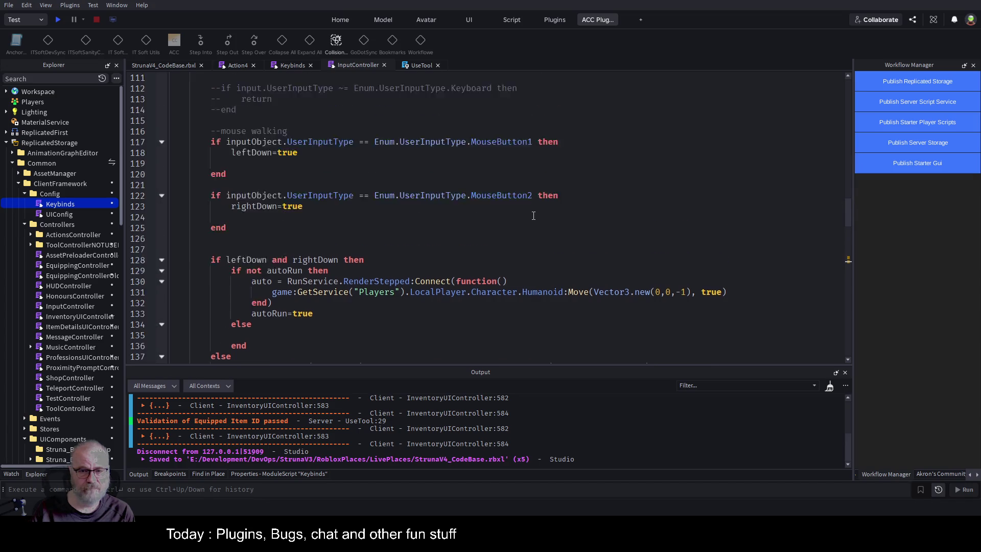
pyautogui.scroll(5, 538, 145)
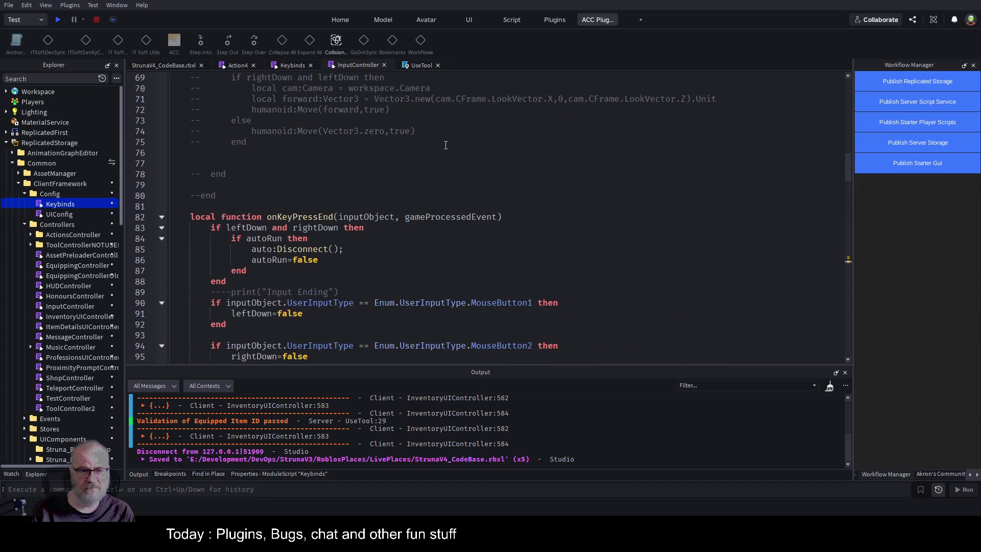
pyautogui.scroll(10, 498, 191)
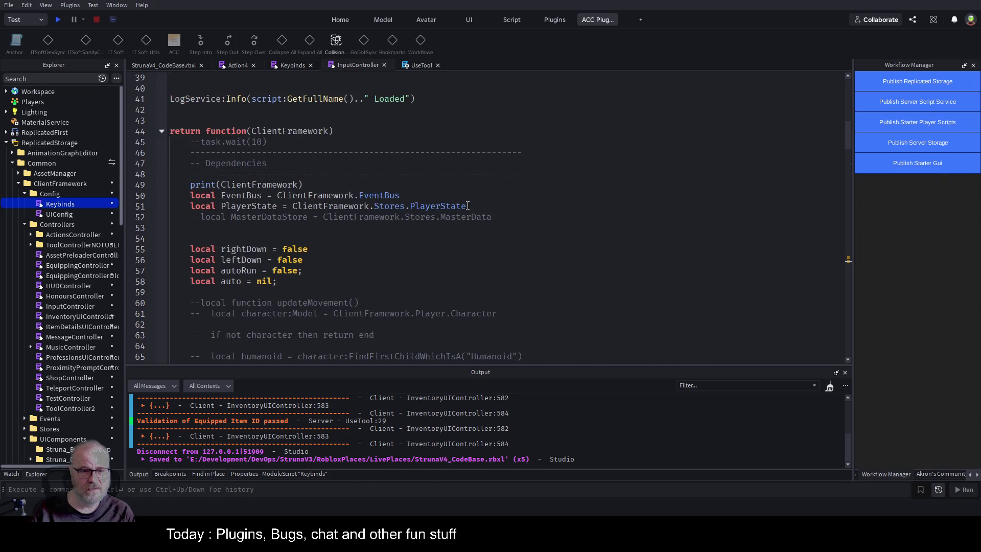
pyautogui.scroll(-5, 468, 206)
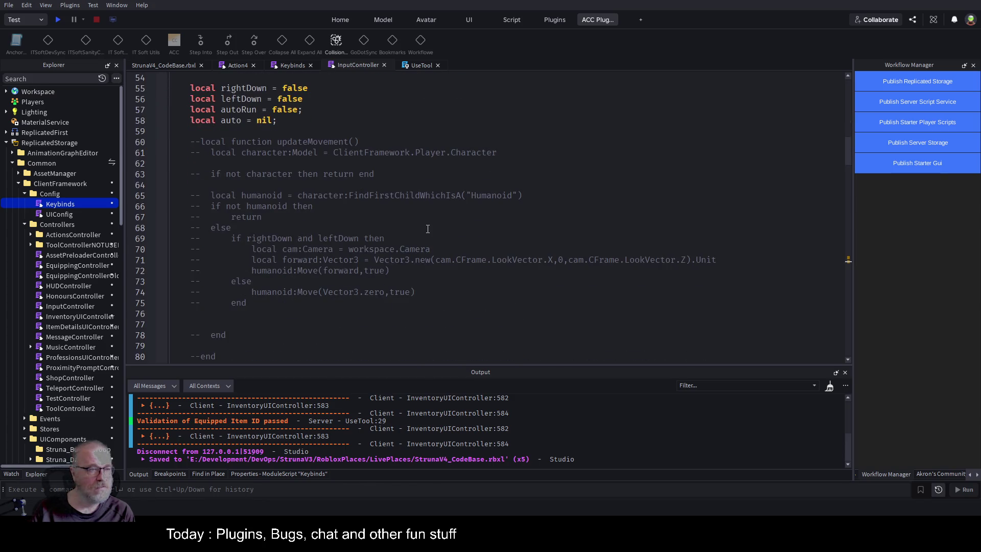
pyautogui.scroll(-17, 427, 230)
pyautogui.scroll(-3, 424, 236)
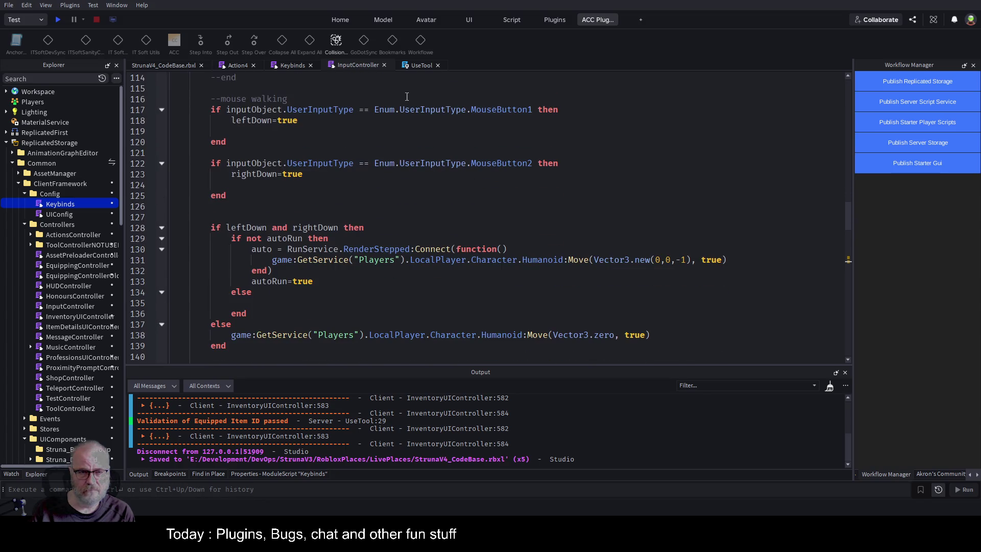
pyautogui.click(292, 65)
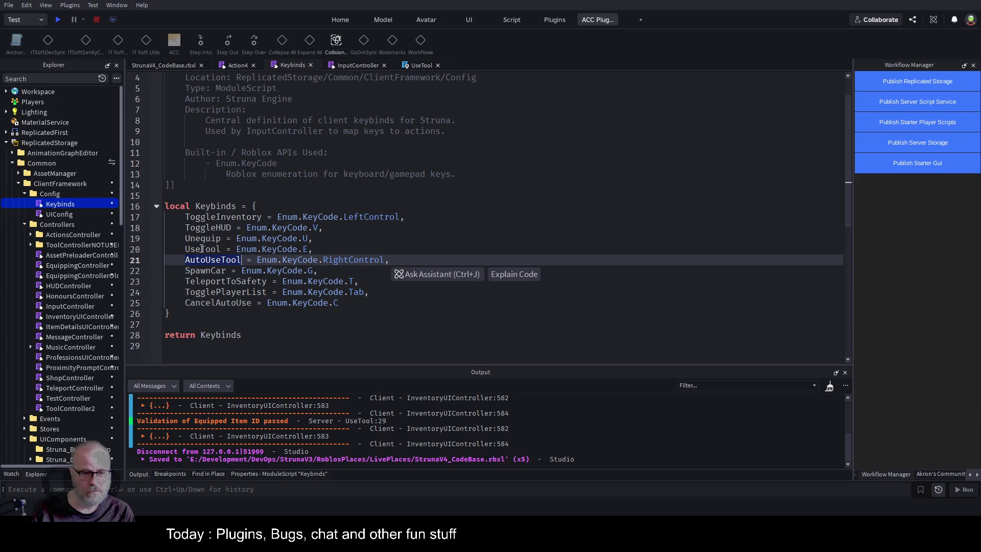
# Copy UseTool from Keybinds and search InputController for it, landing on line 169.
pyautogui.doubleClick(202, 248)
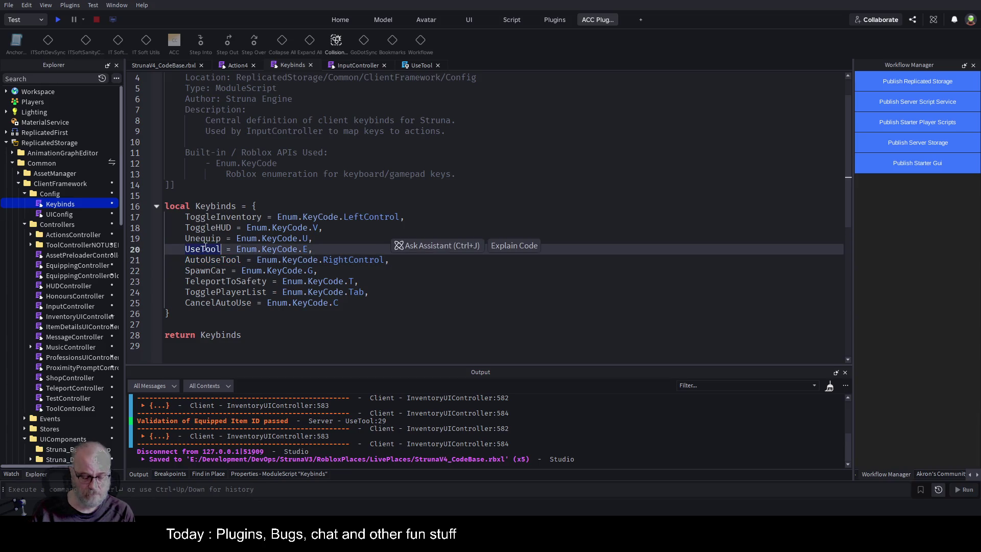
pyautogui.click(357, 65)
pyautogui.click(427, 164)
pyautogui.hotkey('ctrl', 'f')
pyautogui.hotkey('ctrl', 'v')
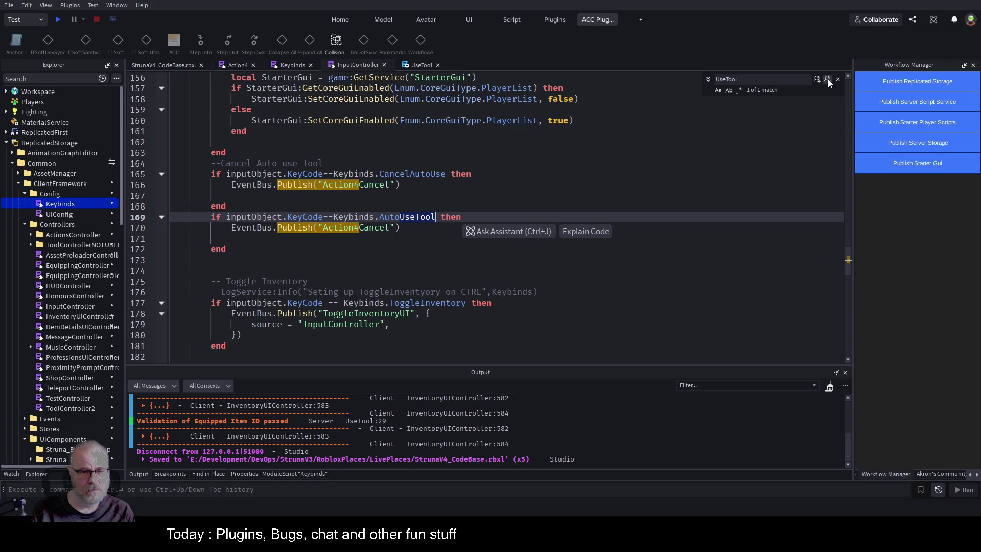
pyautogui.click(386, 259)
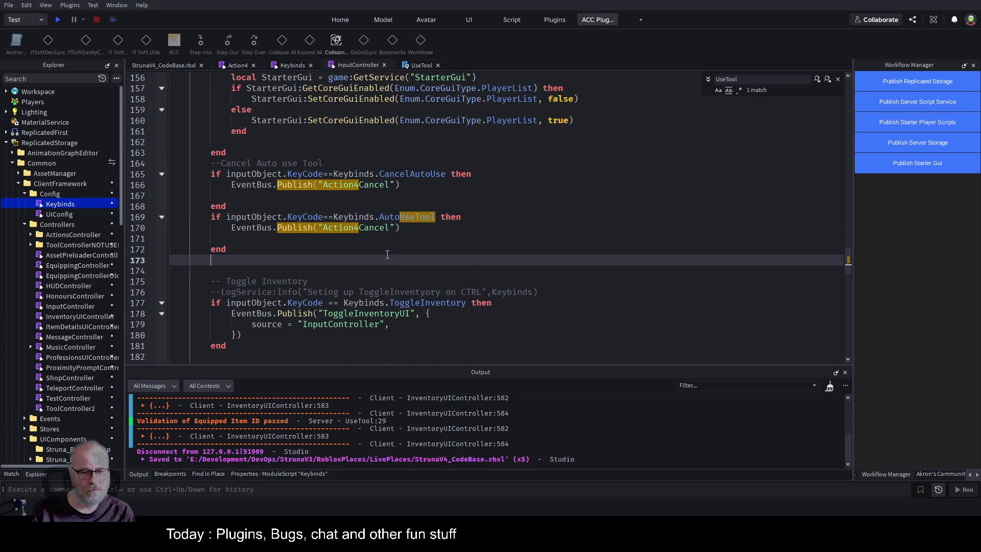
# Read through the surrounding handler code, then switch to the UseTool script.
pyautogui.scroll(-3, 387, 255)
pyautogui.scroll(-6, 388, 255)
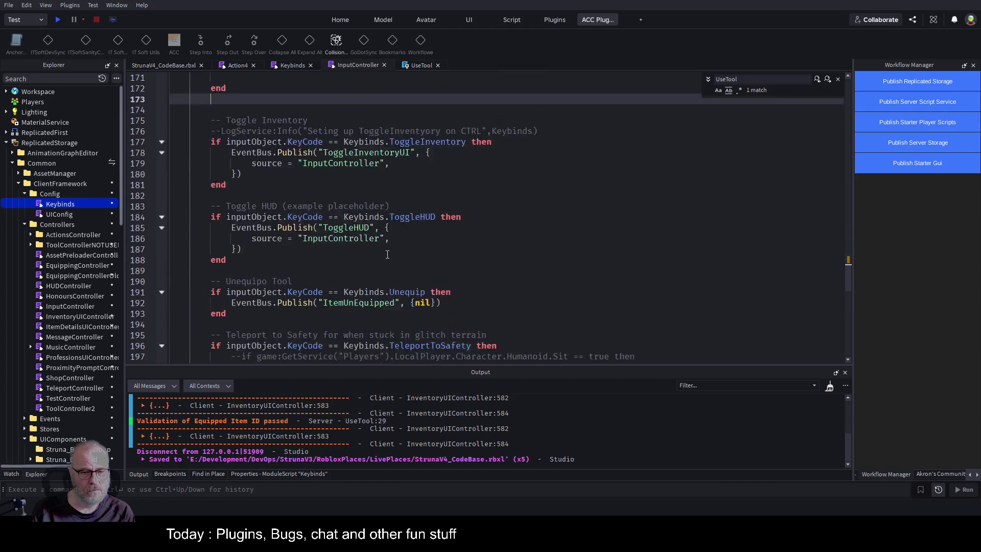
pyautogui.scroll(-3, 387, 255)
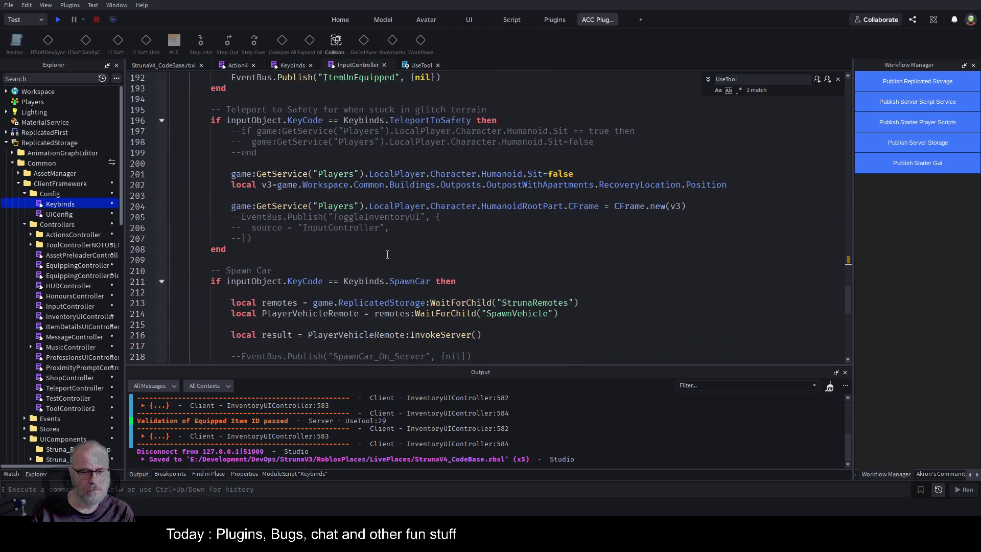
pyautogui.scroll(-6, 387, 255)
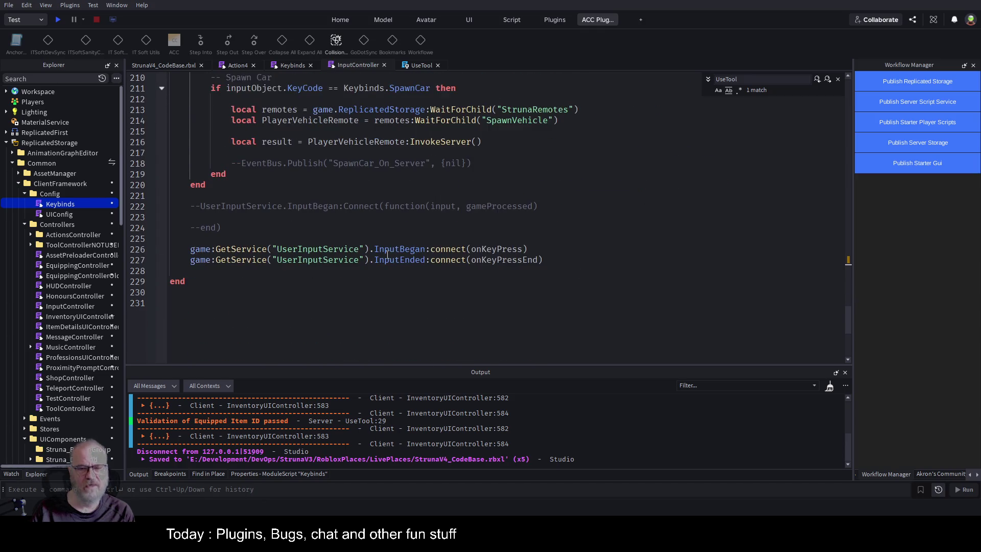
pyautogui.scroll(20, 387, 254)
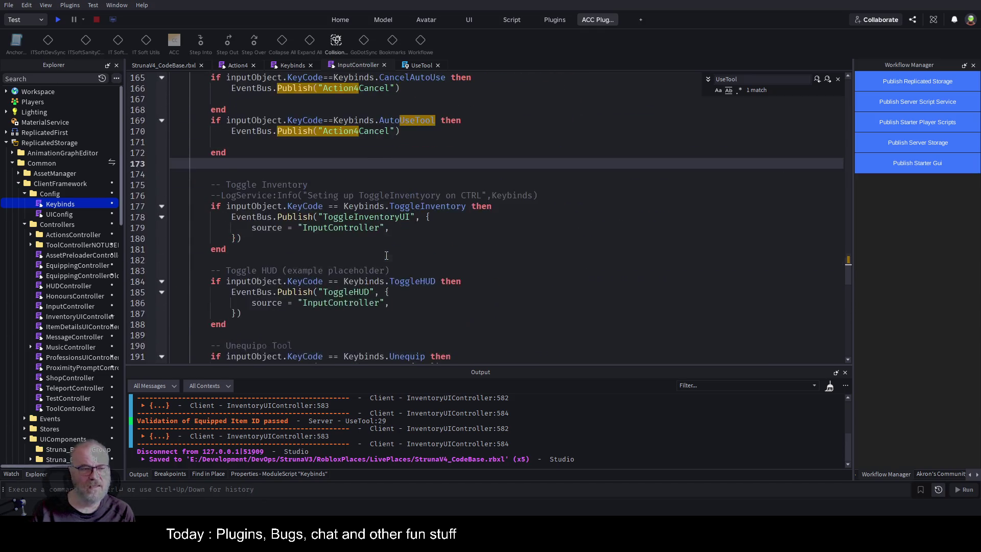
pyautogui.click(416, 66)
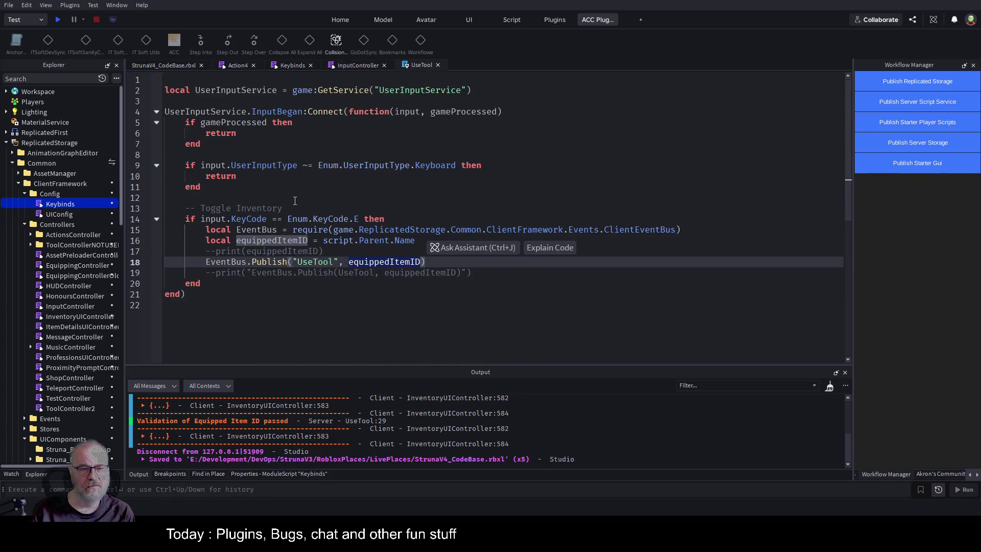
# Duplicate the E-key UseTool block (lines 14–20) directly below it.
pyautogui.click(356, 219)
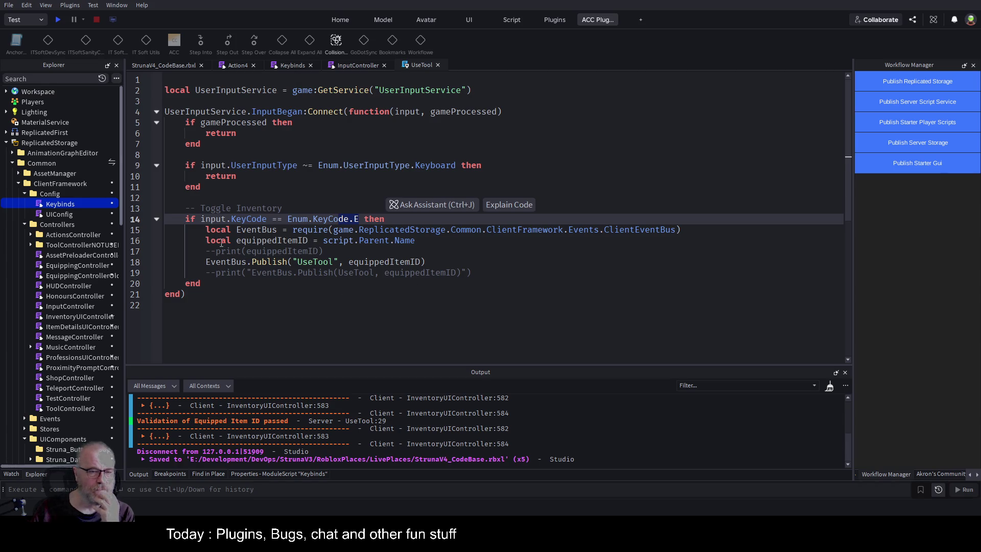
pyautogui.moveTo(206, 229); pyautogui.dragTo(478, 272)
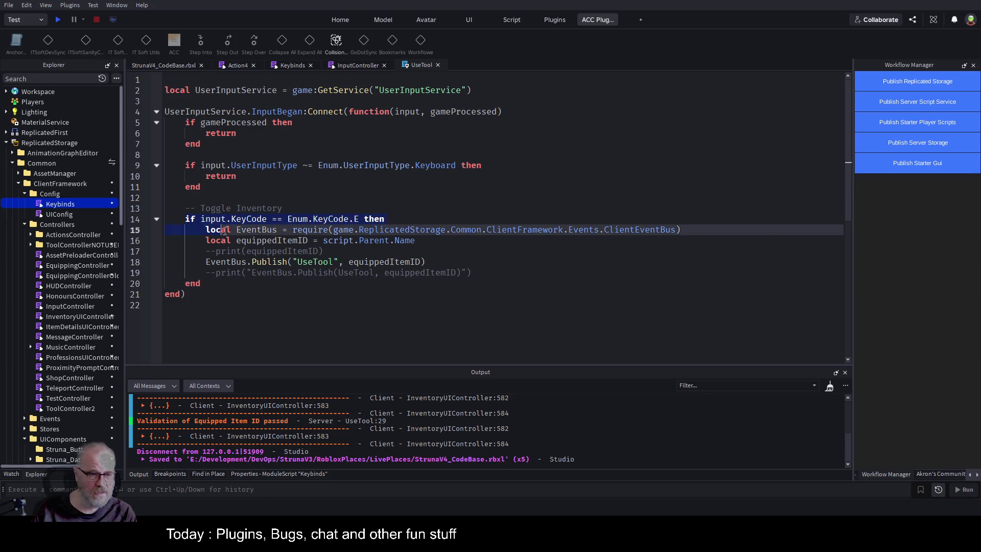
pyautogui.keyDown('shift'); pyautogui.click(247, 295); pyautogui.keyUp('shift')
pyautogui.keyDown('shift'); pyautogui.click(247, 284); pyautogui.keyUp('shift')
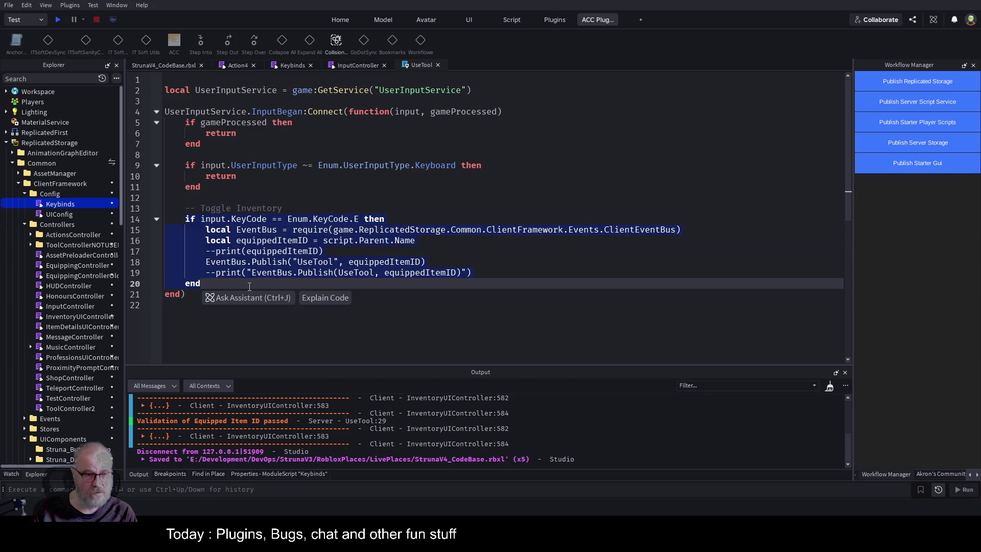
pyautogui.press('Return')
pyautogui.write('if input.KeyCode == Enum.KeyCode.E then \t\tlocal EventBus = require(game.ReplicatedStorage.Common.ClientFramework.Events.ClientEventBus) \t\tlocal equippedItemID = script.Parent.Name \t\t--print(equippedItemID) \t\tEventBus.Publish("UseTool", equippedItemID) \t\t--print("EventBus.Publish(UseTool, equippedItemID)") \tend')
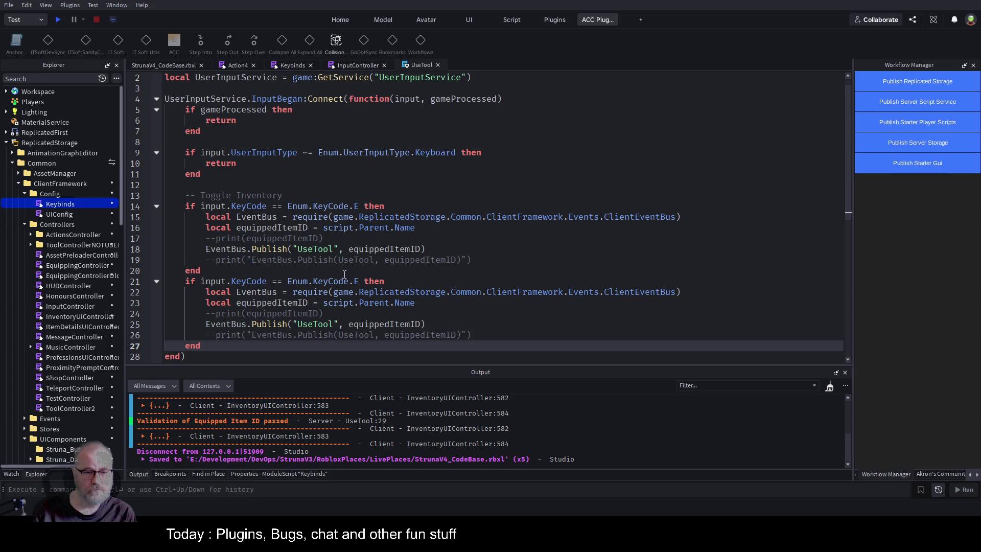
# Change the copy's key from E to Enum.KeyCode.RightControl and save the place.
pyautogui.doubleClick(356, 281)
pyautogui.press('BackSpace')
pyautogui.write('RightControl')
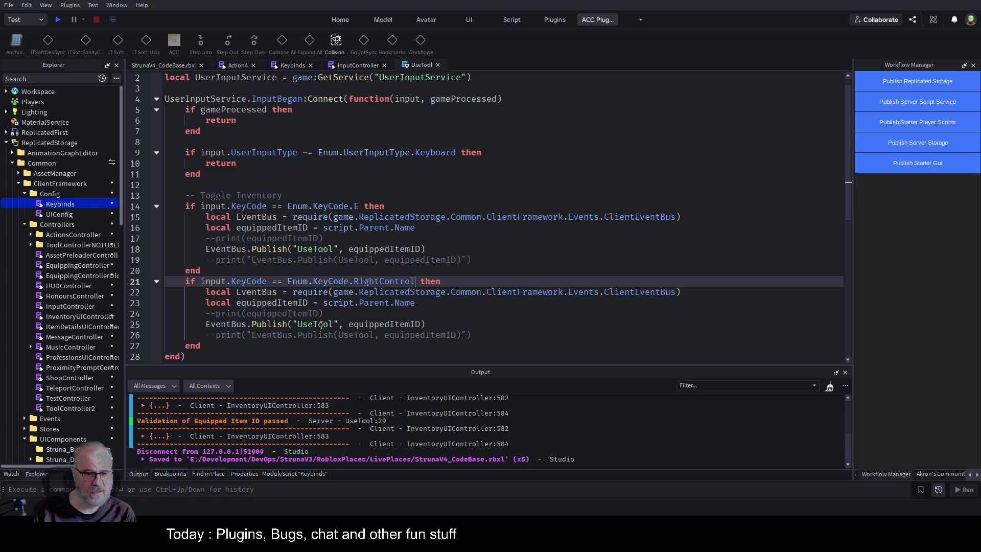
pyautogui.click(381, 325)
pyautogui.hotkey('ctrl', 's')
pyautogui.click(240, 65)
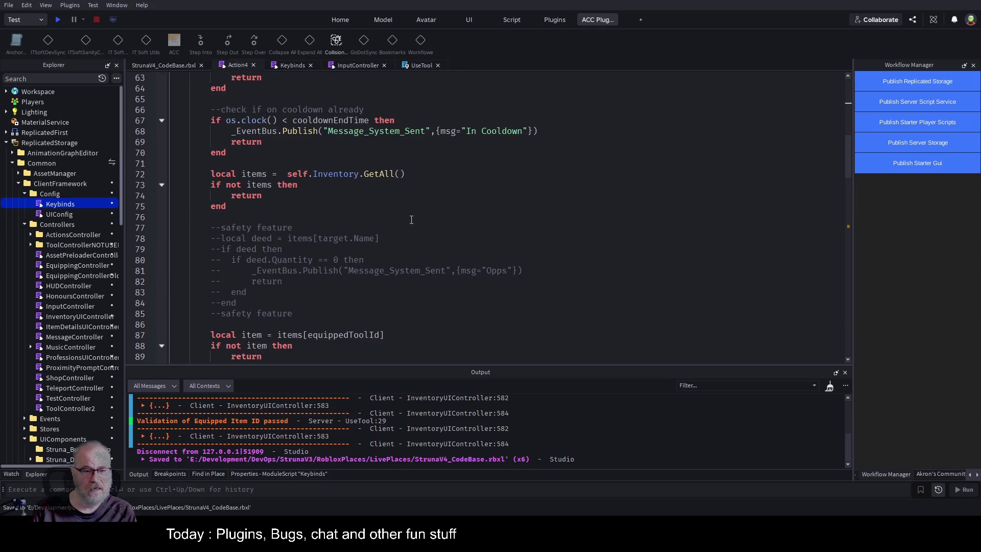
# Highlight and review every use of equippedToolId throughout the Action4 script.
pyautogui.scroll(-8, 413, 217)
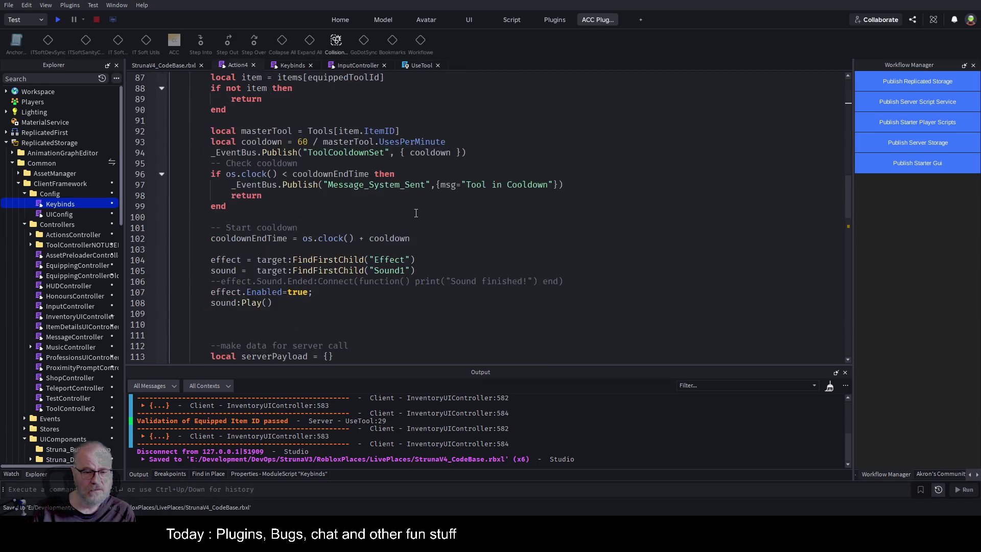
pyautogui.scroll(-8, 416, 213)
pyautogui.scroll(-4, 386, 259)
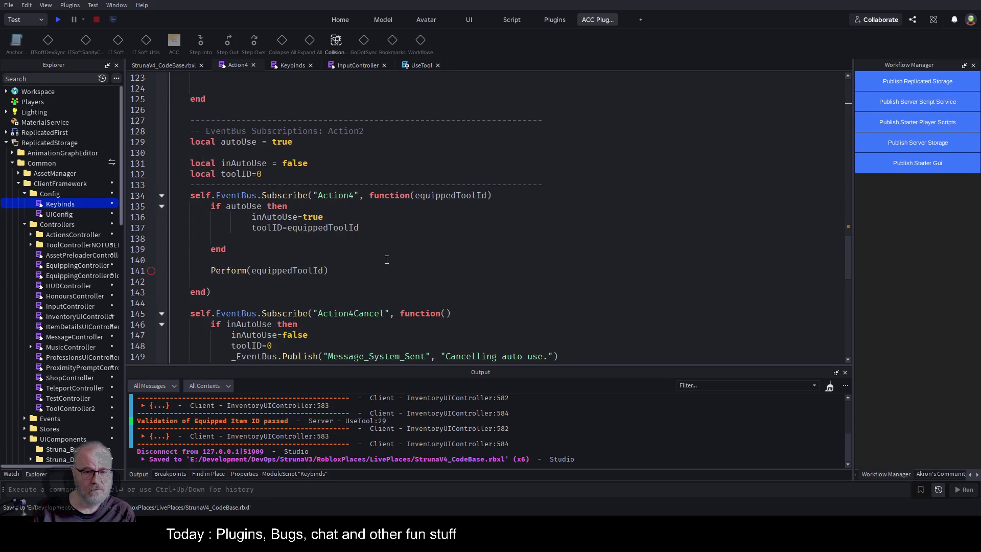
pyautogui.doubleClick(453, 199)
pyautogui.scroll(-1, 473, 244)
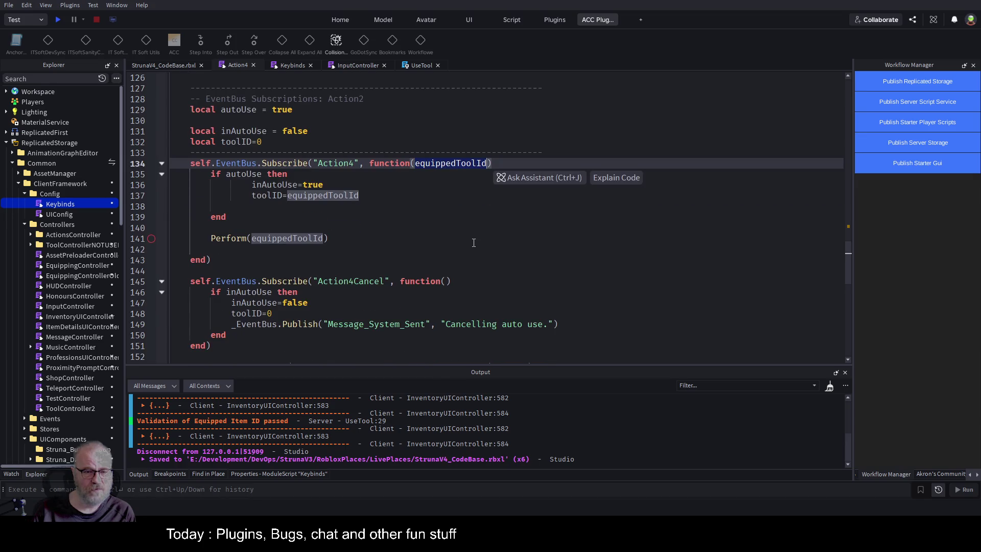
pyautogui.click(268, 106)
pyautogui.scroll(-4, 405, 284)
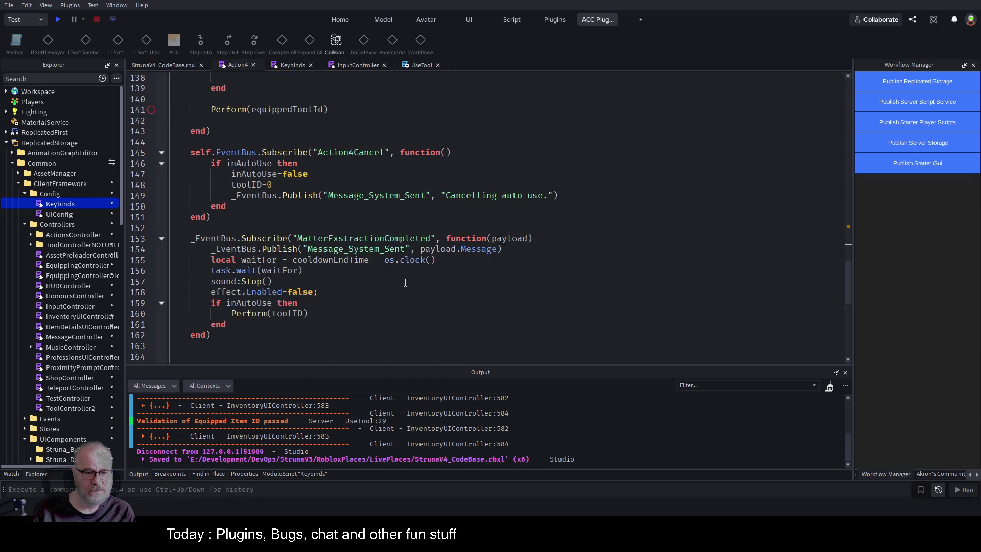
pyautogui.scroll(-4, 378, 289)
pyautogui.scroll(5, 375, 292)
pyautogui.scroll(20, 375, 292)
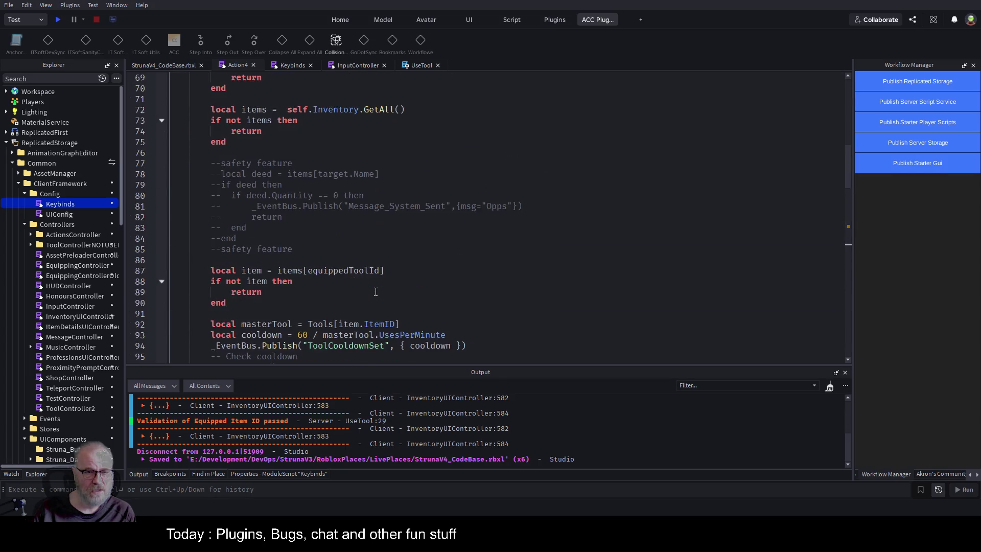
pyautogui.scroll(9, 375, 292)
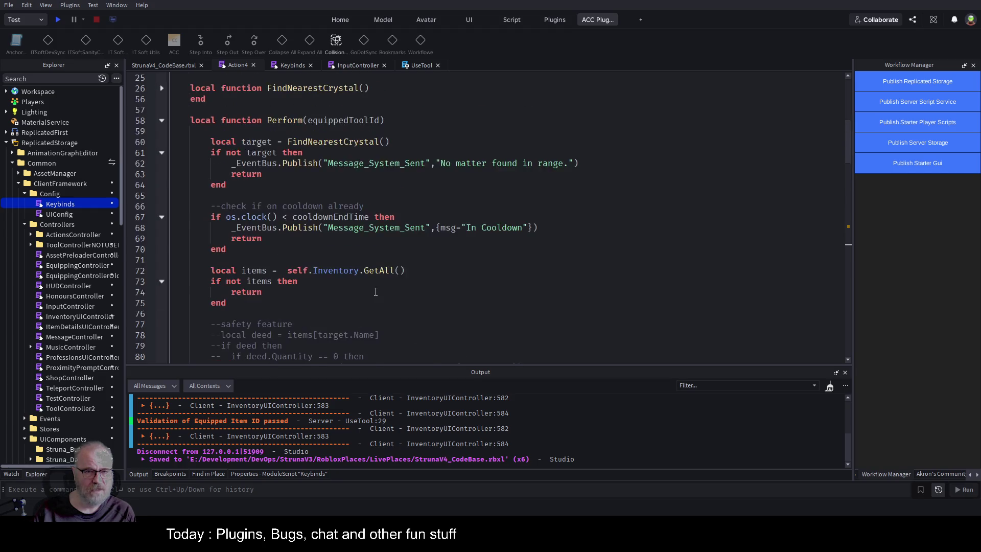
pyautogui.scroll(4, 375, 292)
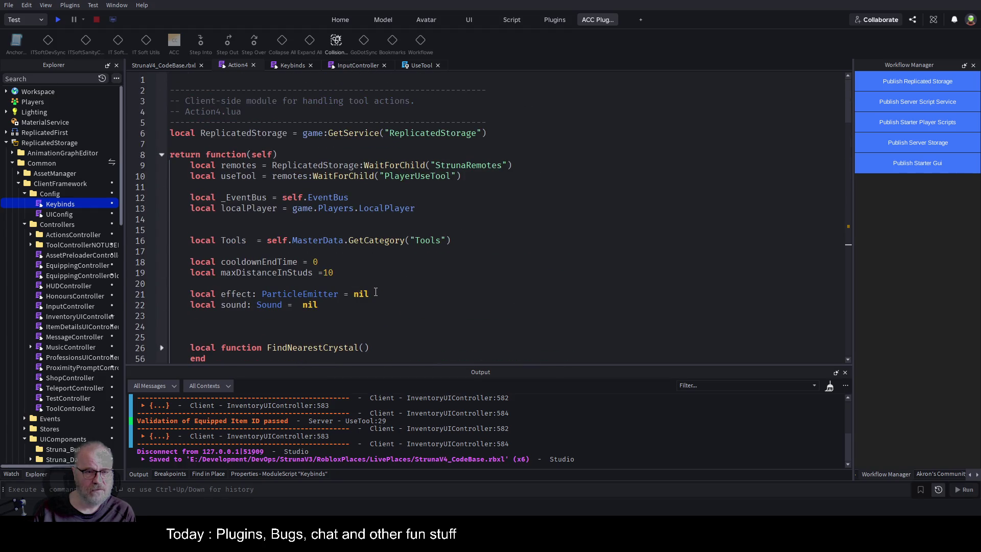
pyautogui.scroll(-5, 375, 292)
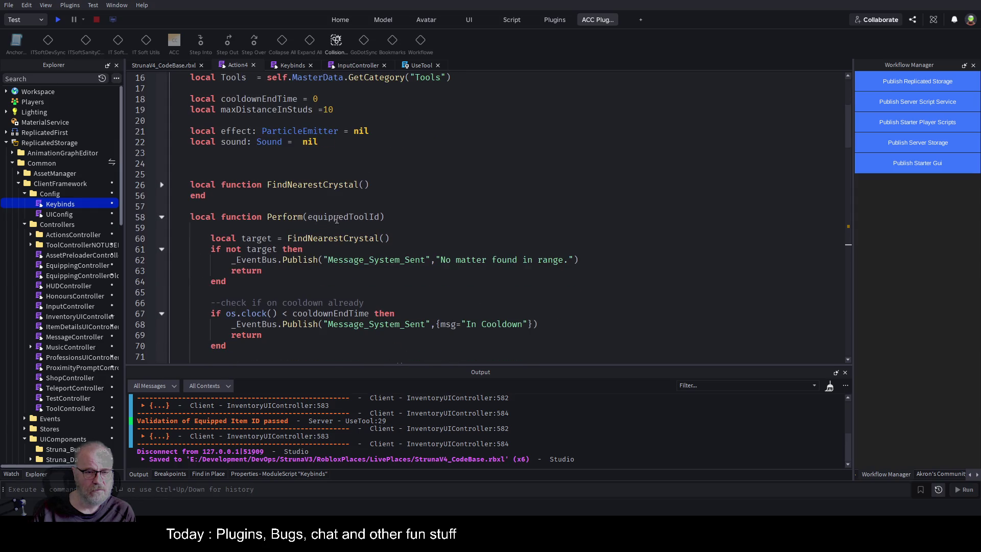
# Fold Action4's Perform function, check its Action4 subscription, then return to the UseTool script.
pyautogui.click(162, 216)
pyautogui.scroll(-4, 269, 236)
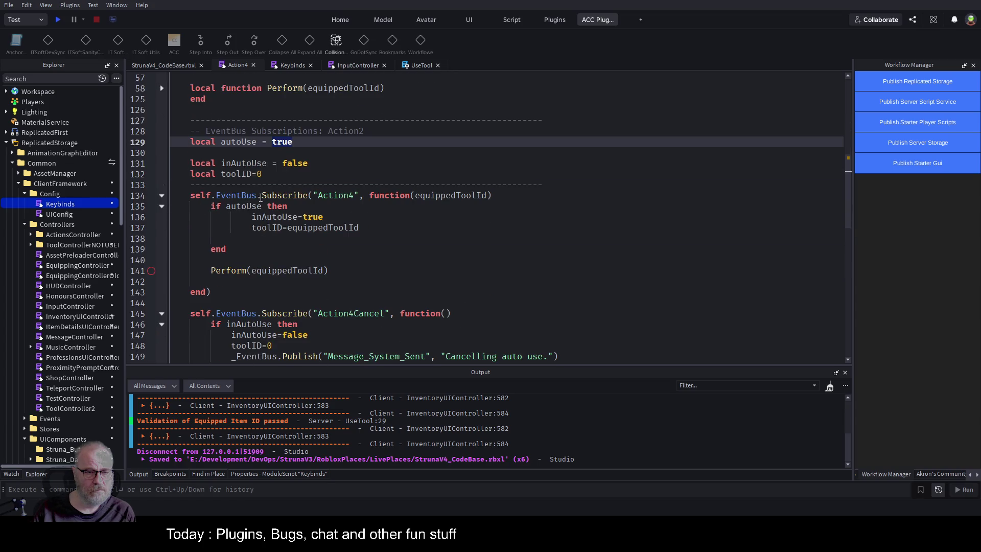
pyautogui.click(344, 199)
pyautogui.scroll(-4, 378, 247)
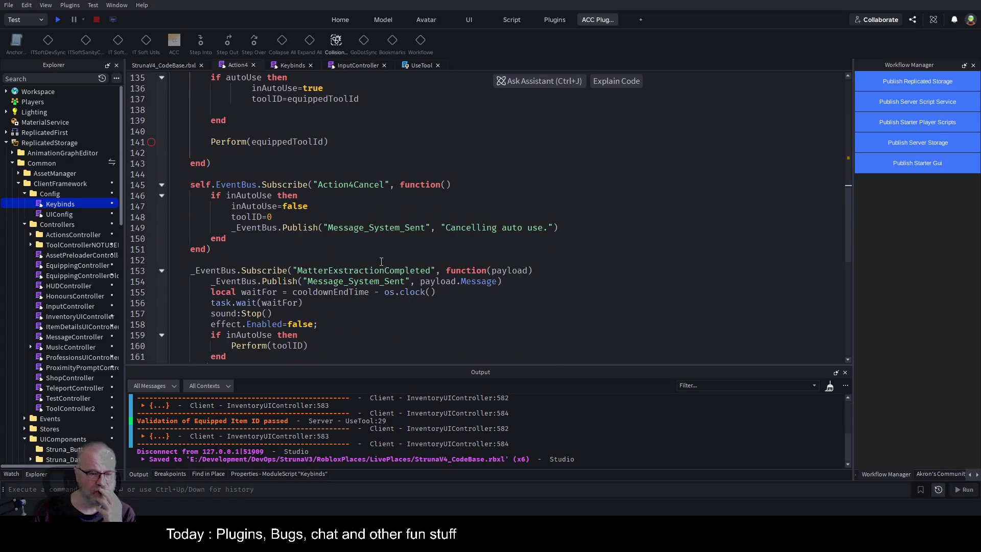
pyautogui.scroll(3, 386, 265)
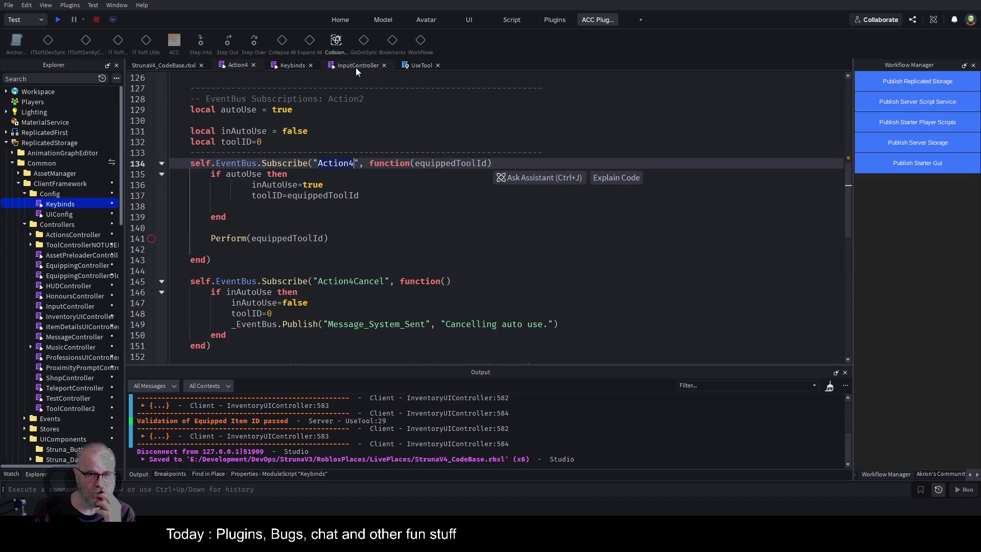
pyautogui.click(415, 65)
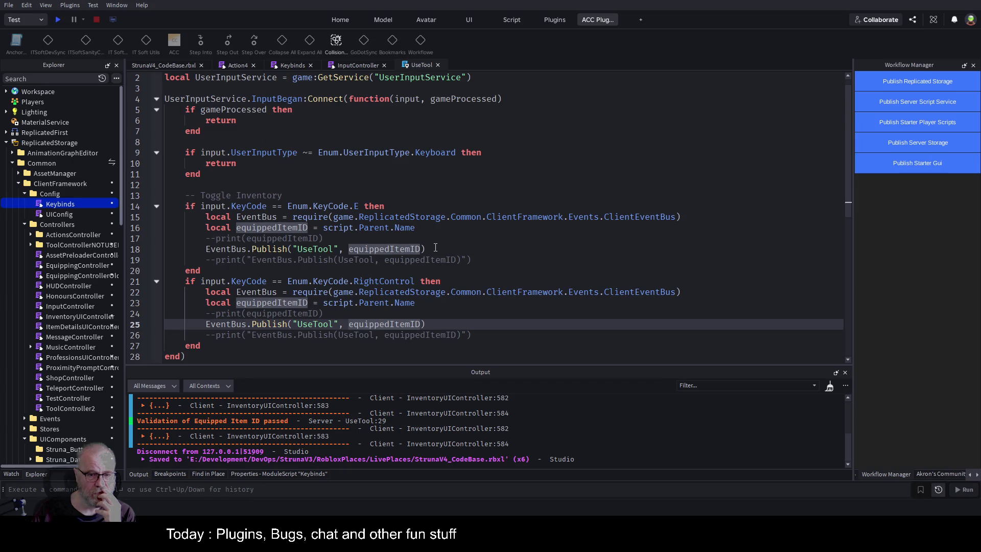
# Inspect the equippedItemID argument and the UseTool event name on UseTool's line 25.
pyautogui.scroll(-1, 437, 247)
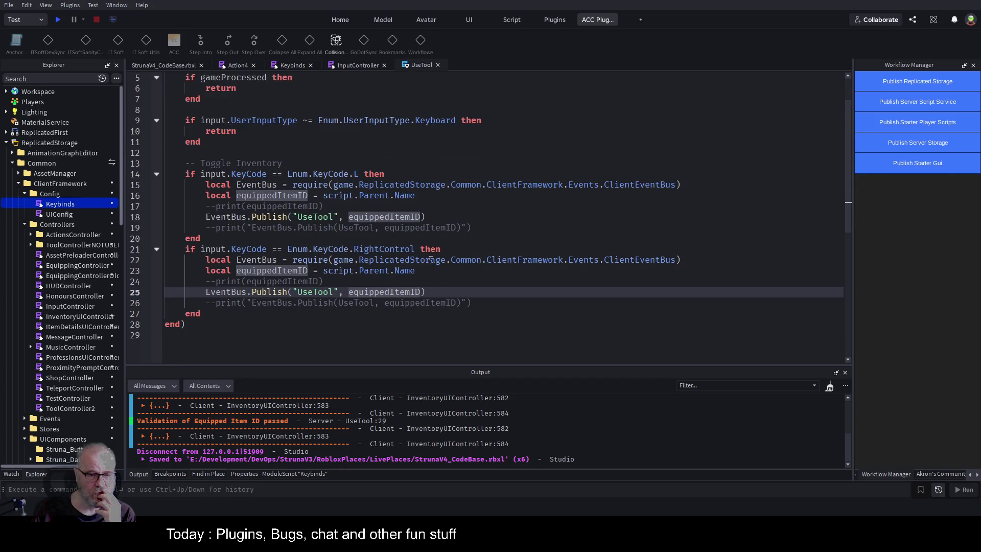
pyautogui.doubleClick(379, 293)
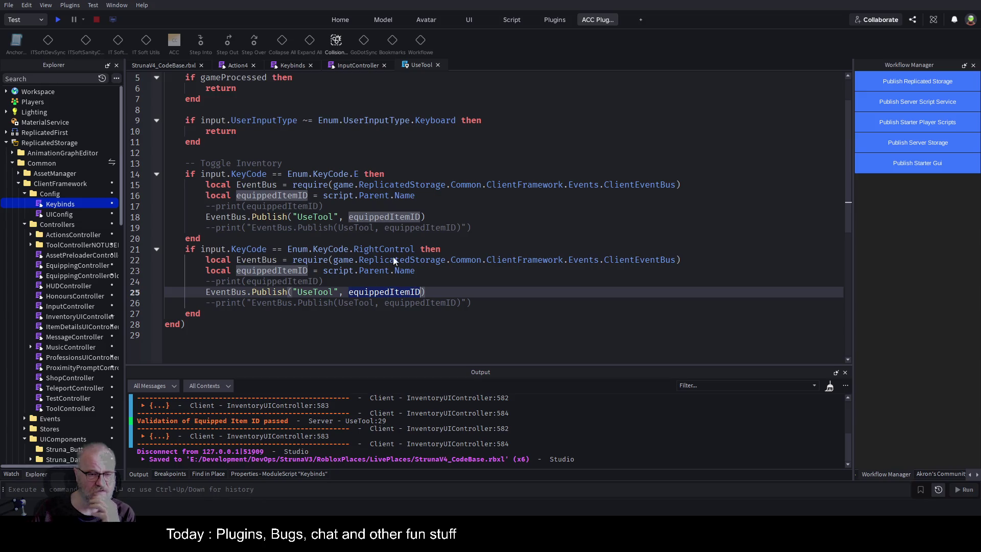
pyautogui.click(471, 240)
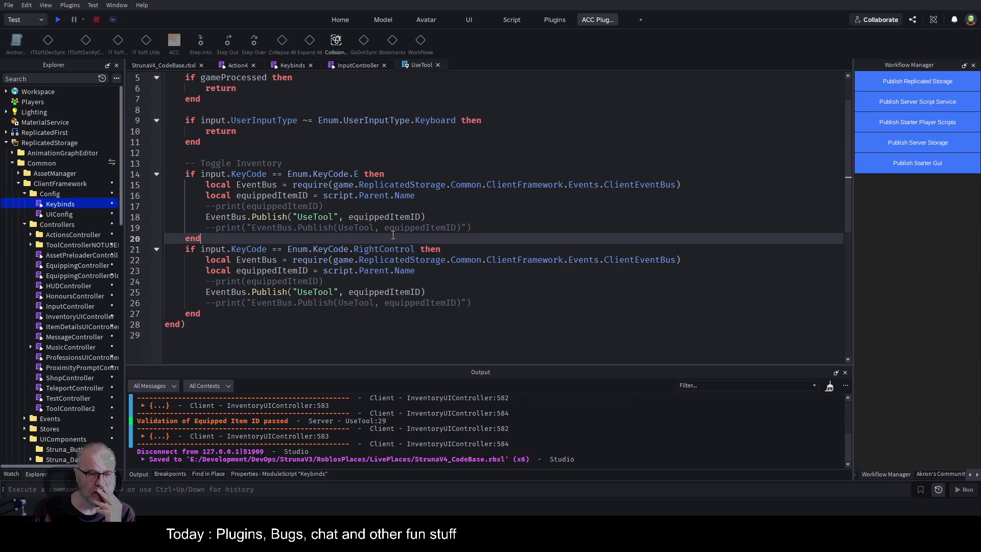
pyautogui.doubleClick(314, 292)
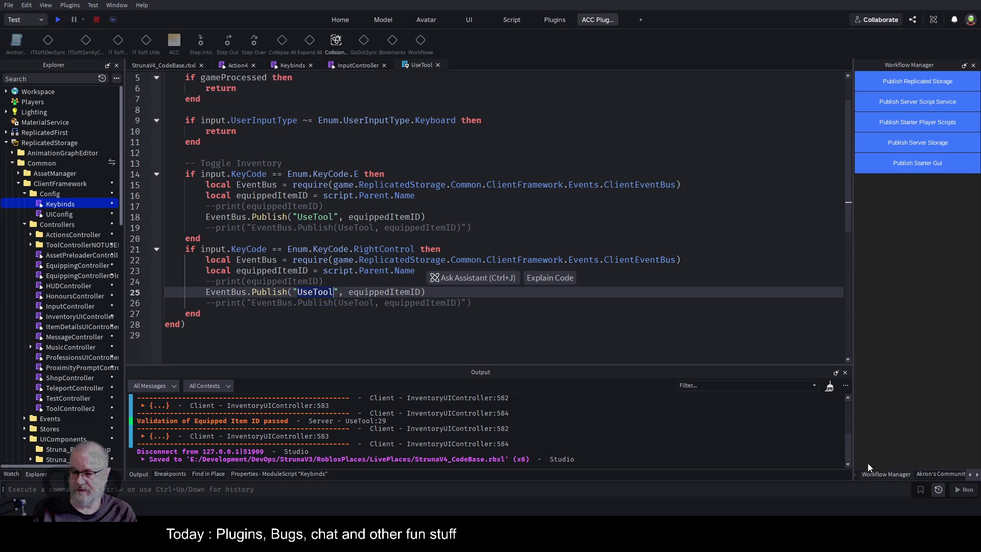
# Search all scripts for subscribe(" and open ToolController2 at its line 153 result.
pyautogui.click(219, 474)
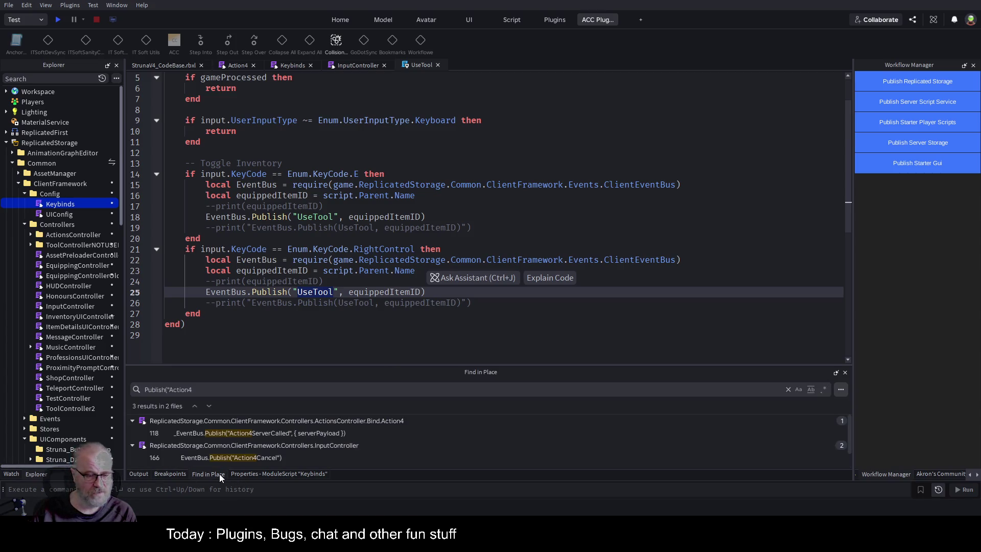
pyautogui.hotkey('ctrl', 'shift', 'f')
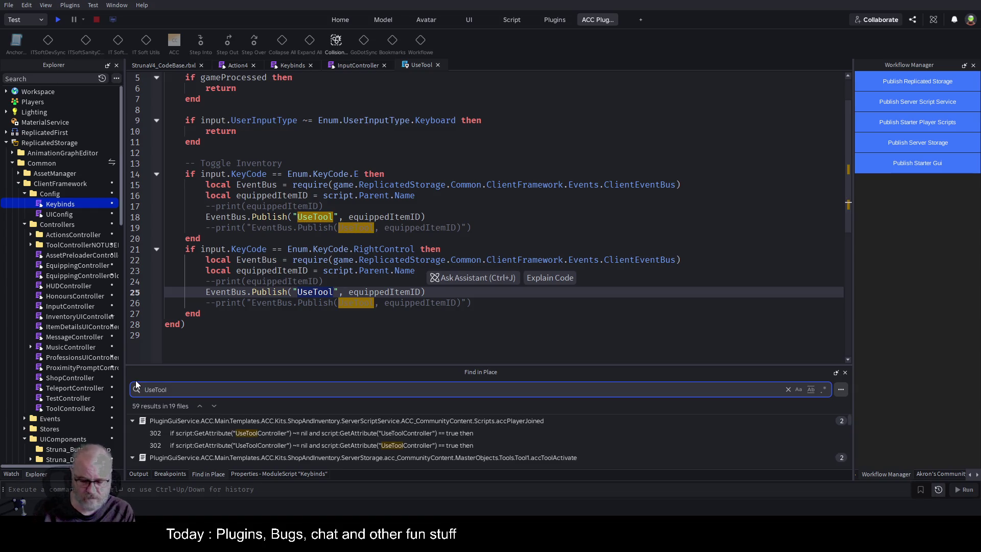
pyautogui.write('subscri')
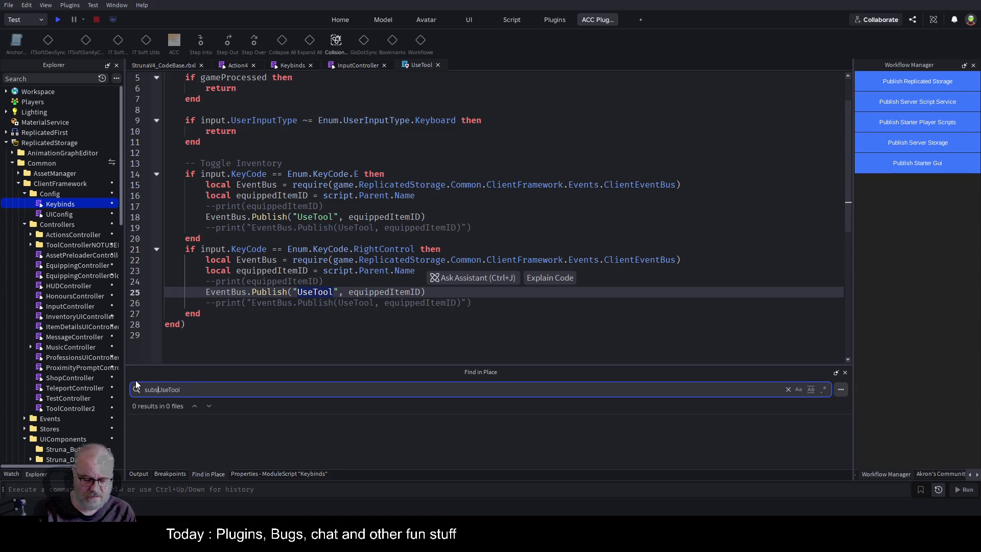
pyautogui.write('be("')
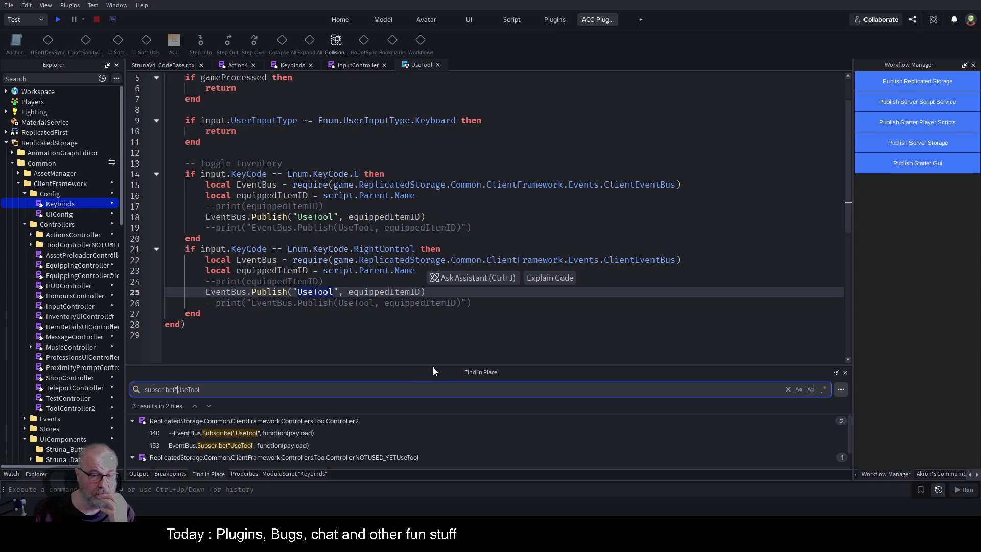
pyautogui.moveTo(434, 365); pyautogui.dragTo(450, 271)
pyautogui.click(235, 352)
pyautogui.click(976, 475)
pyautogui.click(969, 474)
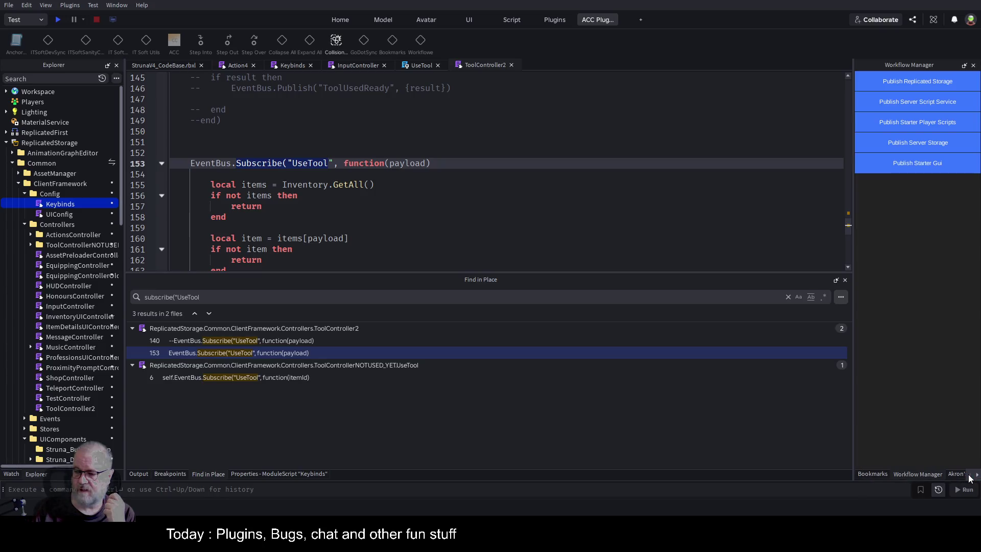
# Bookmark ToolController2 line 153 in the Bookmarks panel and switch back to UseTool.
pyautogui.click(872, 474)
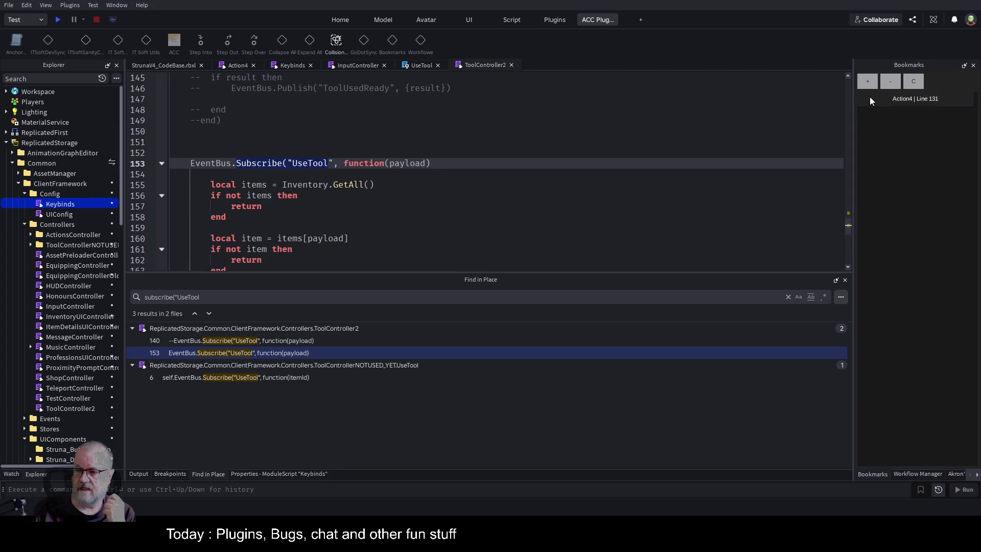
pyautogui.click(867, 82)
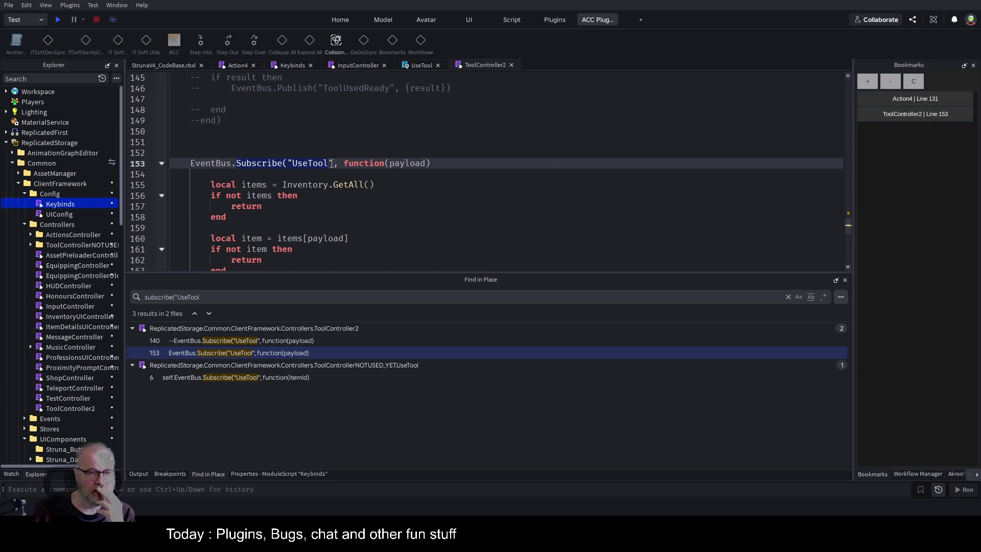
pyautogui.click(418, 67)
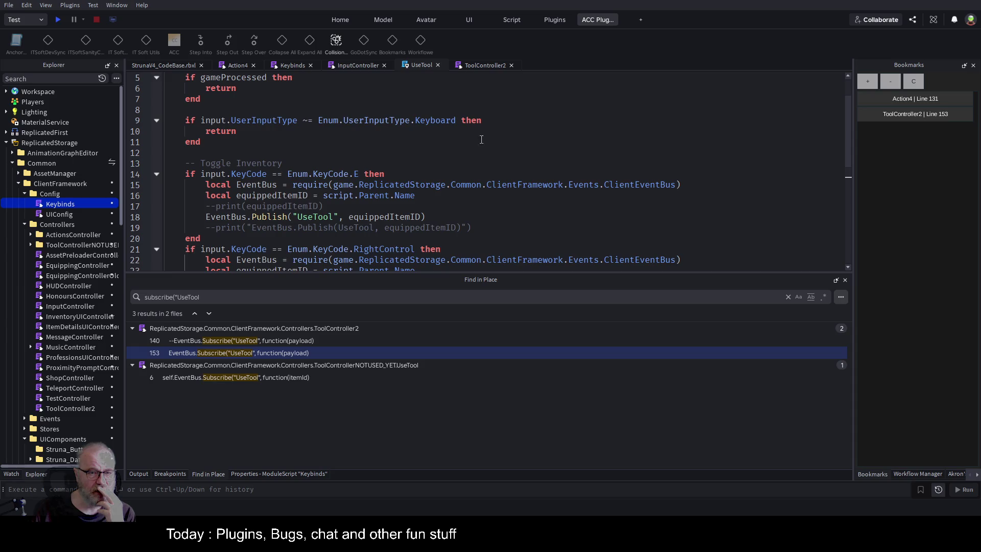
# Place the cursor on the RightControl Publish line (line 25) to insert above it.
pyautogui.scroll(-3, 468, 137)
pyautogui.press('Up')
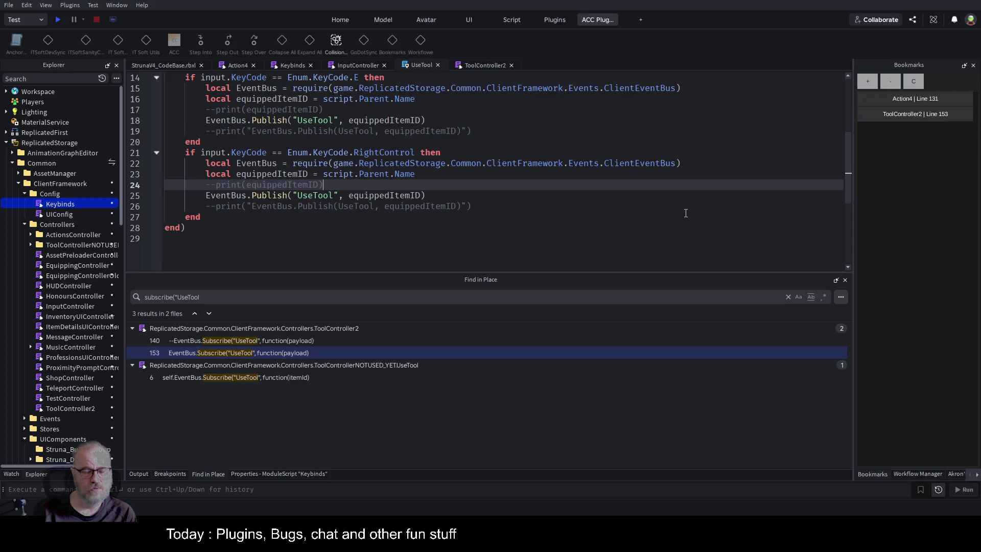
pyautogui.press('Down')
pyautogui.press('End')
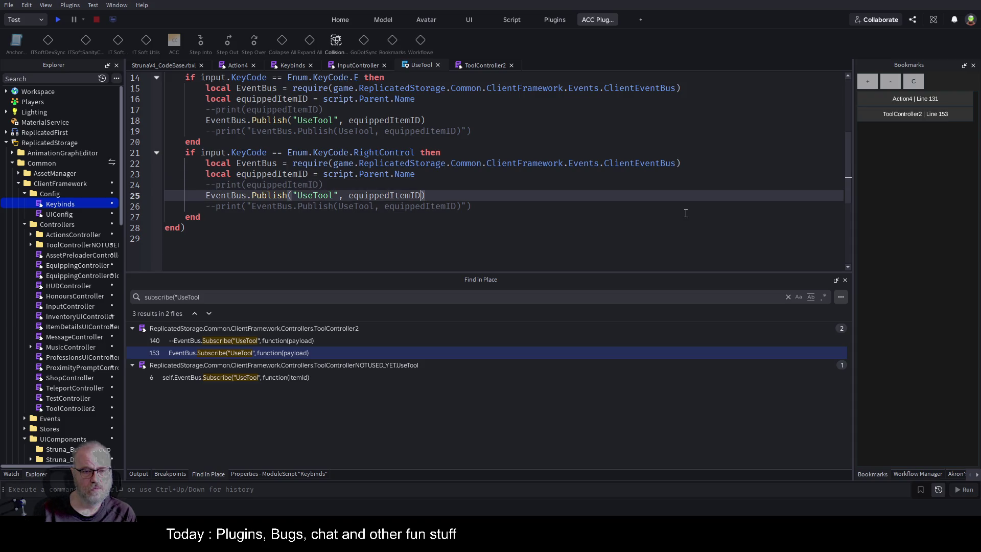
pyautogui.press('Up')
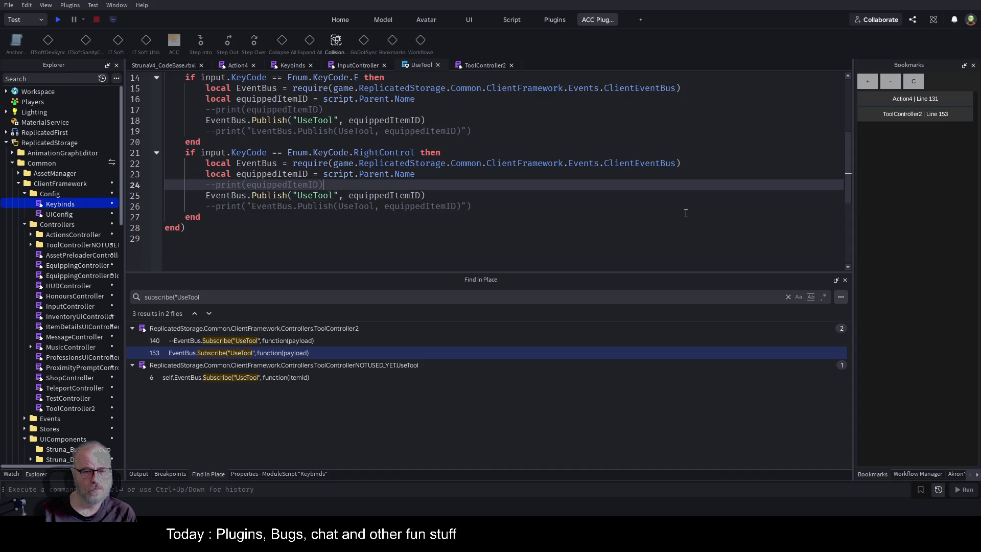
# Add local payload={} and payload.equippedItemID = equippedItemID above the RightControl Publish call.
pyautogui.press('Return')
pyautogui.write('local pay')
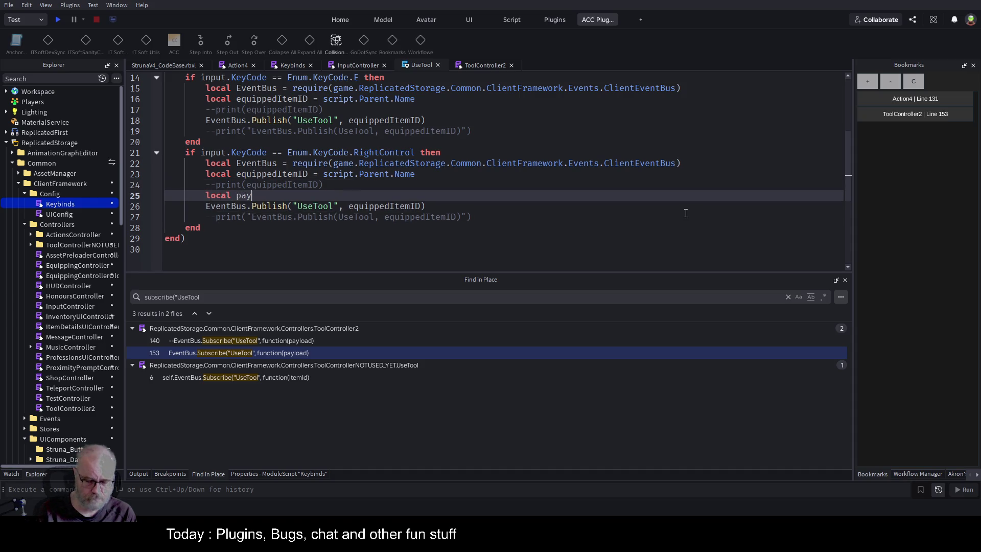
pyautogui.write('load={}')
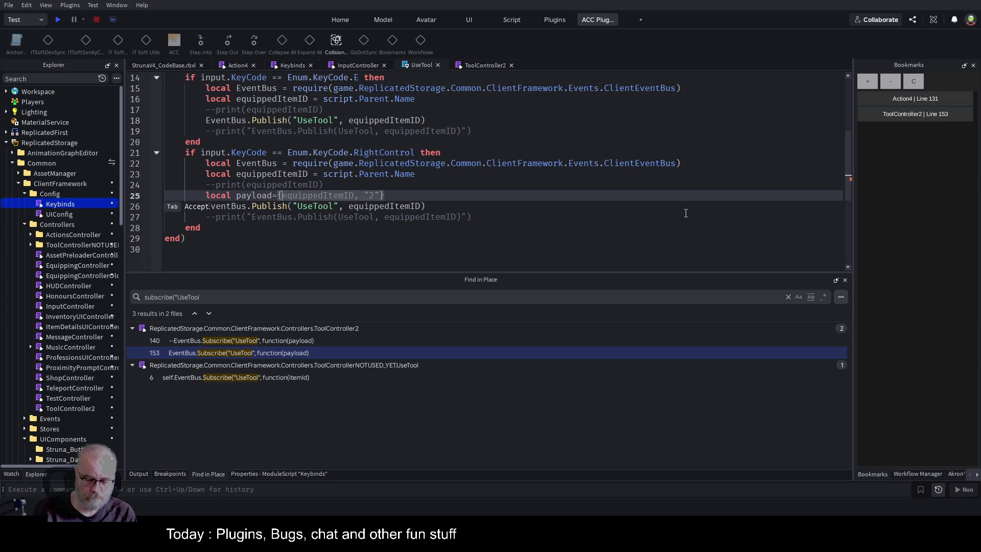
pyautogui.press('Return')
pyautogui.write('payload')
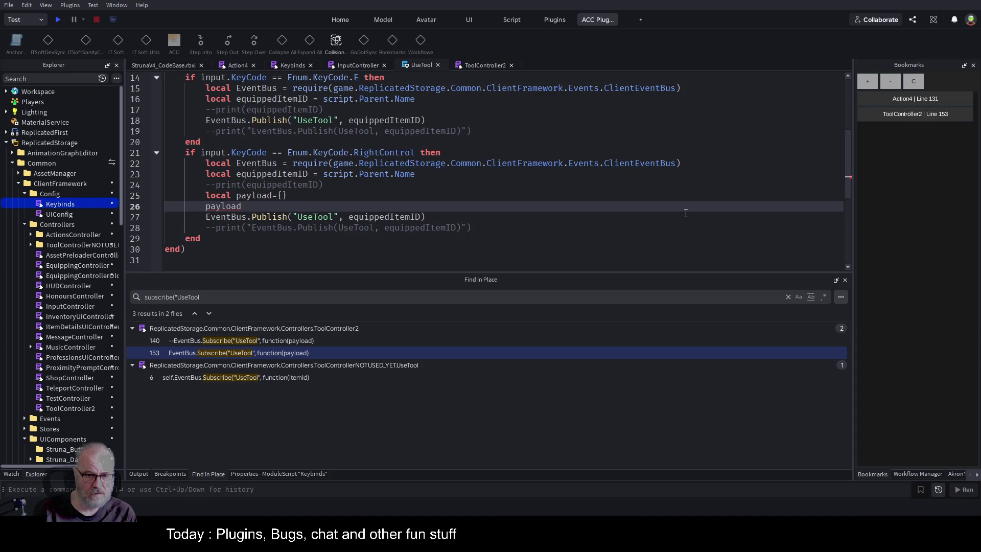
pyautogui.write('["')
pyautogui.write('.')
pyautogui.write('equip')
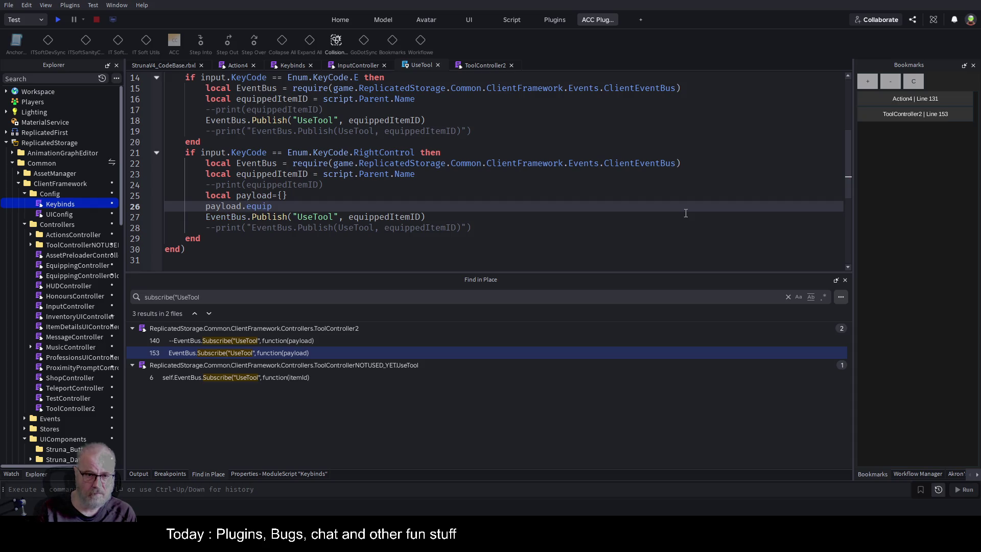
pyautogui.write('pedItemID=')
pyautogui.press('Down')
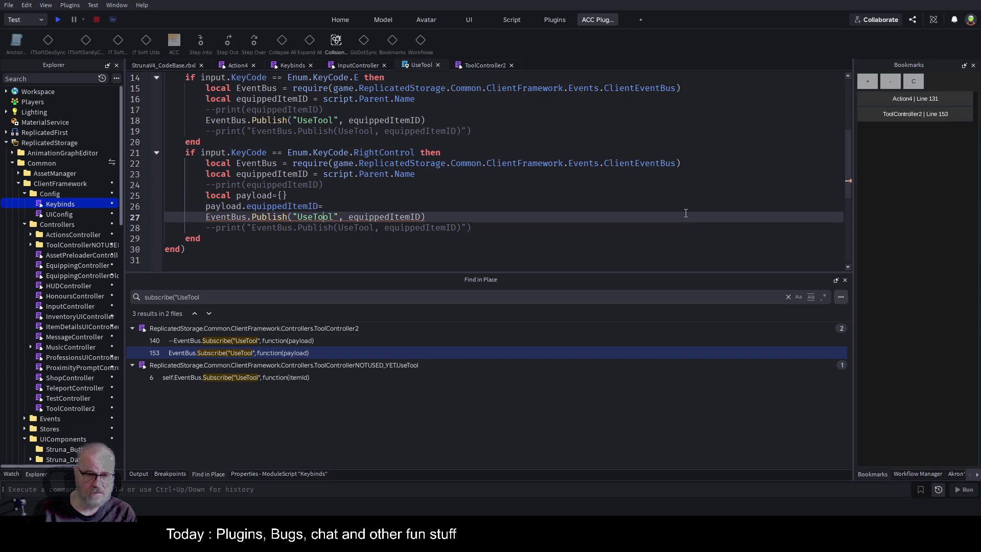
pyautogui.hotkey('ctrl', 'Right')
pyautogui.hotkey('ctrl', 'shift', 'Right')
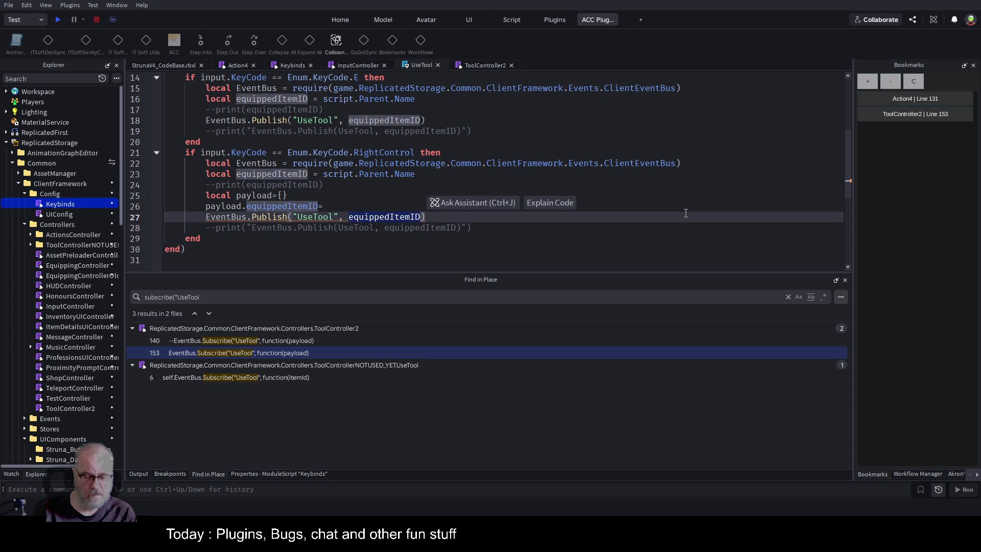
pyautogui.hotkey('ctrl', 'c')
pyautogui.press('Up')
pyautogui.hotkey('ctrl', 'v')
pyautogui.press('Return')
# Add payload.autoUse = true to the payload table and save.
pyautogui.write('payload.')
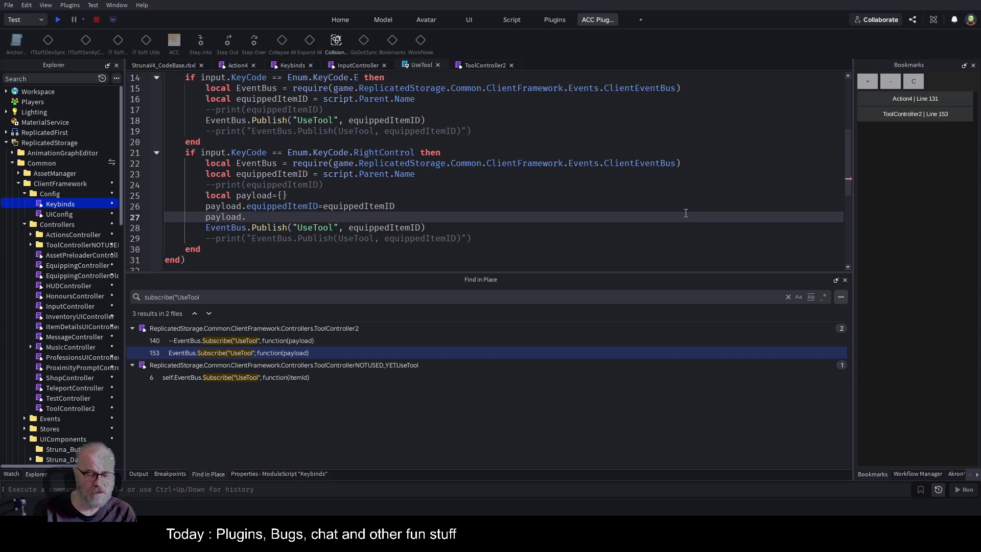
pyautogui.write('autoUse')
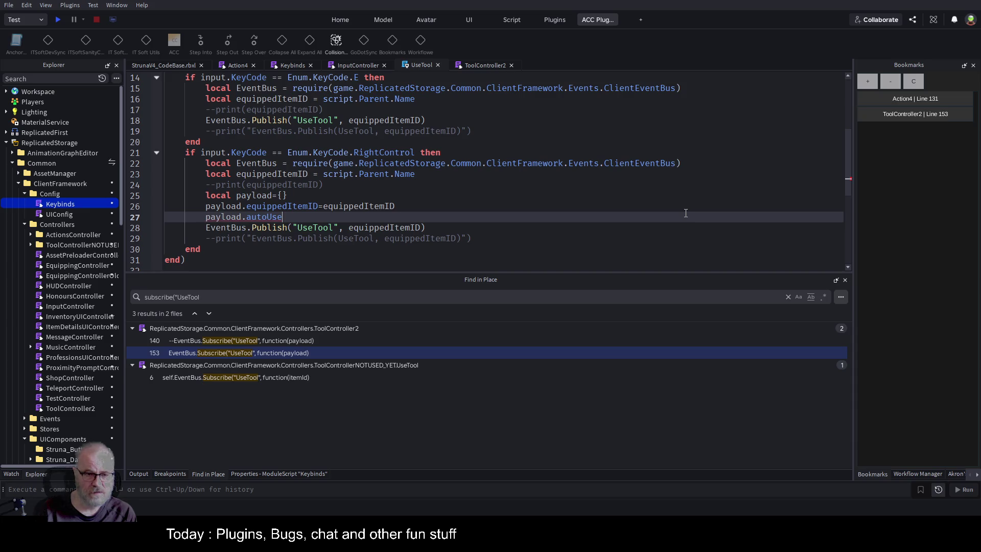
pyautogui.write(' = try')
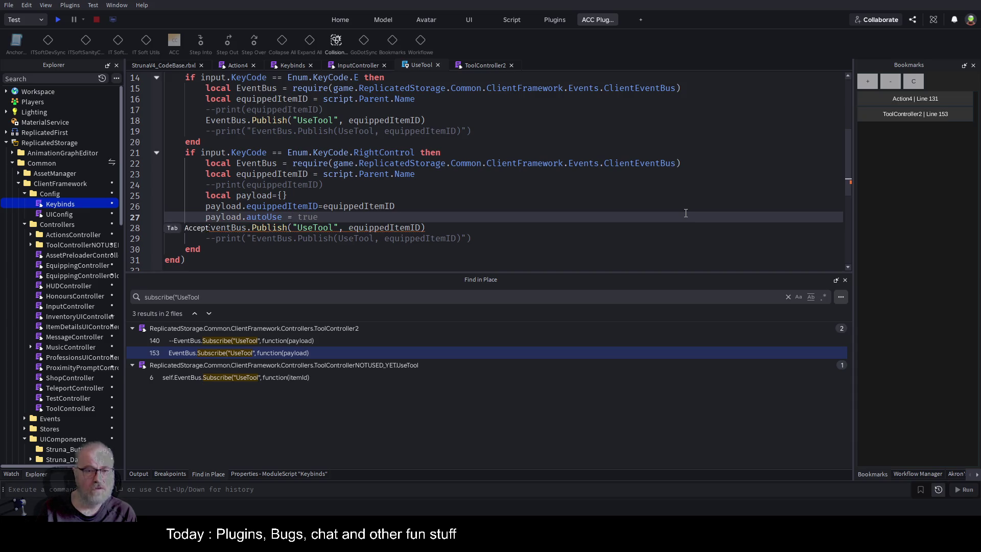
pyautogui.press('BackSpace')
pyautogui.write('ue')
pyautogui.hotkey('ctrl', 's')
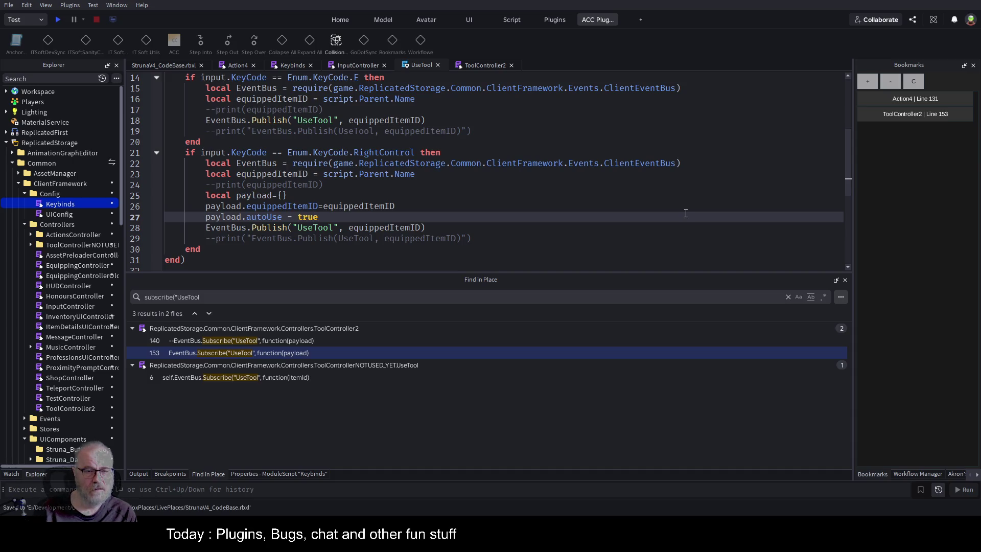
# Change the RightControl Publish call to pass payload instead of equippedItemID, then save.
pyautogui.press('Down')
pyautogui.press('End')
pyautogui.press('Left')
pyautogui.press('BackSpace')
pyautogui.press('BackSpace')
pyautogui.press('BackSpace')
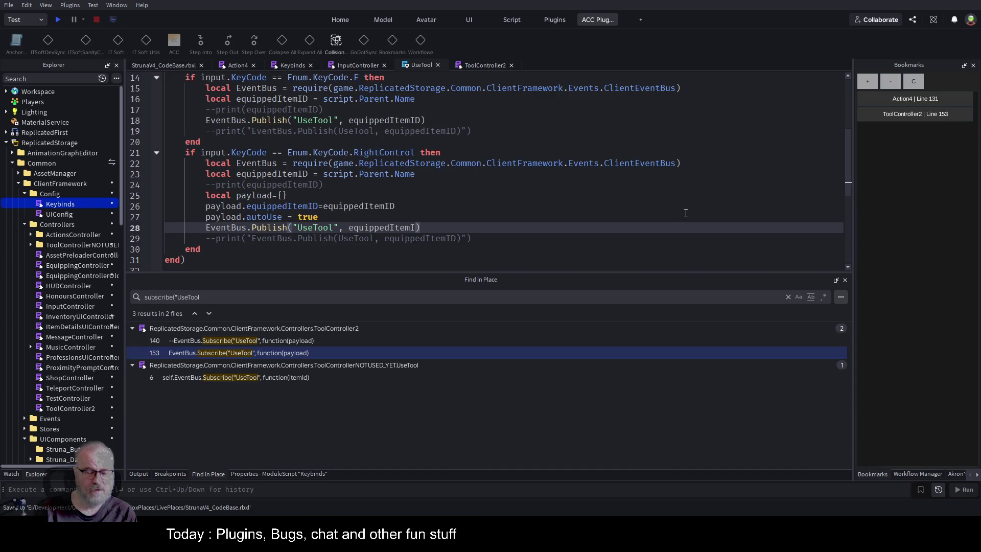
pyautogui.press('BackSpace')
pyautogui.press('BackSpace')
pyautogui.press('BackSpace')
pyautogui.write('payoi')
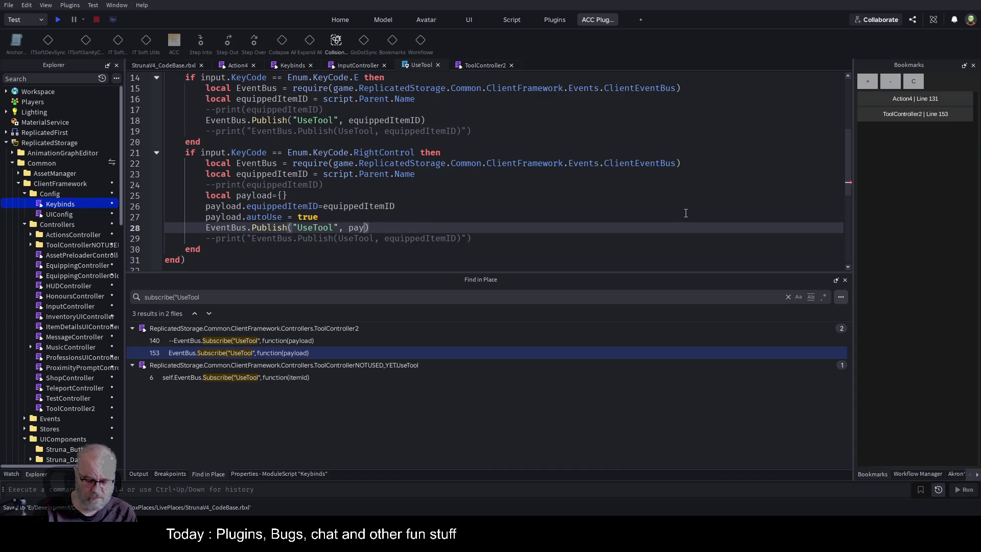
pyautogui.press('BackSpace')
pyautogui.press('BackSpace')
pyautogui.write('load')
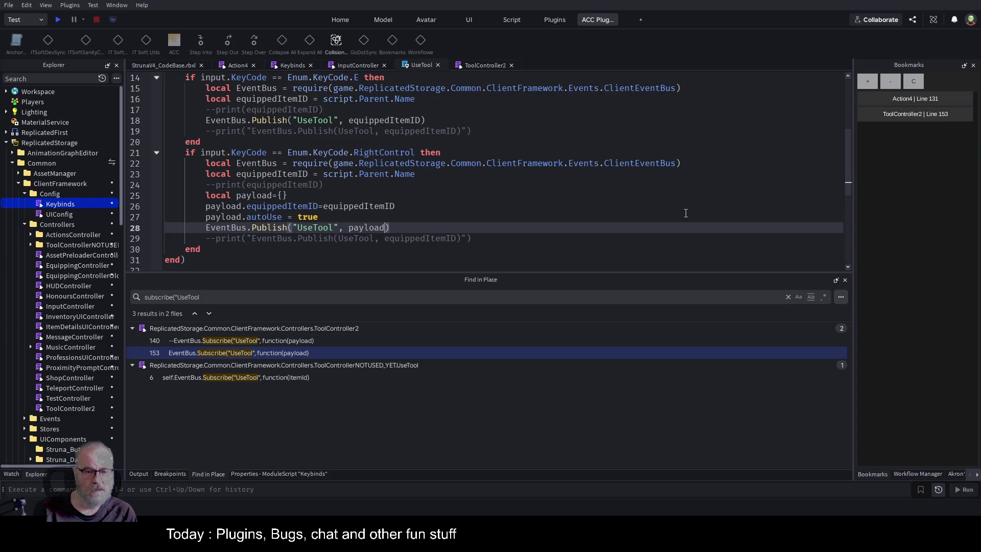
pyautogui.hotkey('ctrl', 's')
# Select and copy the three payload-building lines, then move up into the E-key handler.
pyautogui.press('Up')
pyautogui.press('Home')
pyautogui.press('Up')
pyautogui.press('Up')
pyautogui.hotkey('shift', 'Down')
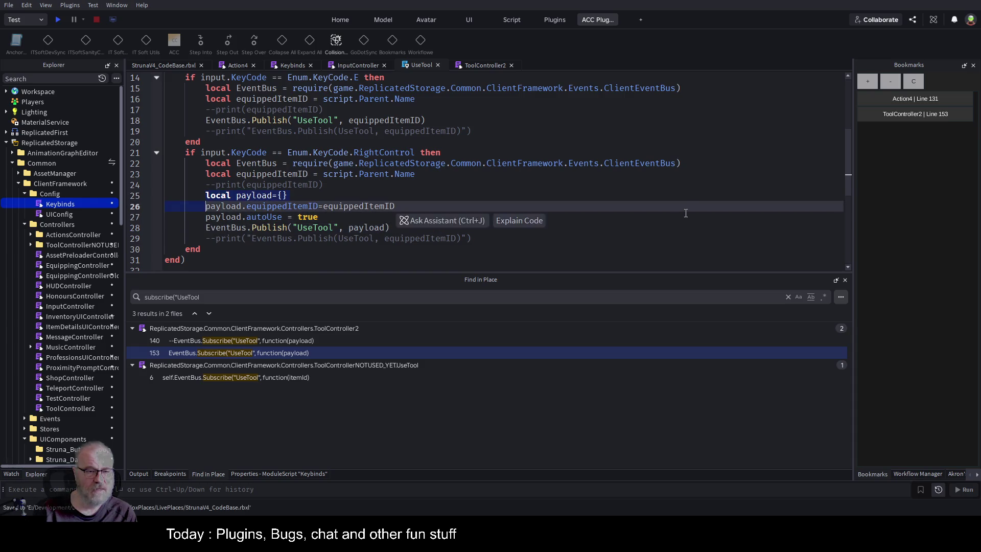
pyautogui.hotkey('shift', 'Down')
pyautogui.hotkey('shift', 'Down')
pyautogui.hotkey('shift', 'Up')
pyautogui.hotkey('shift', 'End')
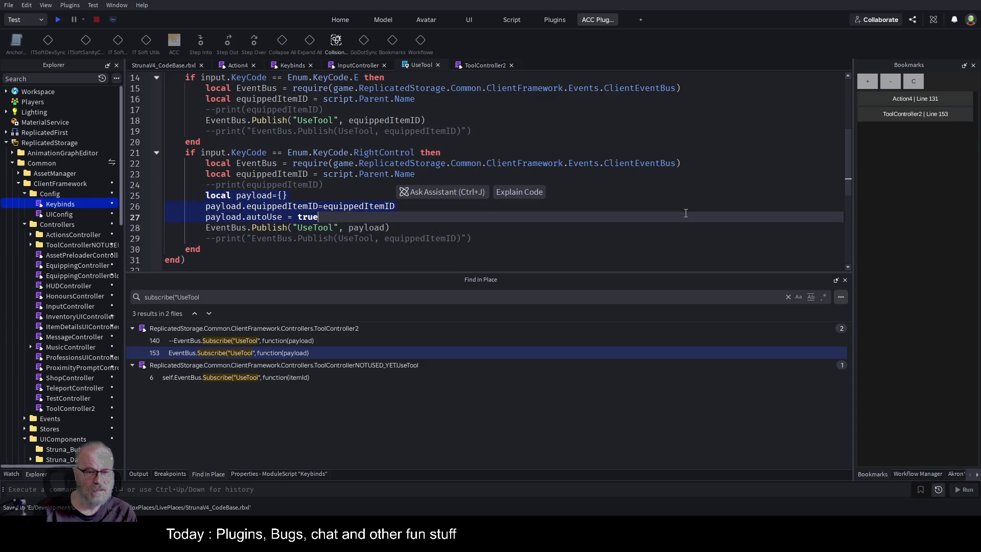
pyautogui.press('Up')
pyautogui.press('Up')
pyautogui.press('Up')
pyautogui.press('Up')
pyautogui.press('Up')
pyautogui.press('Up')
pyautogui.press('Down')
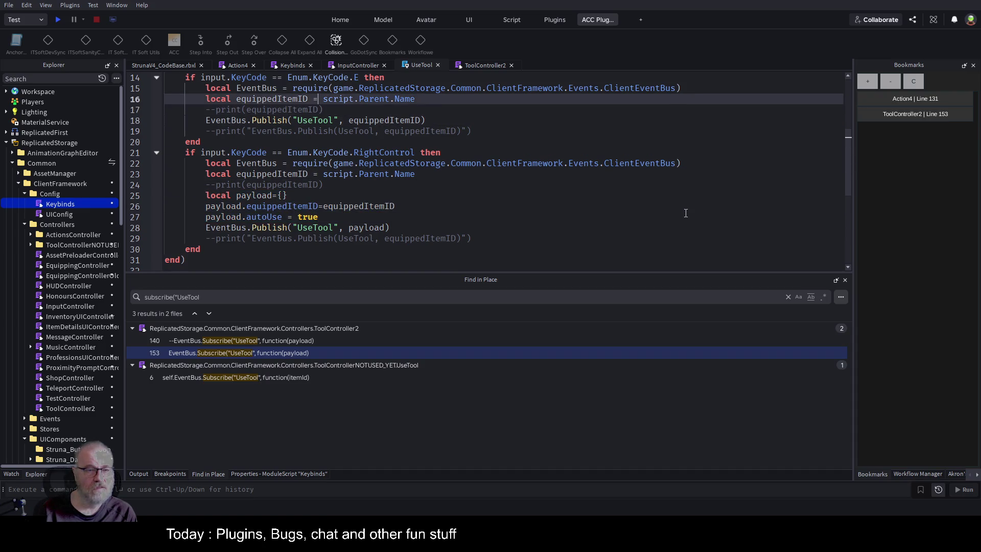
# Paste the three payload-building lines into the E-key handler after line 17.
pyautogui.press('End')
pyautogui.press('Return')
pyautogui.hotkey('ctrl', 'v')
# Make the E-key Publish call pass payload instead of the item ID, save, and open ToolController2.
pyautogui.press('Down')
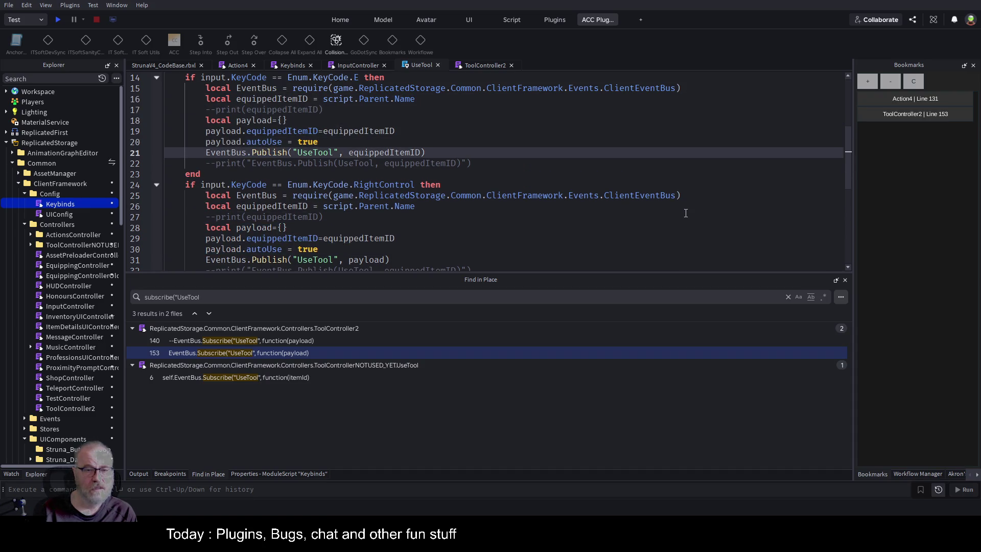
pyautogui.press('End')
pyautogui.press('Left')
pyautogui.press('BackSpace')
pyautogui.press('BackSpace')
pyautogui.press('BackSpace')
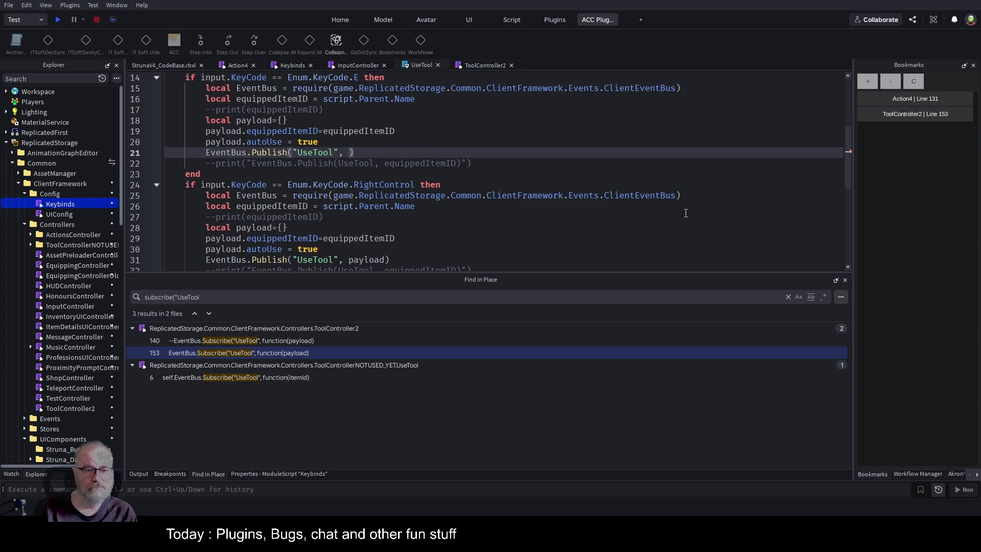
pyautogui.write('pa')
pyautogui.write('yload')
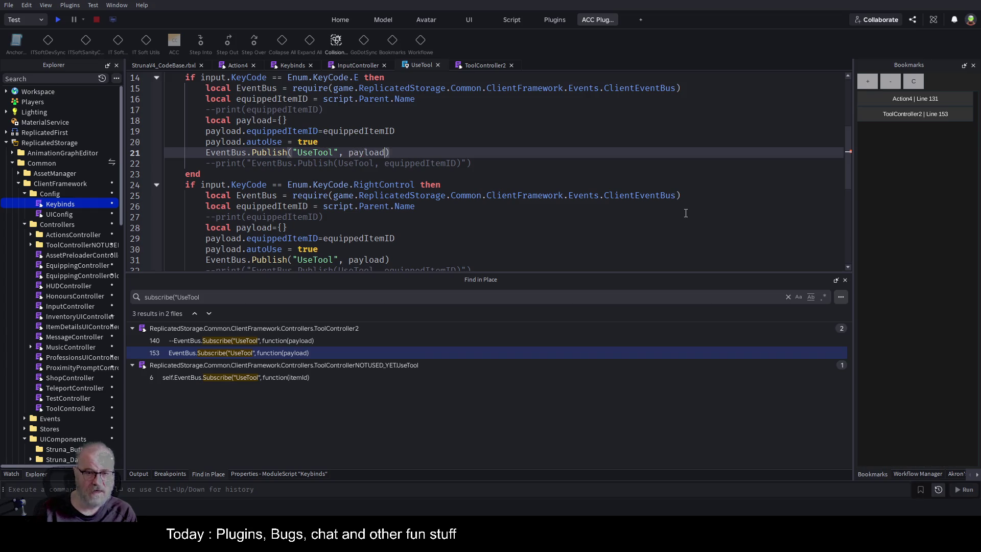
pyautogui.hotkey('ctrl', 's')
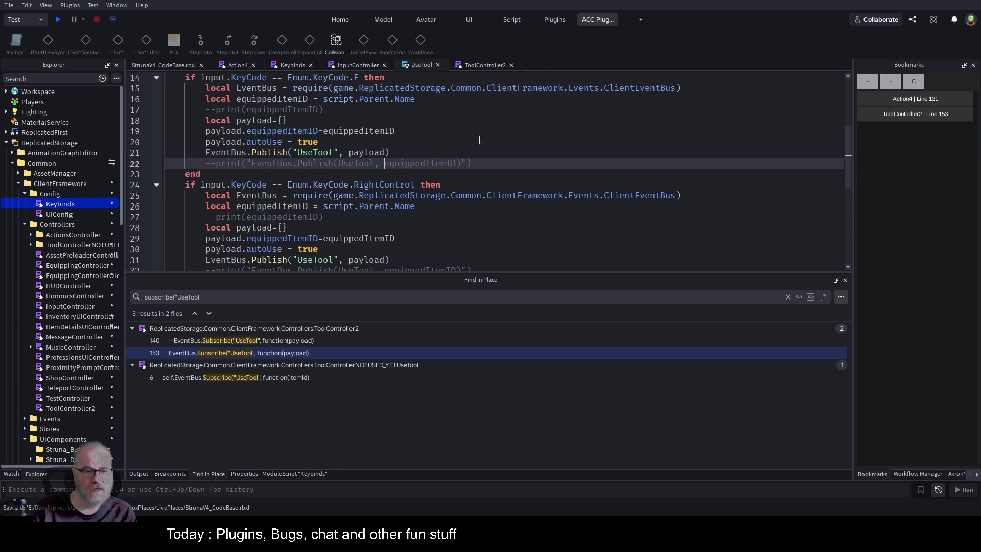
pyautogui.click(453, 195)
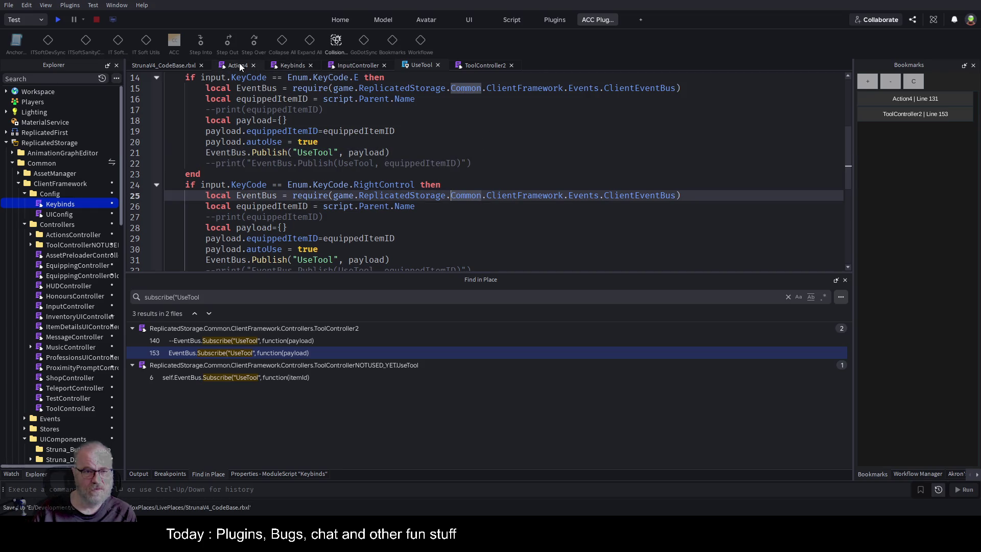
pyautogui.click(483, 66)
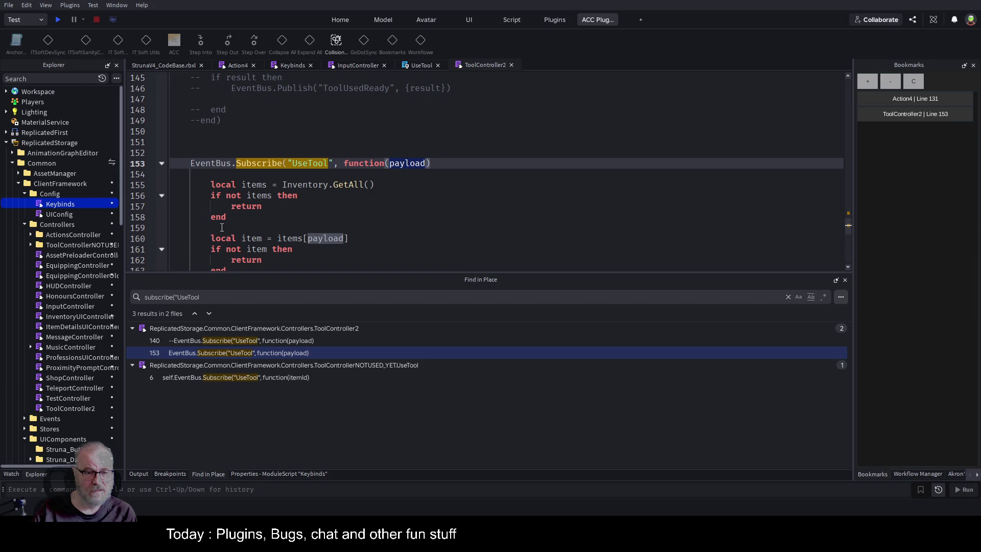
# Change ToolController2's line 160 lookup to items[payload.equippedItemID] and save.
pyautogui.click(452, 225)
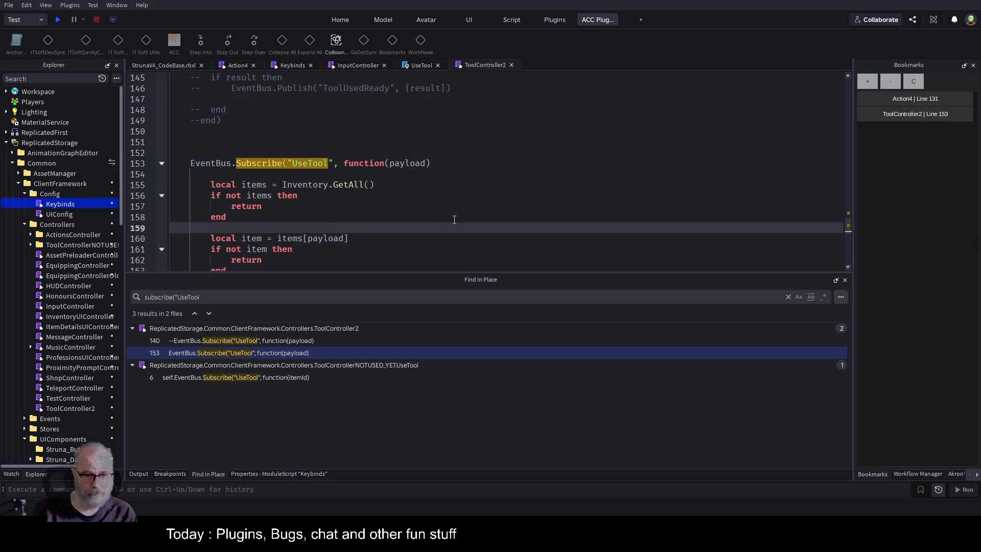
pyautogui.press('Down')
pyautogui.write('.e')
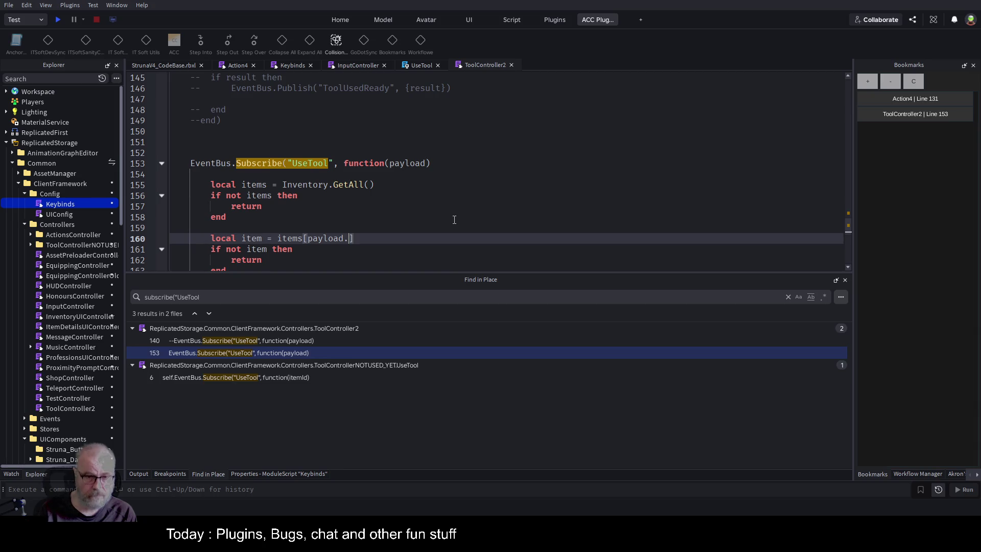
pyautogui.write('quippedItemID')
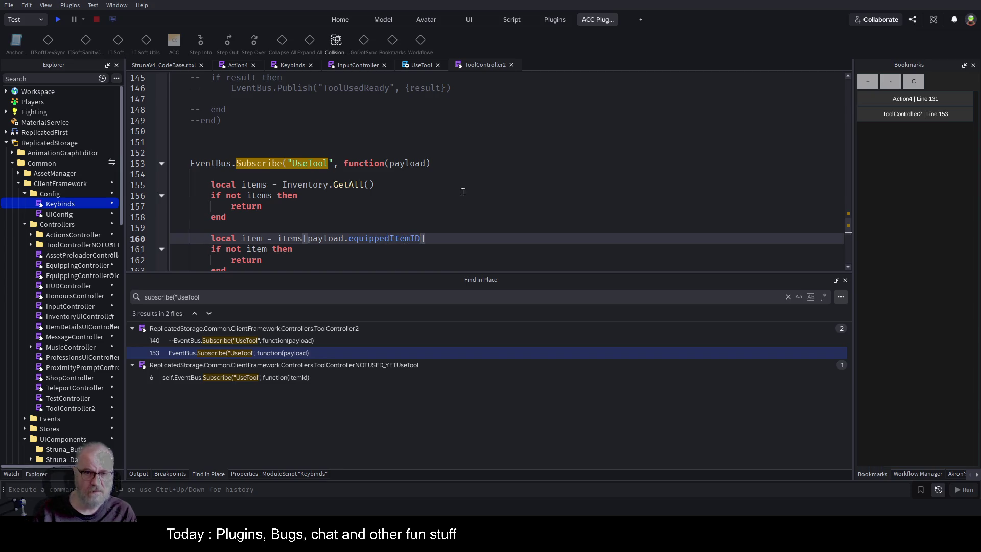
pyautogui.hotkey('ctrl', 's')
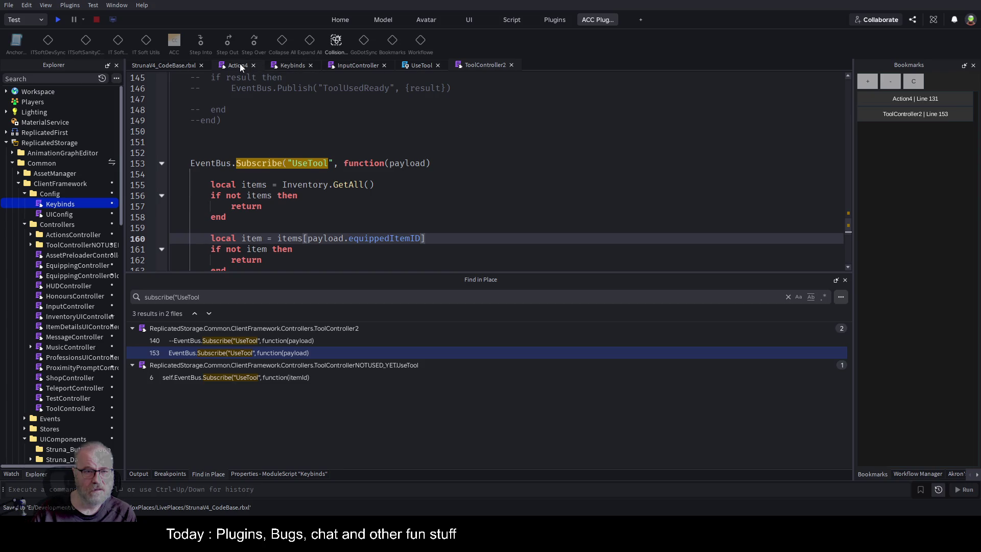
pyautogui.click(235, 65)
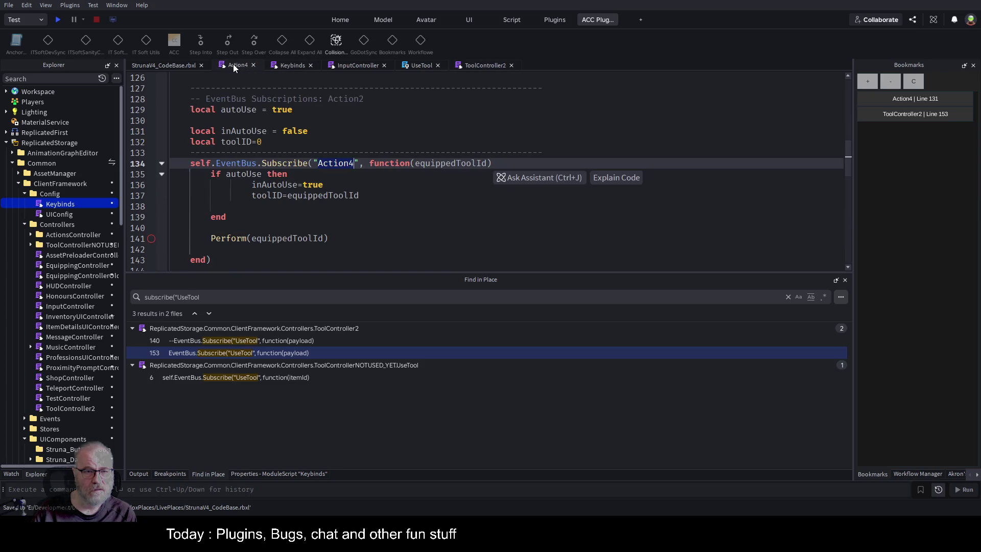
pyautogui.doubleClick(450, 161)
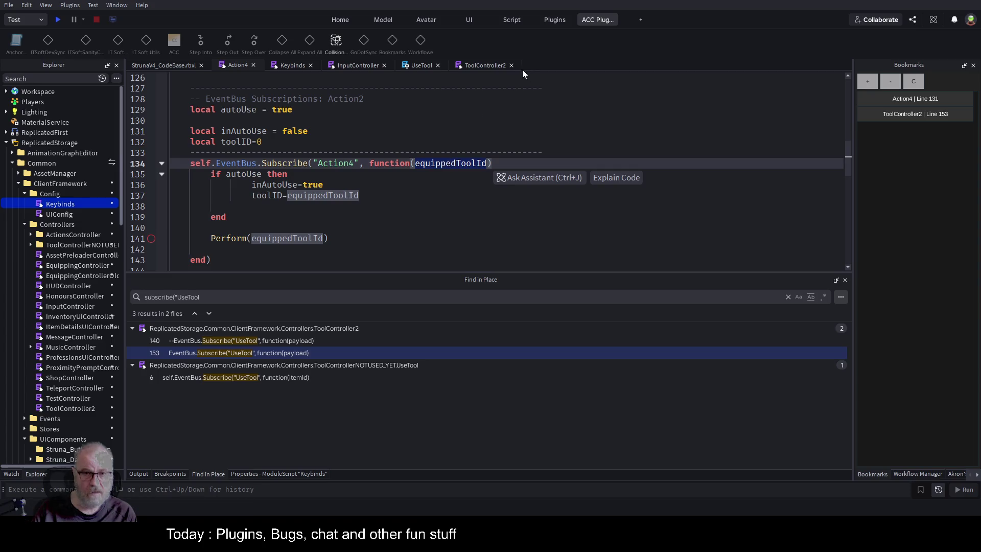
pyautogui.click(477, 62)
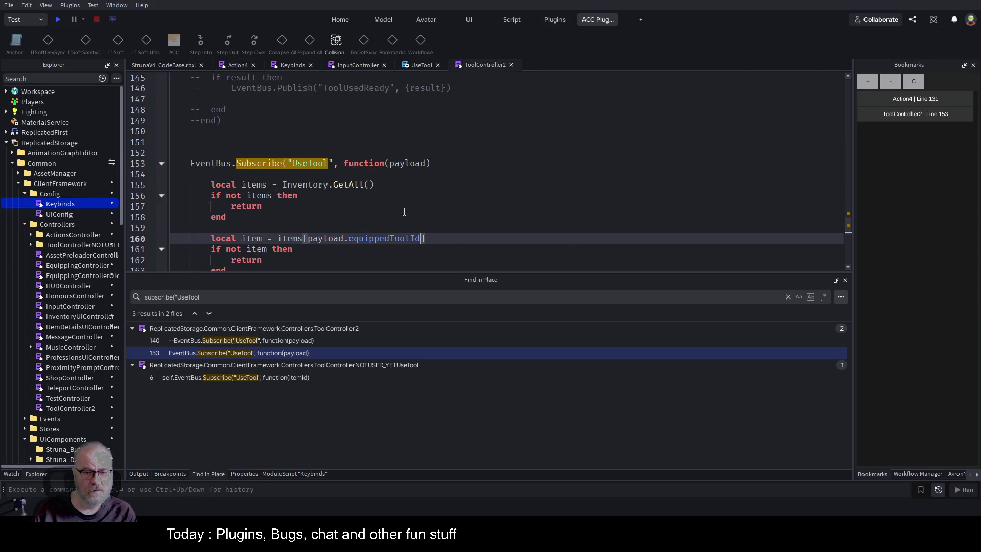
pyautogui.click(427, 67)
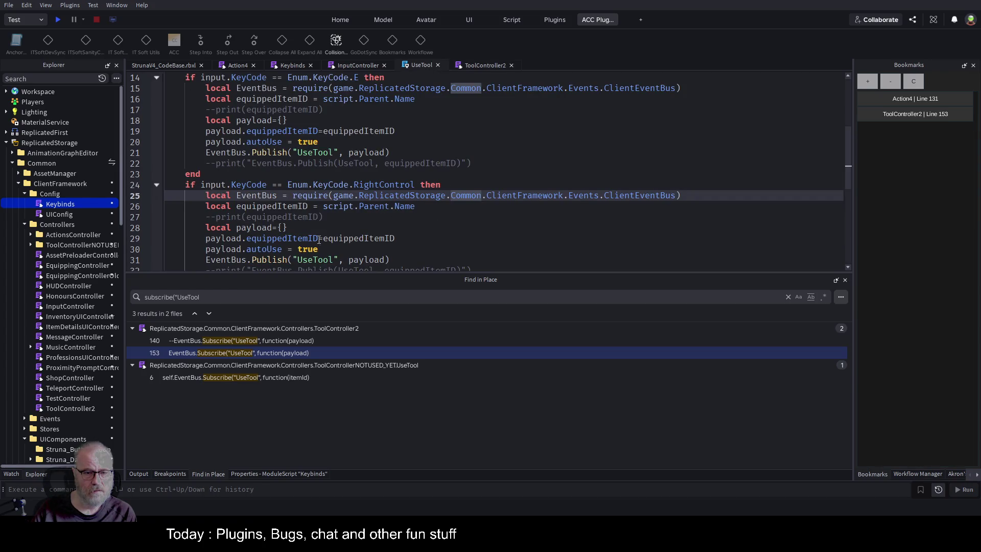
pyautogui.doubleClick(274, 239)
pyautogui.hotkey('ctrl', 'c')
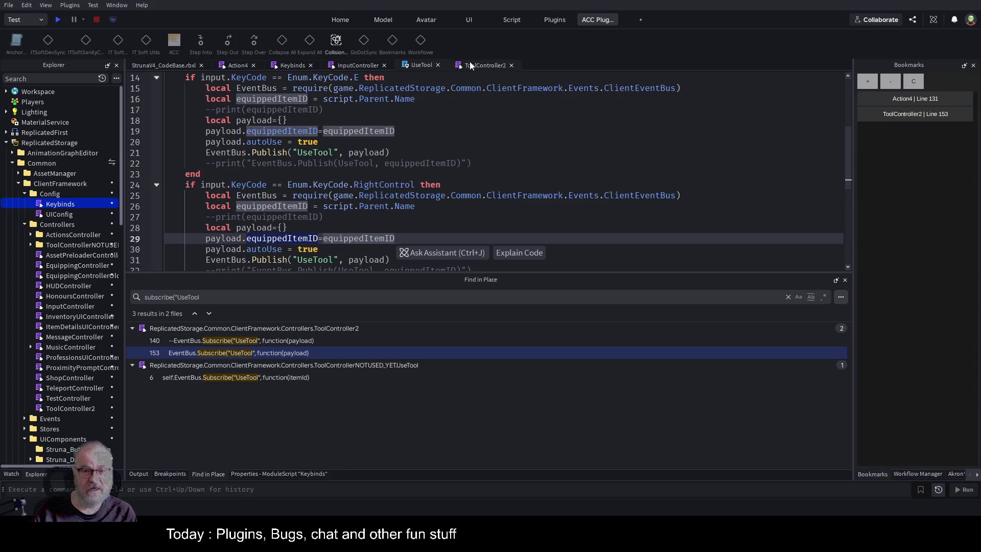
pyautogui.click(478, 68)
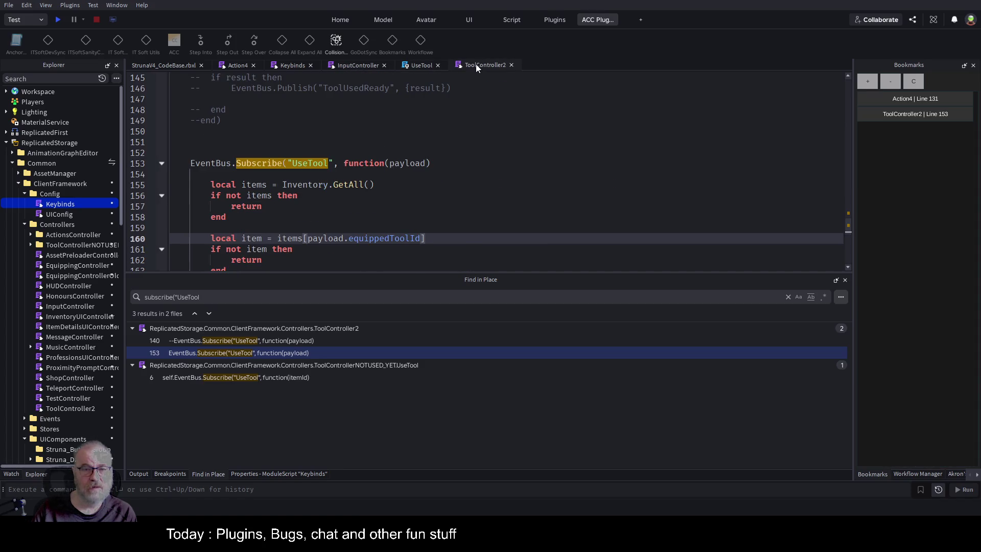
pyautogui.doubleClick(377, 238)
pyautogui.hotkey('ctrl', 'v')
pyautogui.click(430, 206)
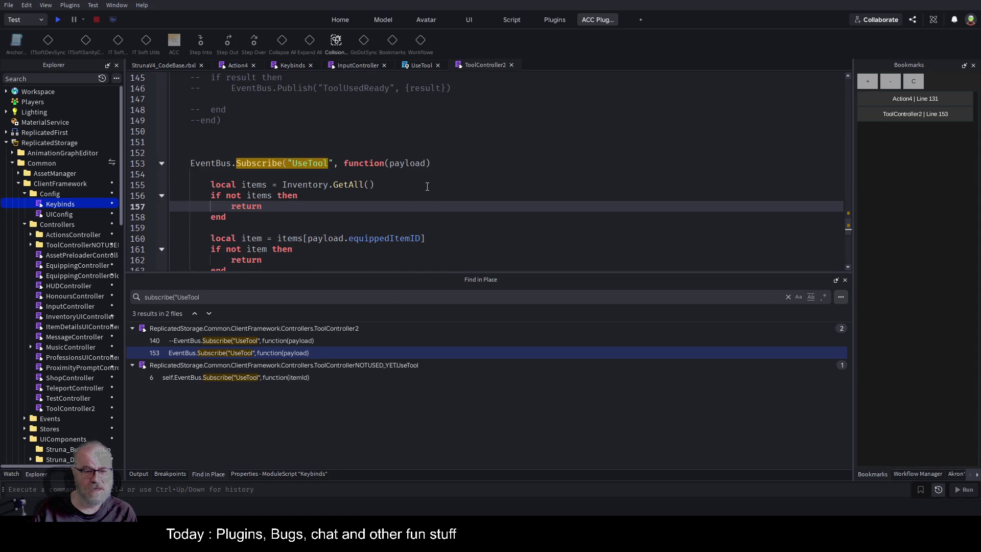
pyautogui.scroll(-1, 430, 183)
pyautogui.scroll(-1, 431, 184)
pyautogui.hotkey('ctrl', 's')
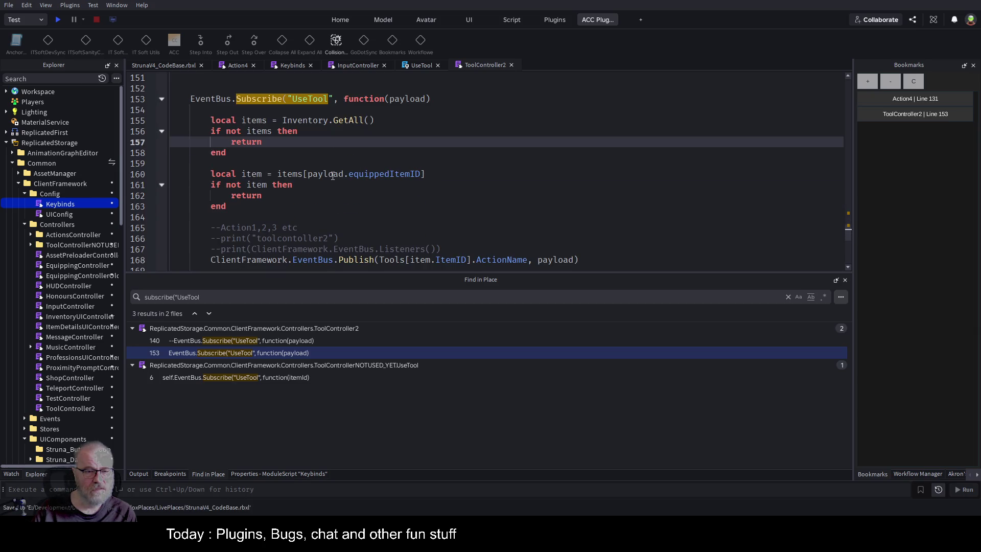
pyautogui.doubleClick(332, 176)
pyautogui.scroll(-3, 523, 201)
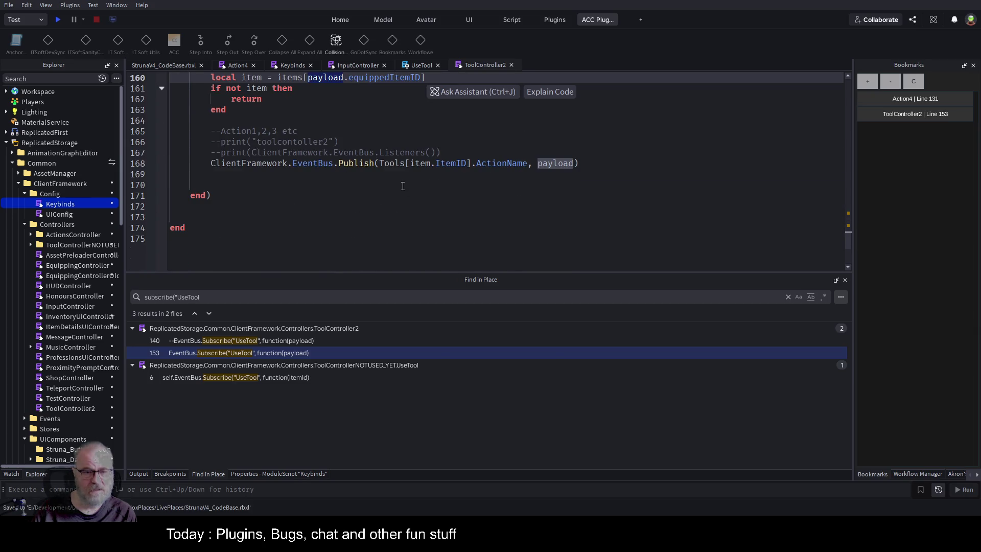
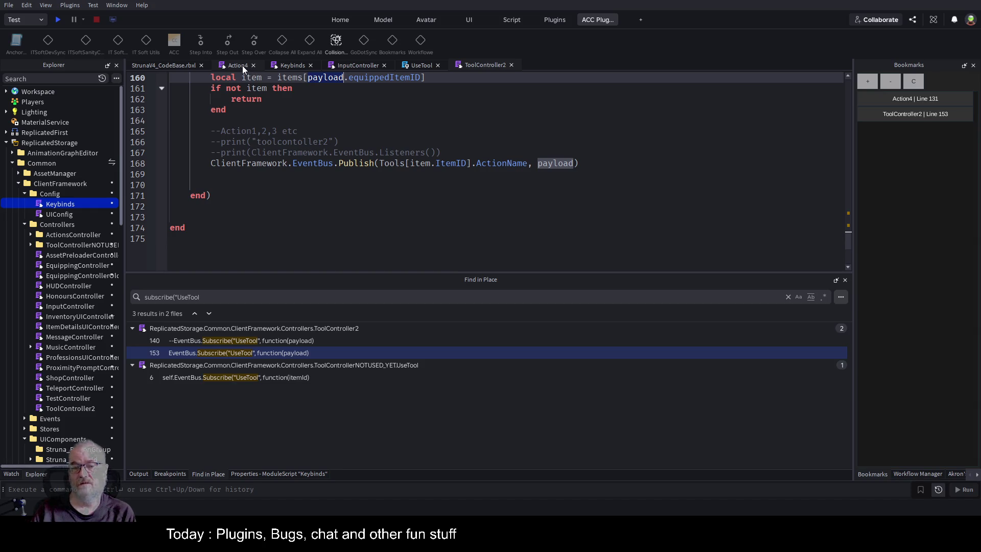
# In the Action4 script, replace the handler's equippedToolId parameter with payload.
pyautogui.scroll(2, 440, 168)
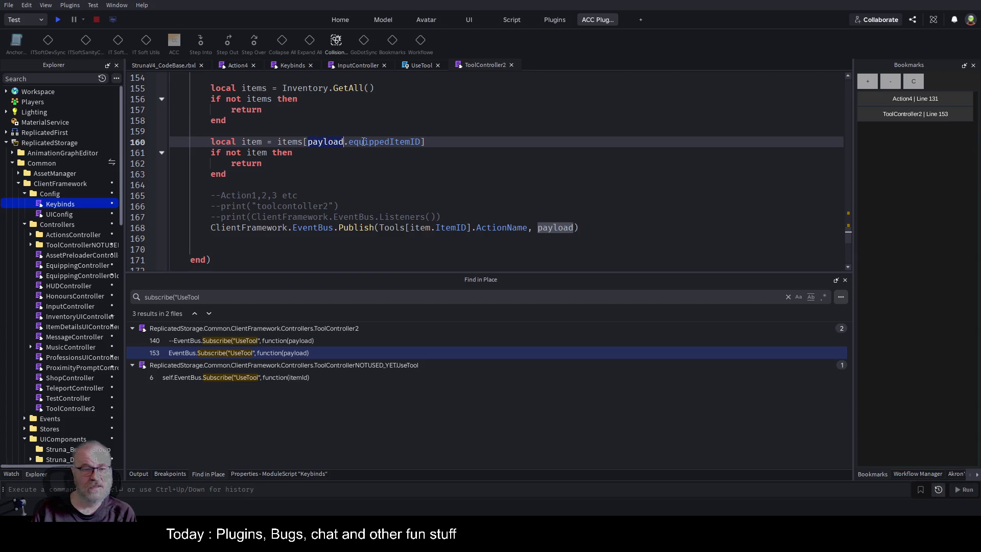
pyautogui.click(232, 64)
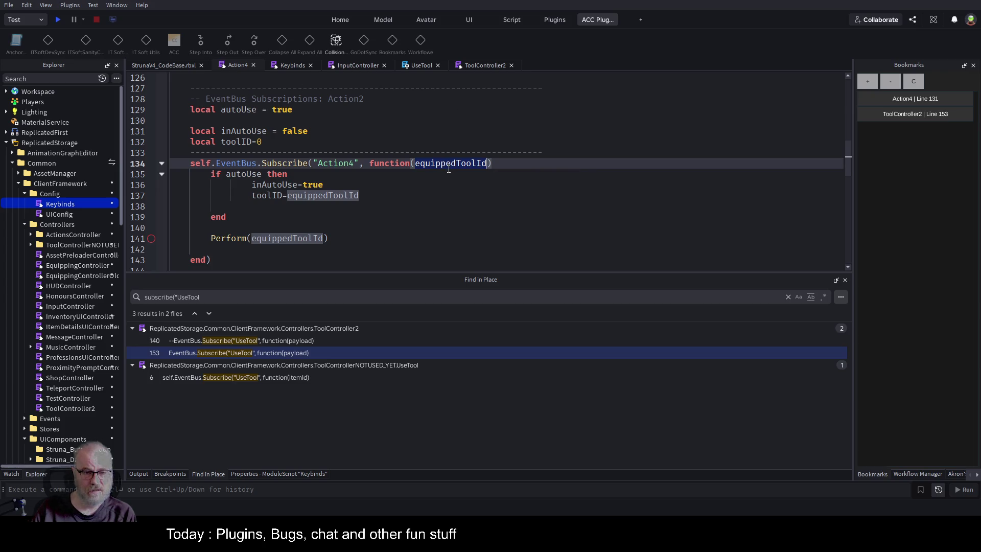
pyautogui.click(419, 167)
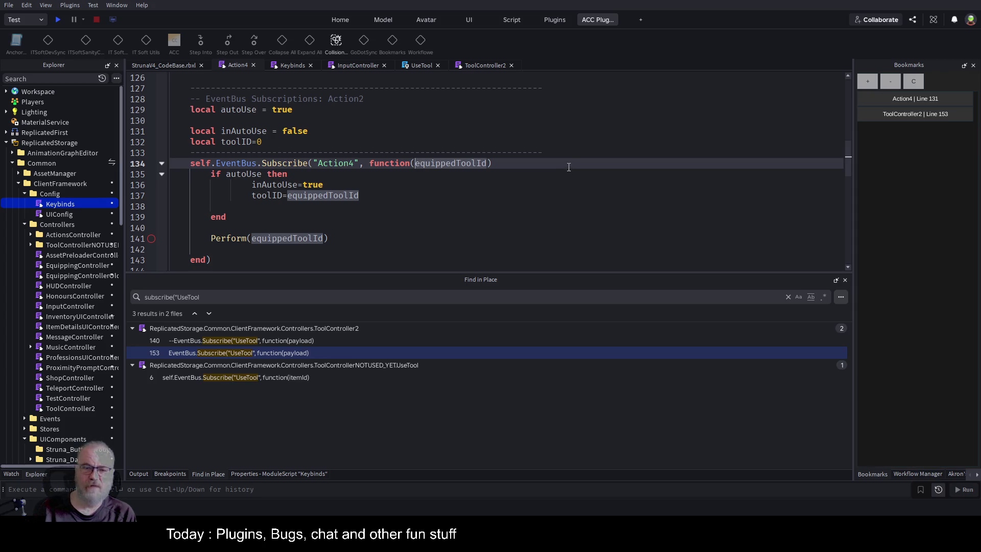
pyautogui.write('payload')
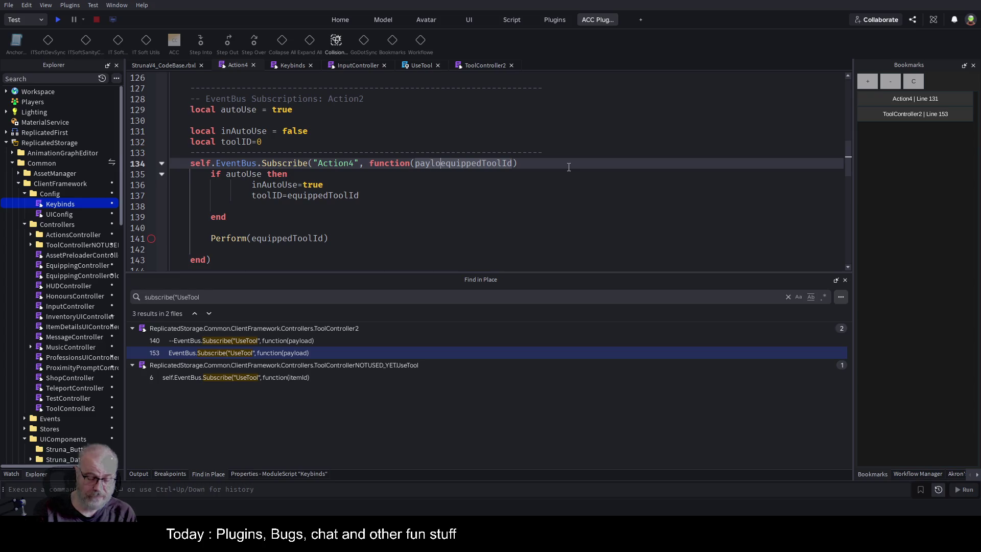
pyautogui.hotkey('ctrl', 'shift', 'Right')
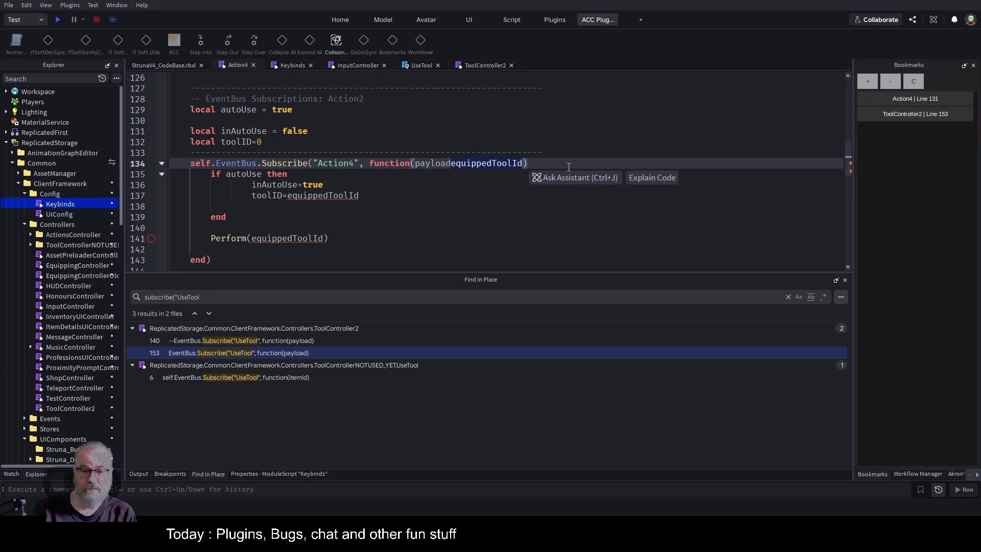
pyautogui.press('BackSpace')
pyautogui.press('Down')
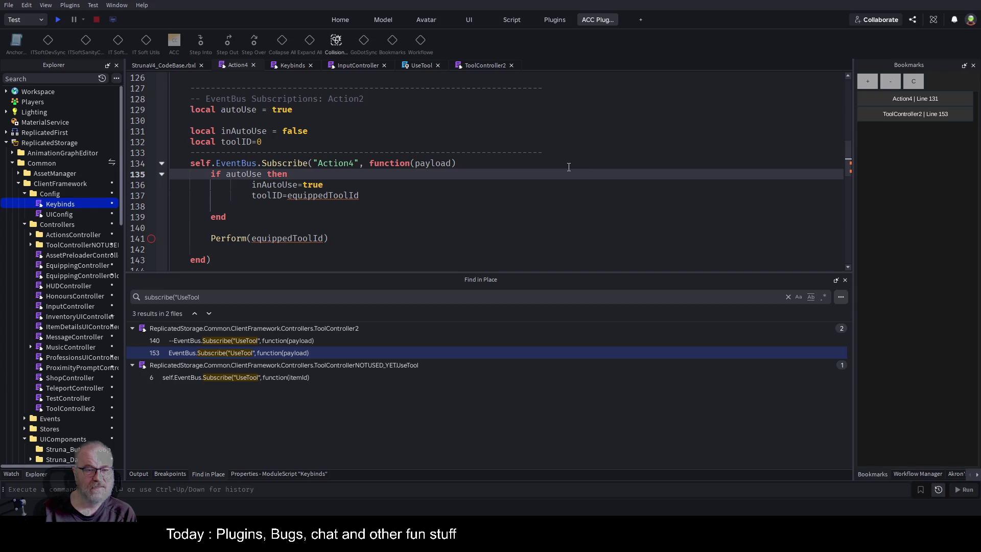
# Point the if condition at payload and set toolID to payload.equippedToolId on line 137.
pyautogui.hotkey('ctrl', 'shift', 'Left')
pyautogui.press('BackSpace')
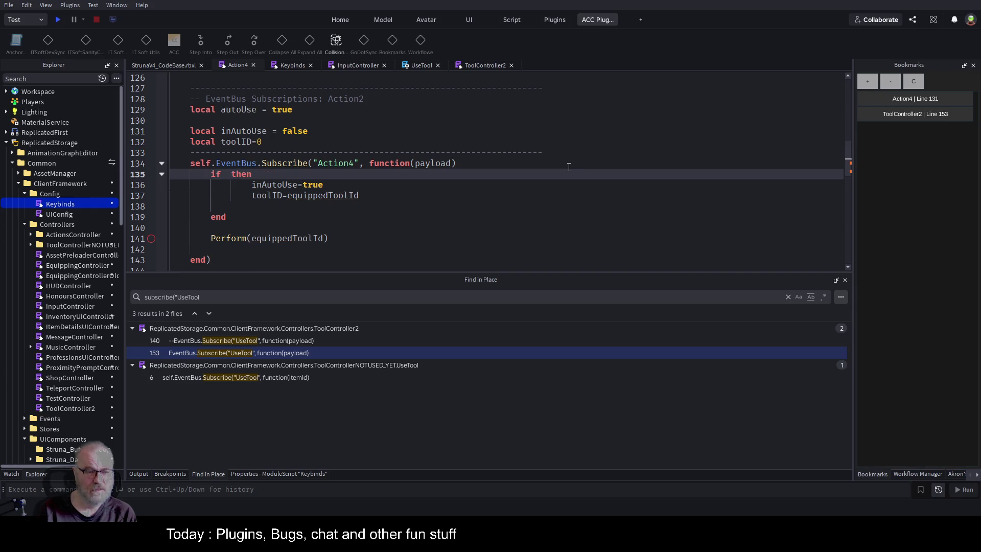
pyautogui.write('paylo')
pyautogui.write('ad')
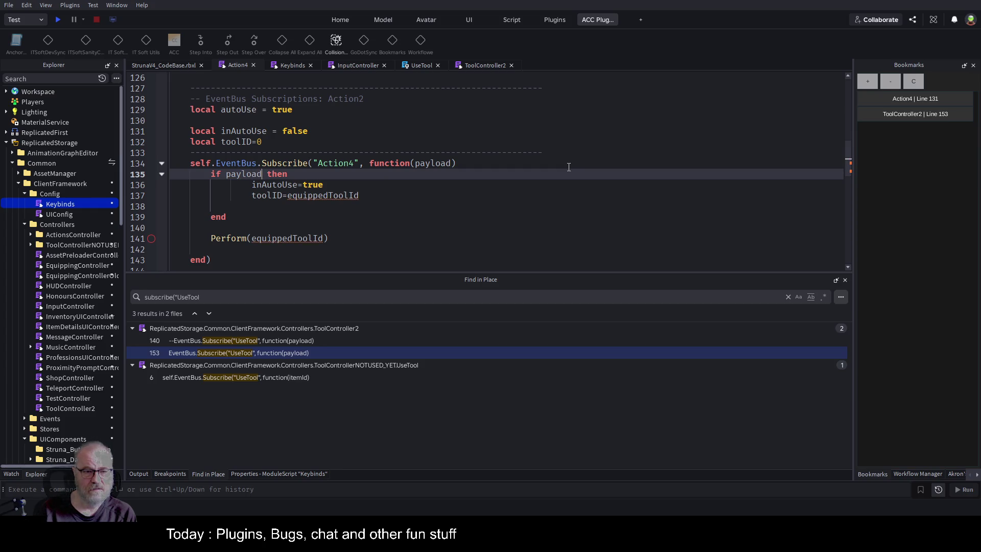
pyautogui.write('.')
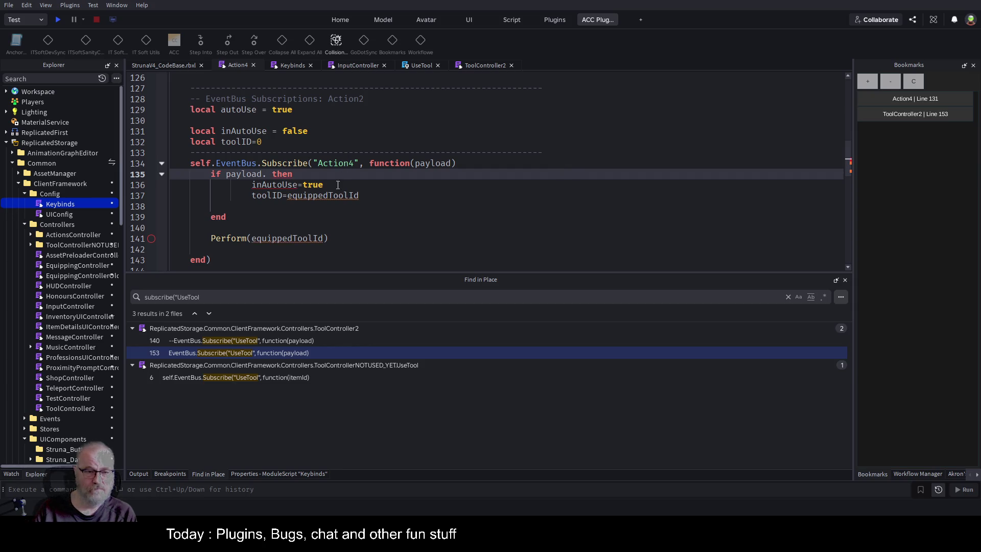
pyautogui.doubleClick(327, 197)
pyautogui.write('pa')
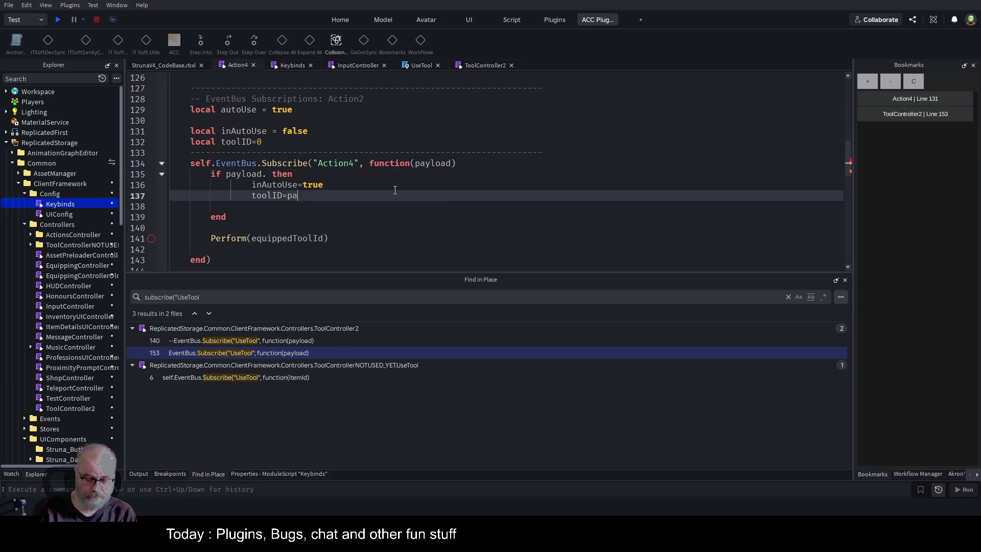
pyautogui.write('yload.equippedToolId')
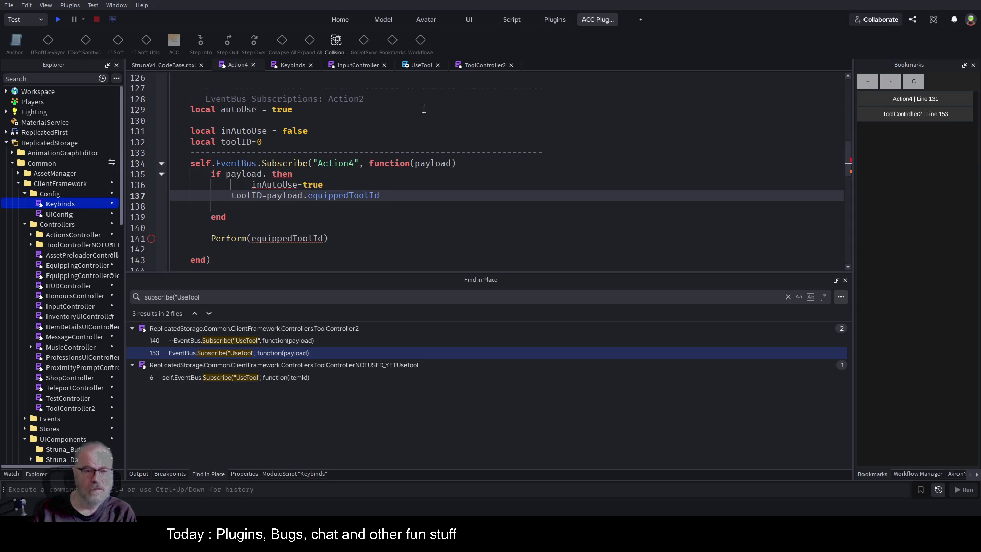
pyautogui.click(551, 167)
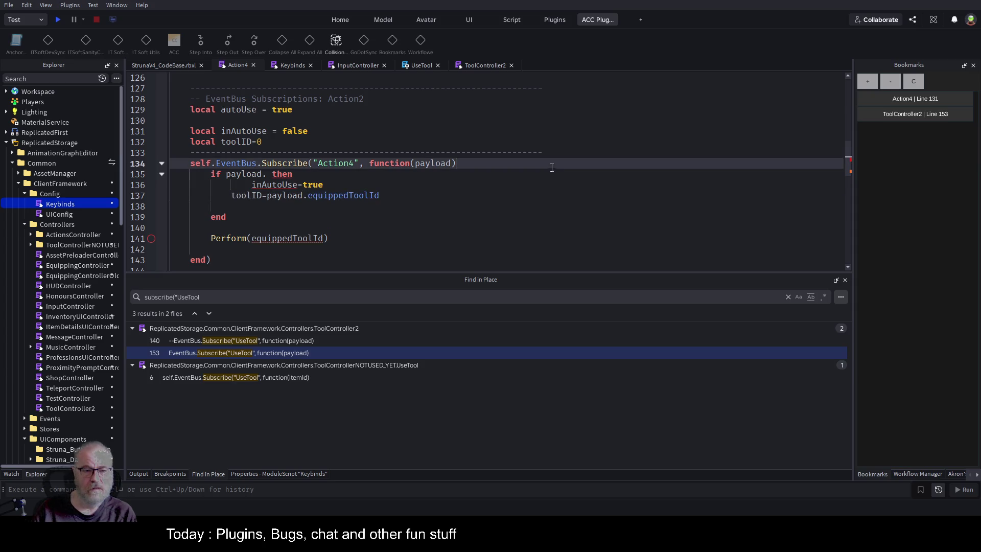
# Bring up the ToolController2 script near line 164.
pyautogui.click(400, 65)
pyautogui.click(476, 66)
pyautogui.click(395, 186)
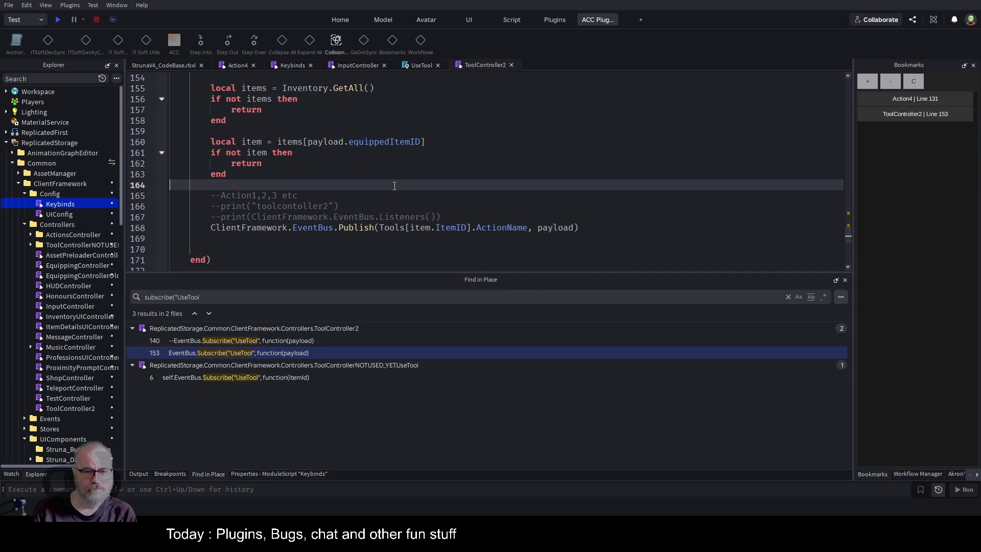
# Check the autoUse flag UseTool sends for RightControl and save the place.
pyautogui.click(423, 66)
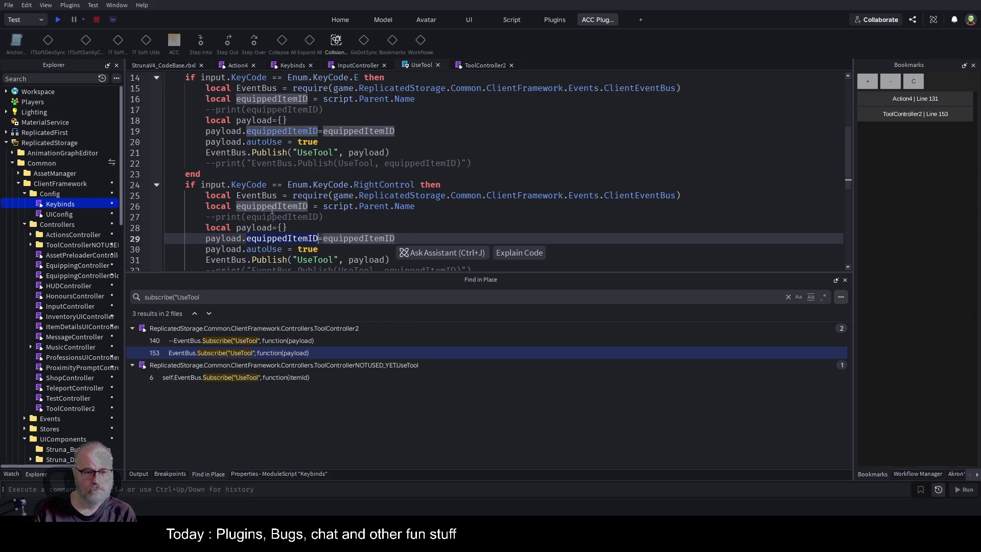
pyautogui.scroll(-3, 380, 147)
pyautogui.click(276, 152)
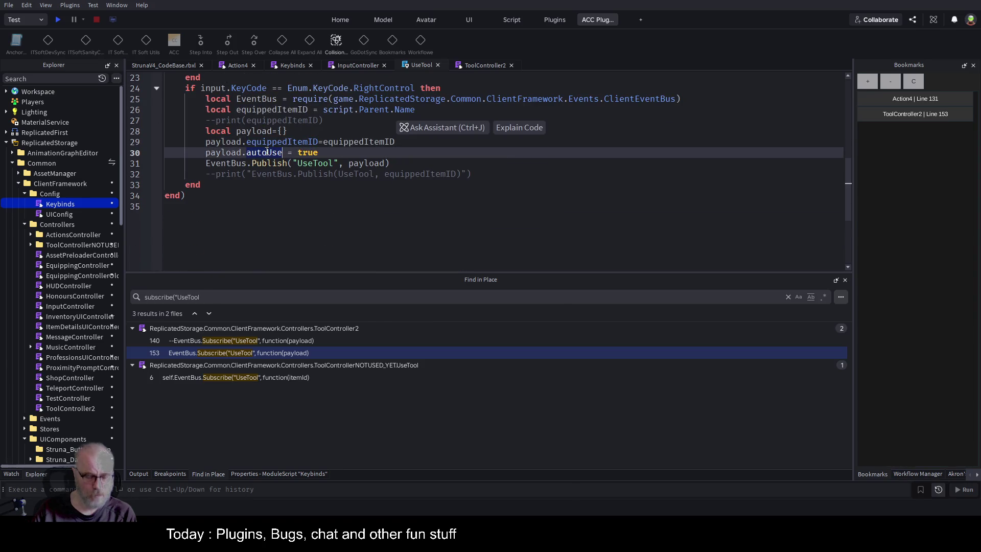
pyautogui.hotkey('ctrl', 's')
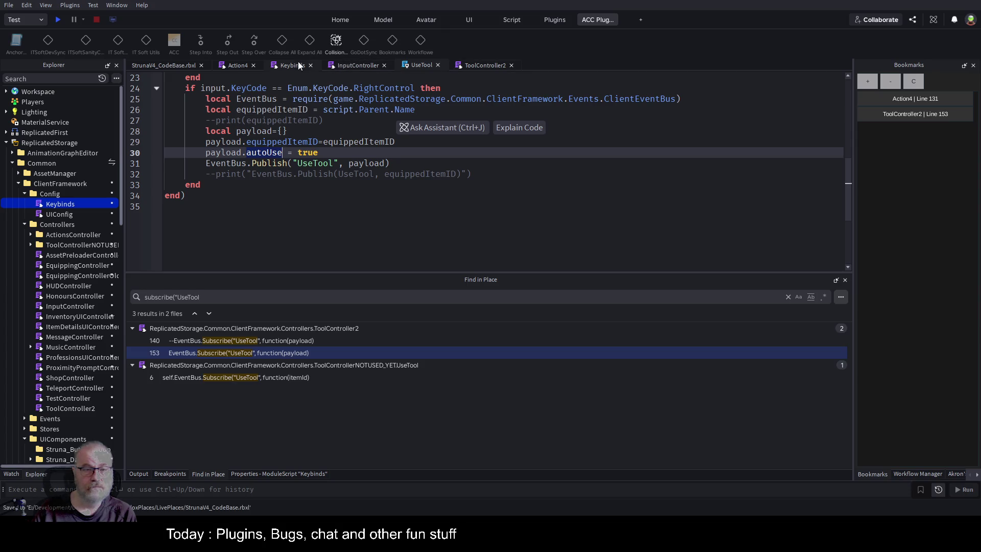
pyautogui.click(480, 66)
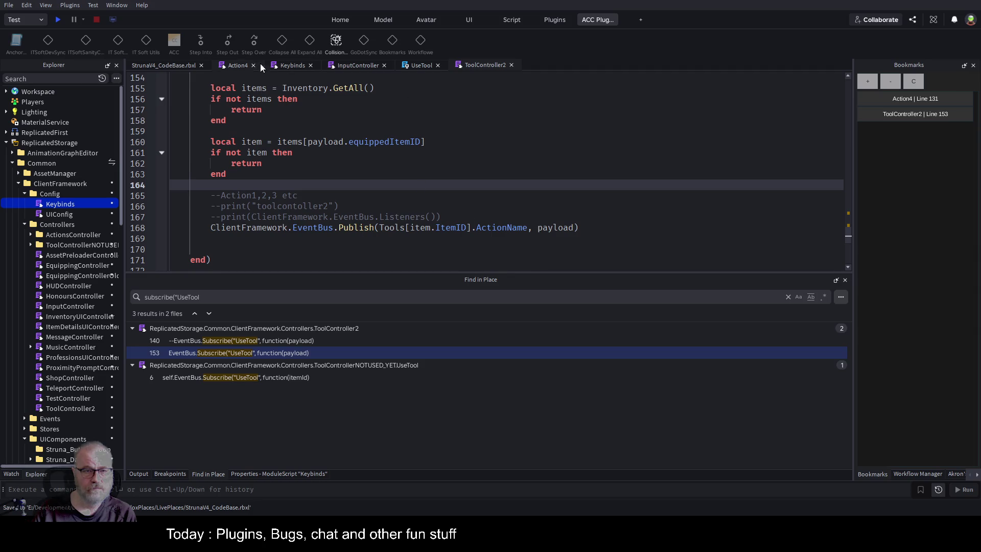
# Make the Action4 condition 'if payload.autoUse' and dedent the inAutoUse assignment.
pyautogui.click(236, 66)
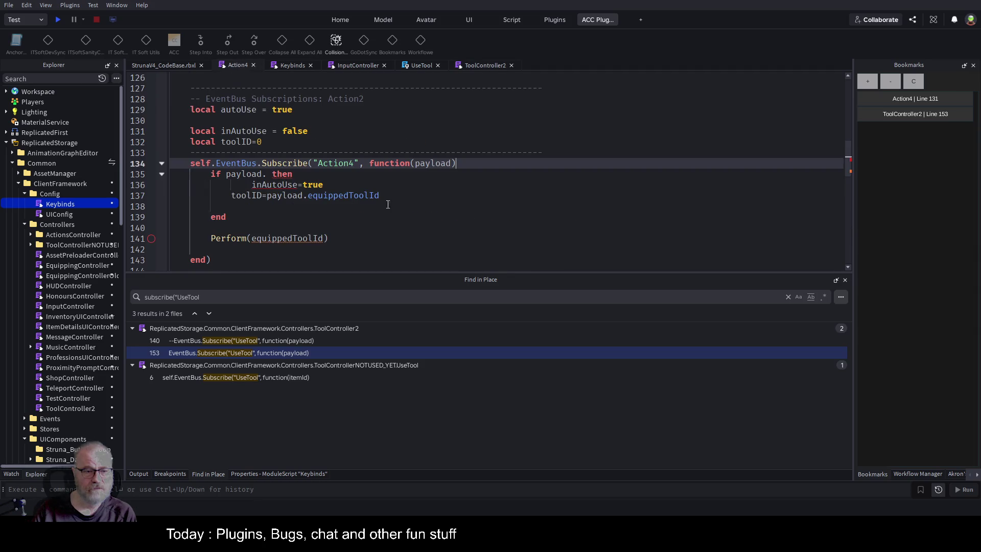
pyautogui.click(267, 174)
pyautogui.write('autoUse')
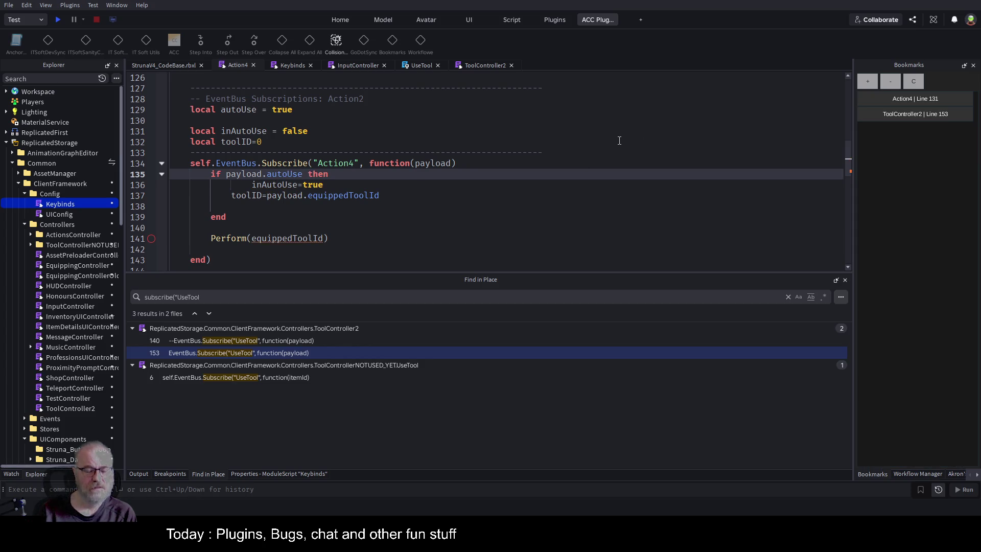
pyautogui.press('Down')
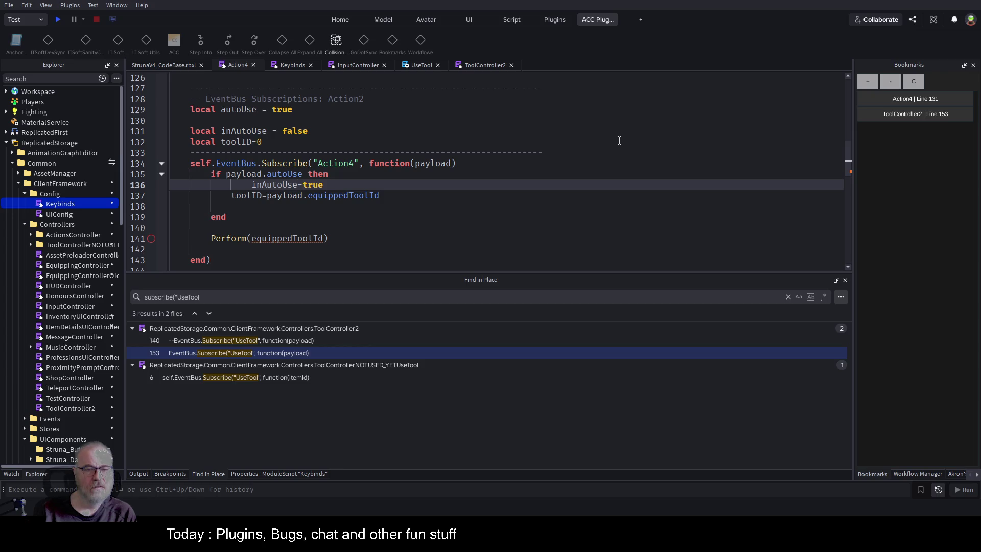
pyautogui.press('Home')
pyautogui.hotkey('shift', 'Tab')
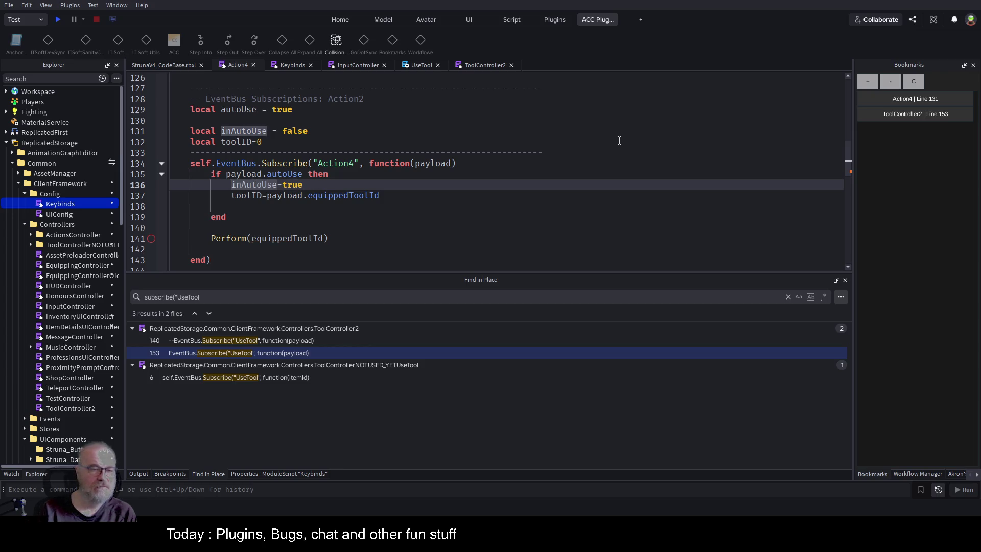
pyautogui.press('Down')
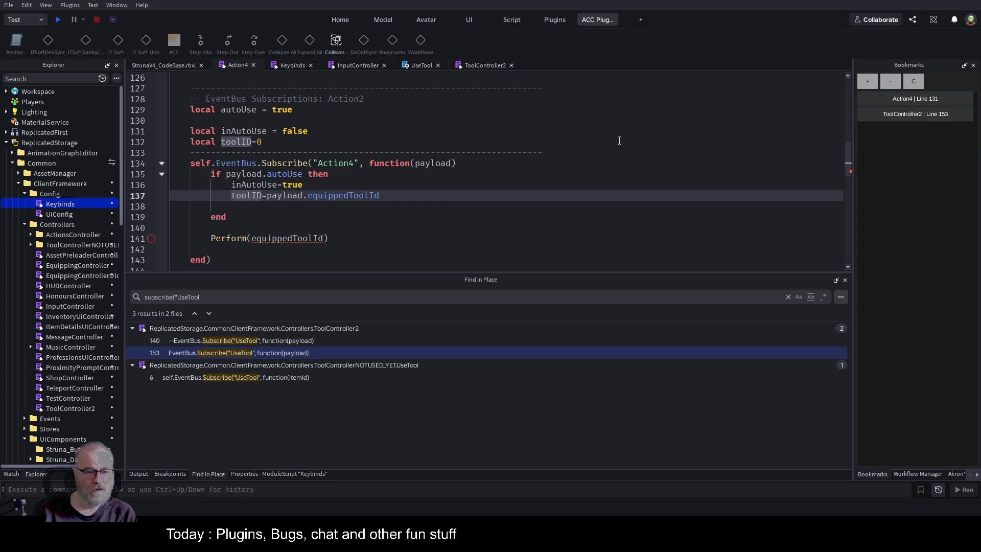
pyautogui.press('Down')
pyautogui.press('Down')
pyautogui.press('Down')
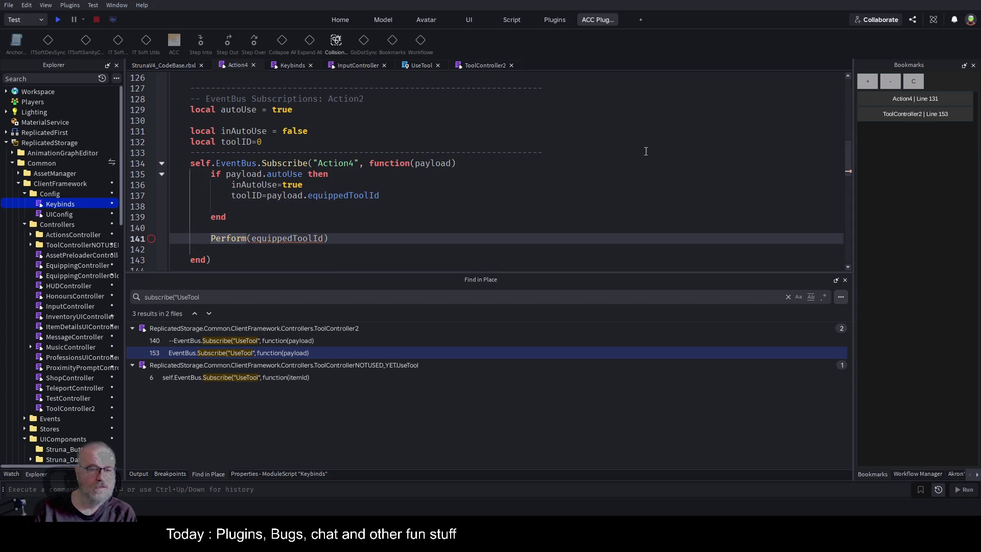
# Pass toolID to the Perform call instead of equippedToolId, and save.
pyautogui.click(261, 196)
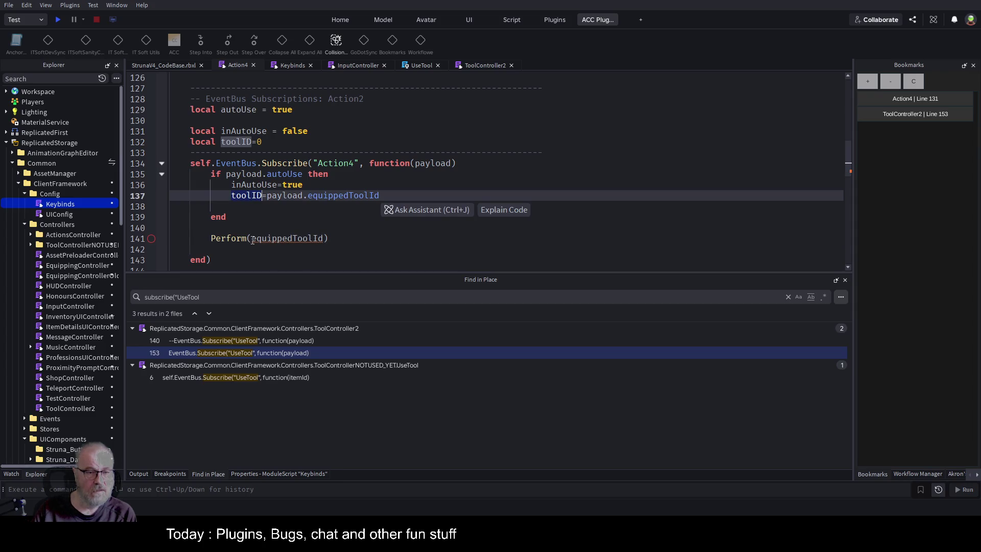
pyautogui.doubleClick(289, 240)
pyautogui.write('toolID')
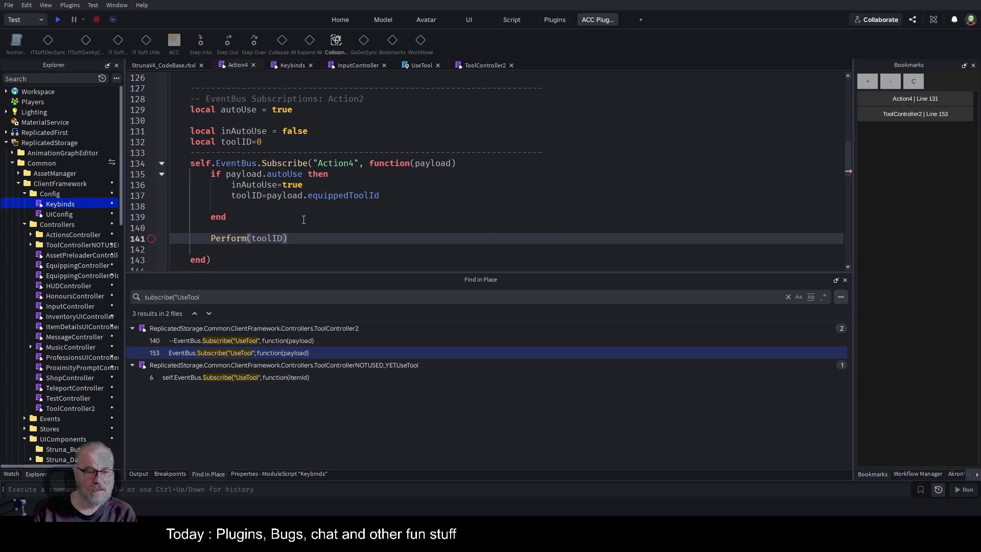
pyautogui.hotkey('ctrl', 's')
pyautogui.click(281, 216)
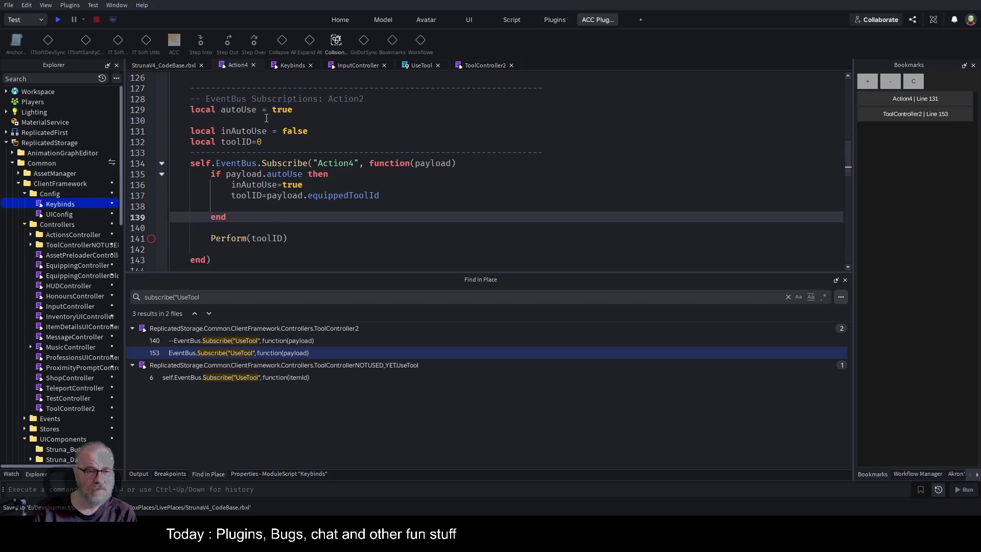
# Comment out the local autoUse line 129 with --.
pyautogui.click(241, 109)
pyautogui.press('Home')
pyautogui.write('--')
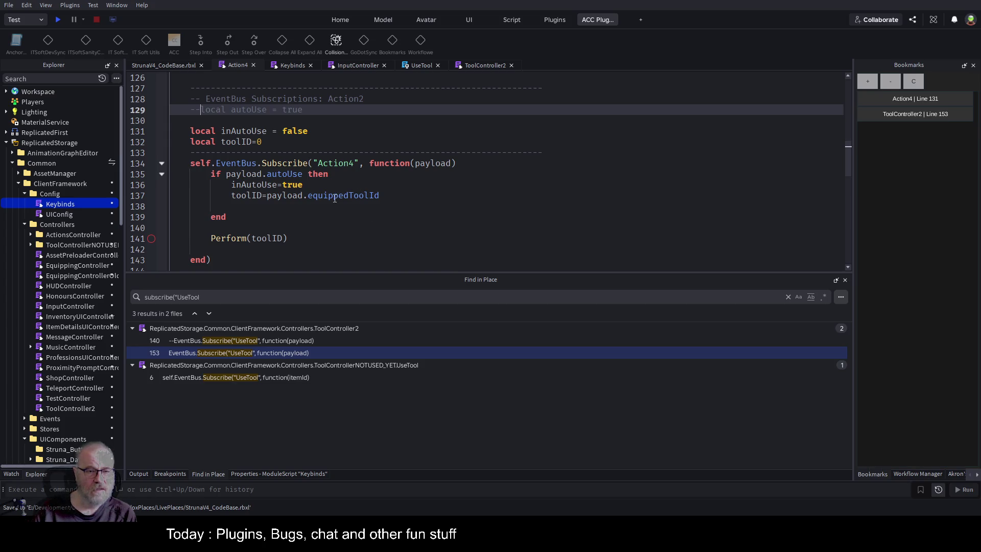
pyautogui.scroll(-4, 334, 198)
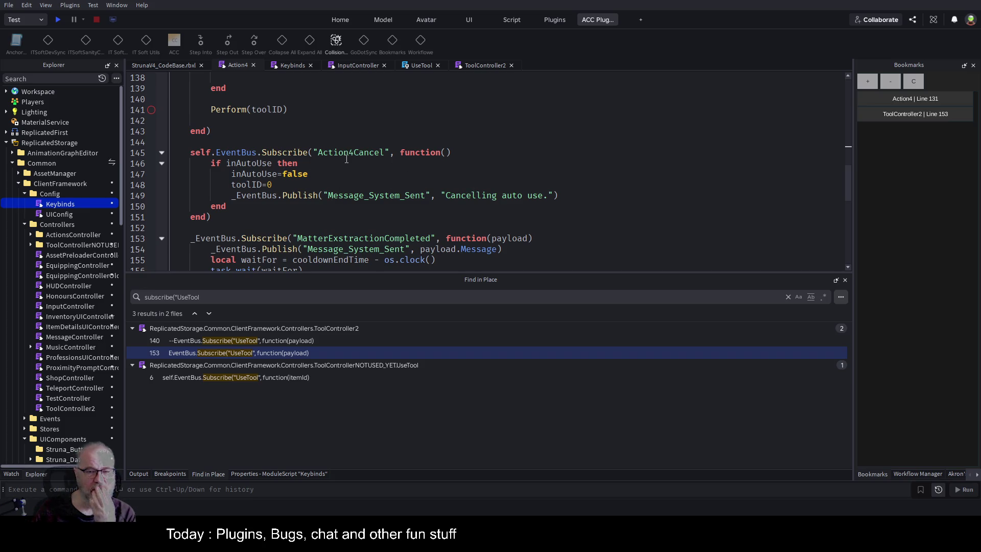
# Review the Action4 auto-use code, including the payload parameter on line 153.
pyautogui.scroll(-2, 290, 248)
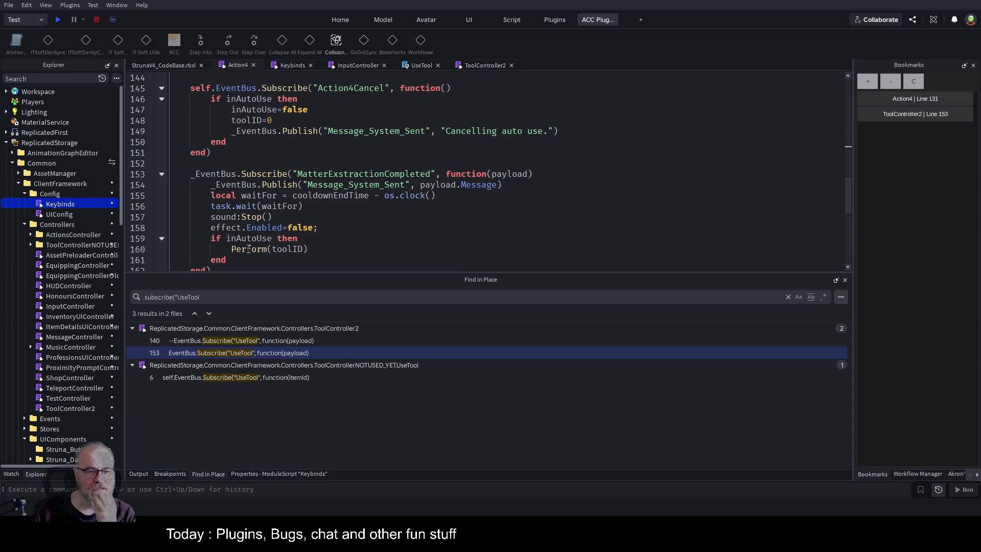
pyautogui.scroll(5, 383, 204)
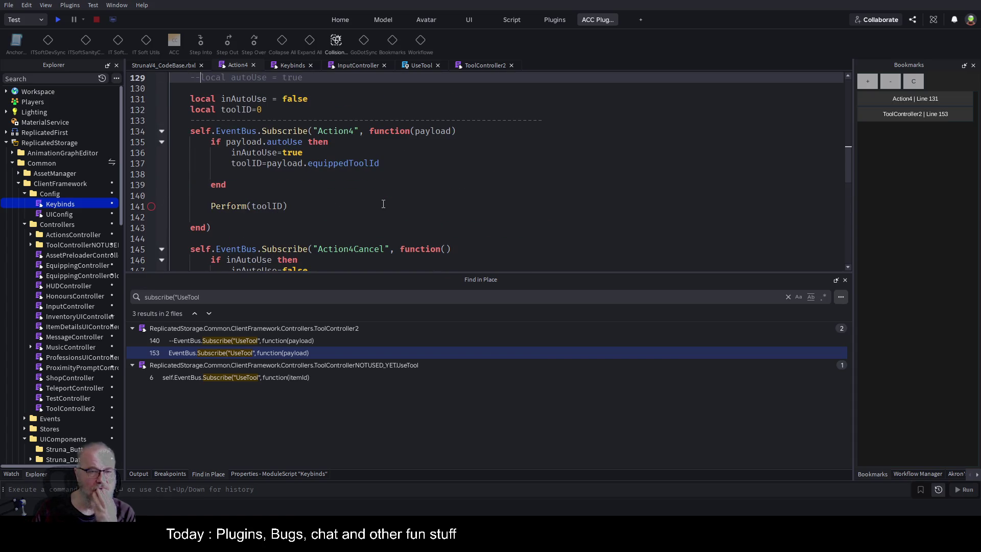
pyautogui.scroll(-7, 402, 174)
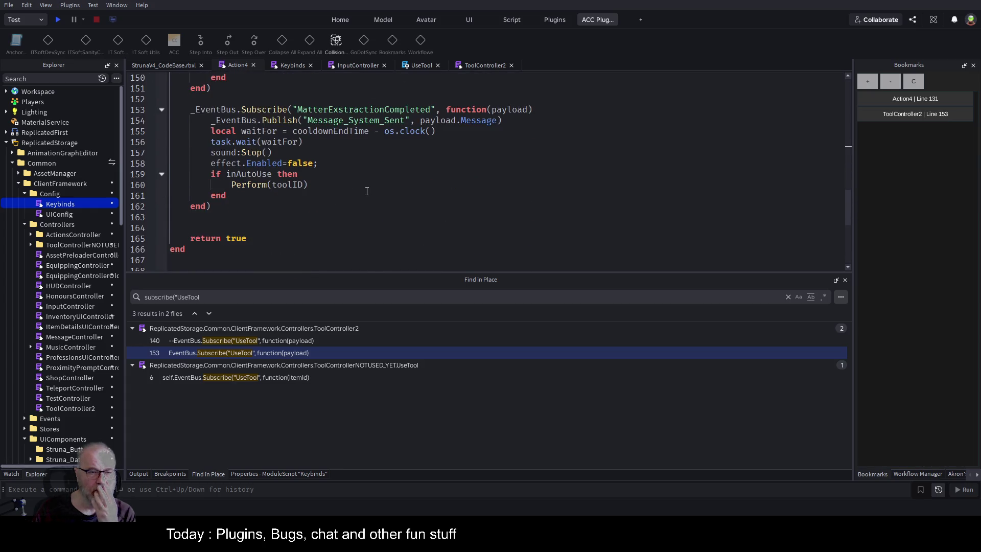
pyautogui.scroll(1, 392, 183)
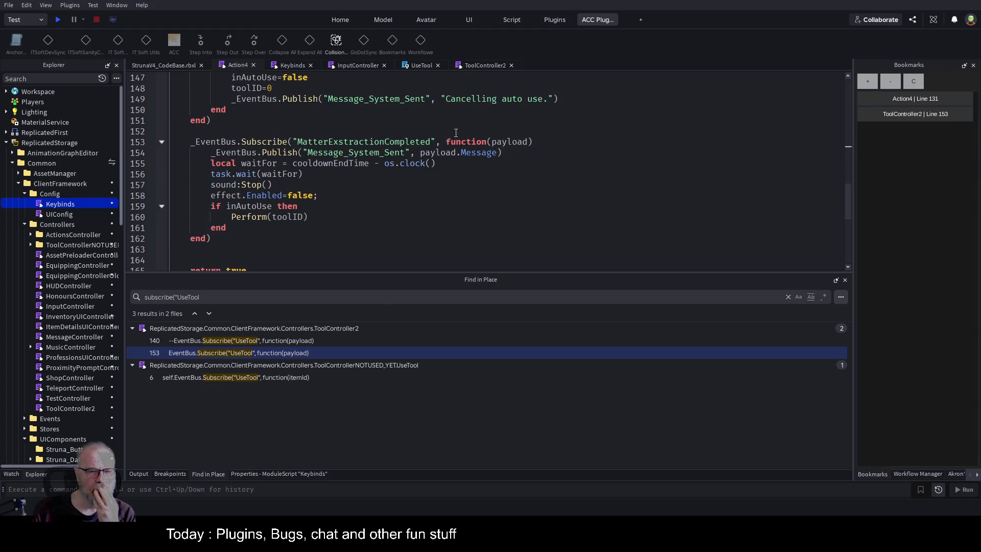
pyautogui.doubleClick(503, 142)
pyautogui.scroll(1, 396, 215)
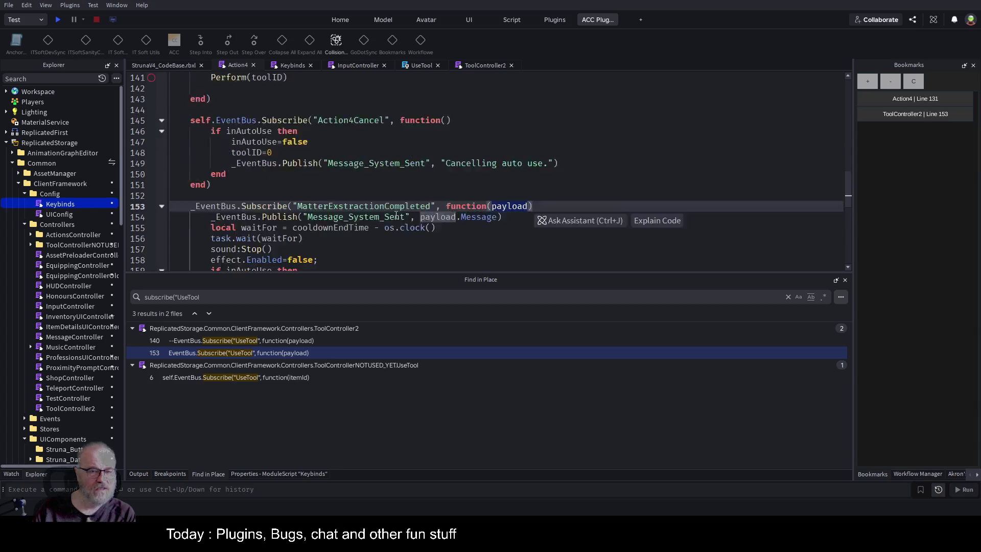
pyautogui.scroll(2, 396, 215)
pyautogui.scroll(4, 513, 173)
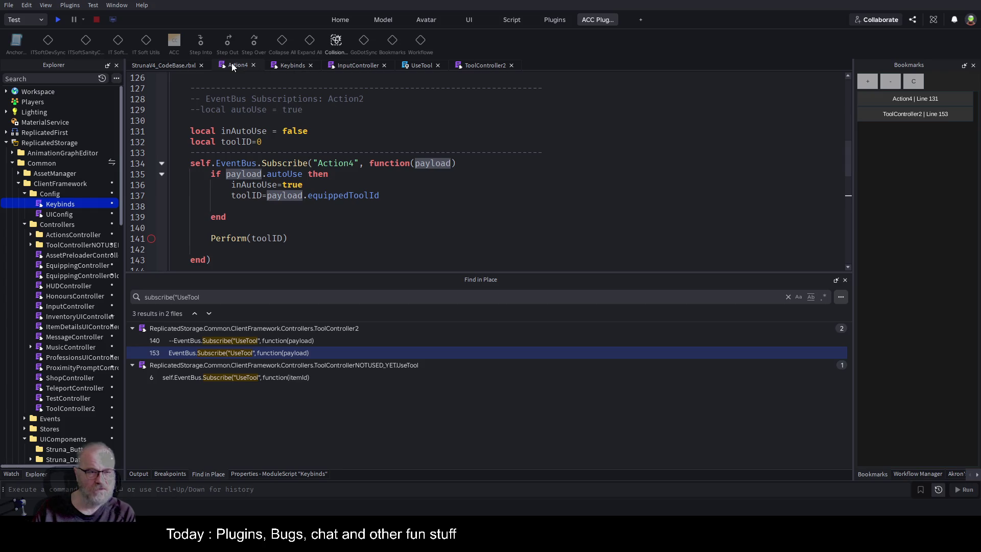
# Save the place with Ctrl+S and start a play test with F5.
pyautogui.click(527, 181)
pyautogui.hotkey('ctrl', 's')
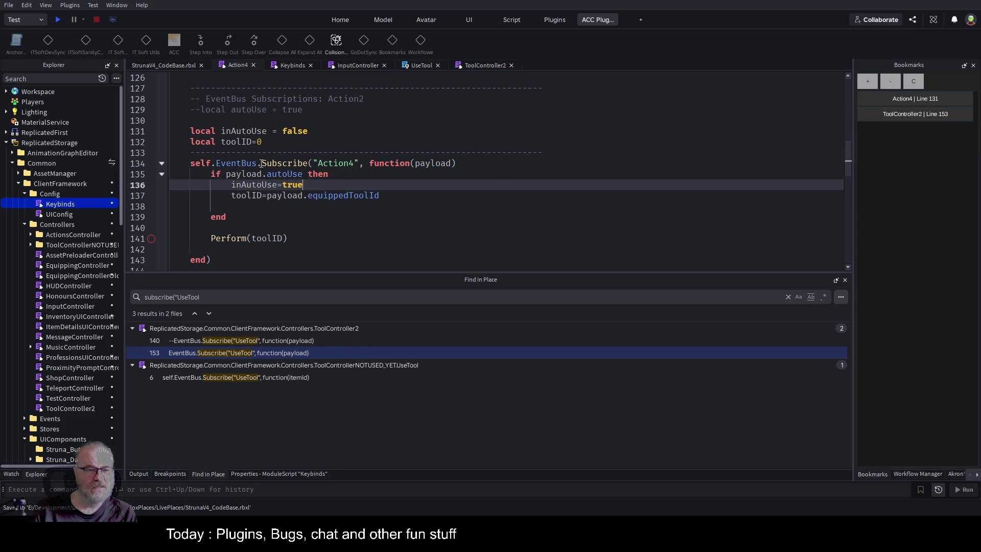
pyautogui.press('F5')
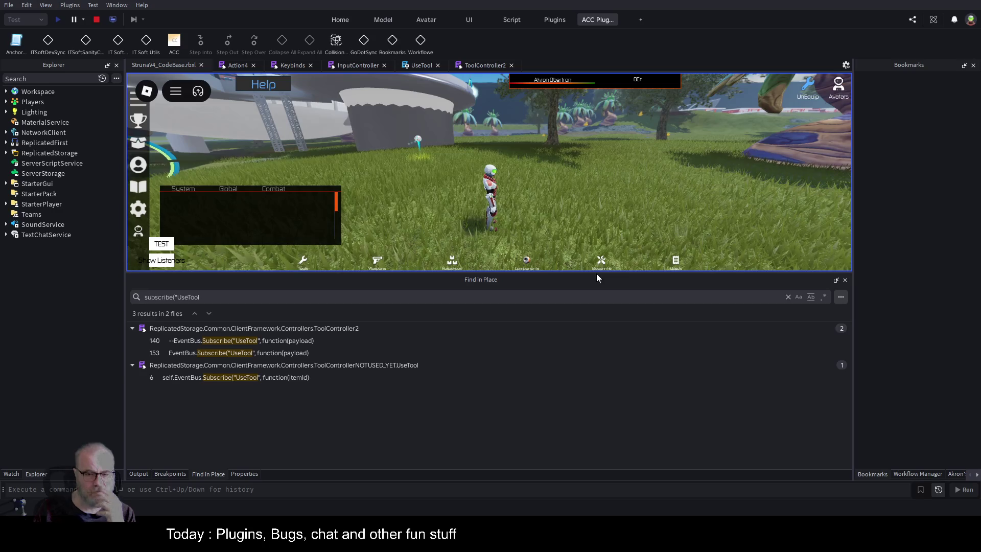
# Enlarge the game view by dragging the splitter down, then show and clear the Output log.
pyautogui.moveTo(599, 273); pyautogui.dragTo(599, 369)
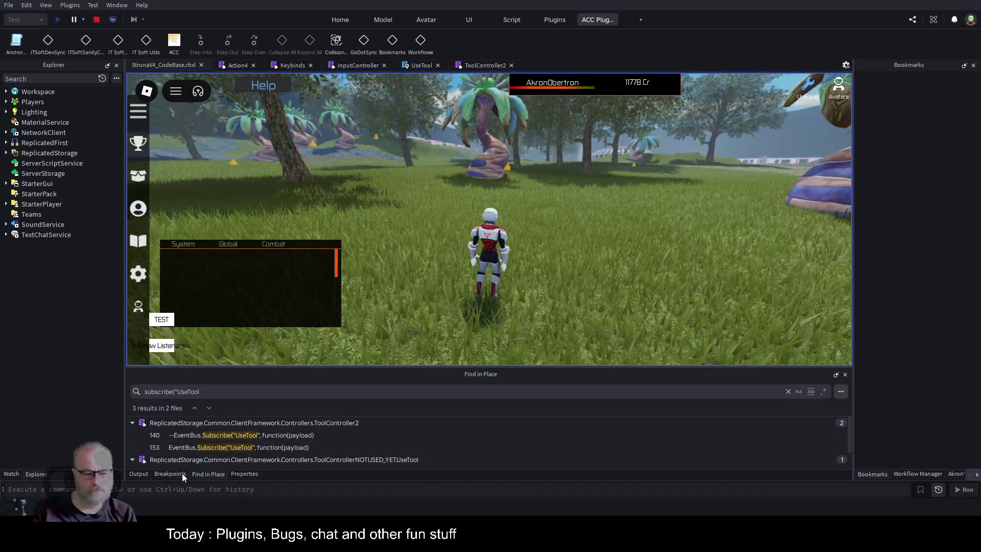
pyautogui.click(138, 473)
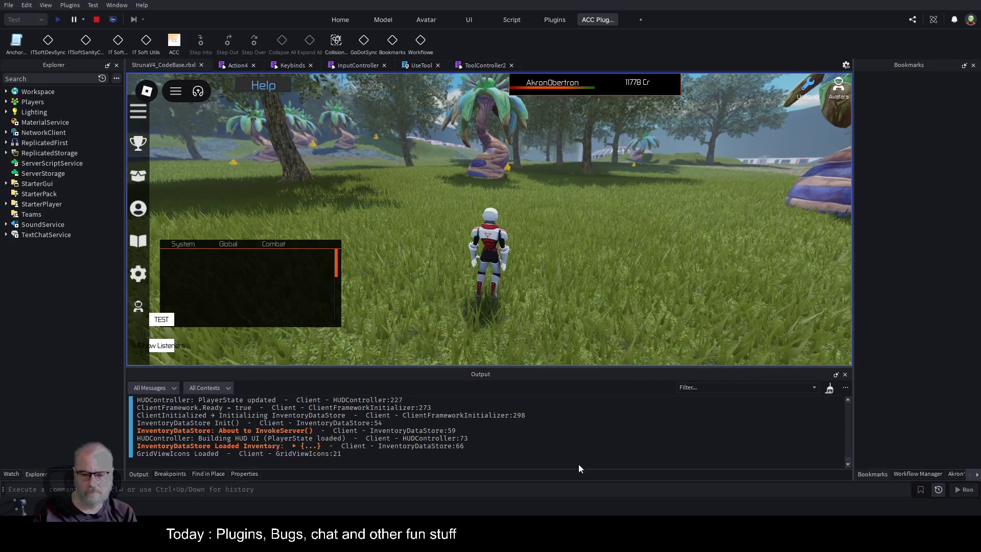
pyautogui.click(621, 266)
# Equip DE001 from the Tools inventory and run the character toward the gold crystal.
pyautogui.press('i')
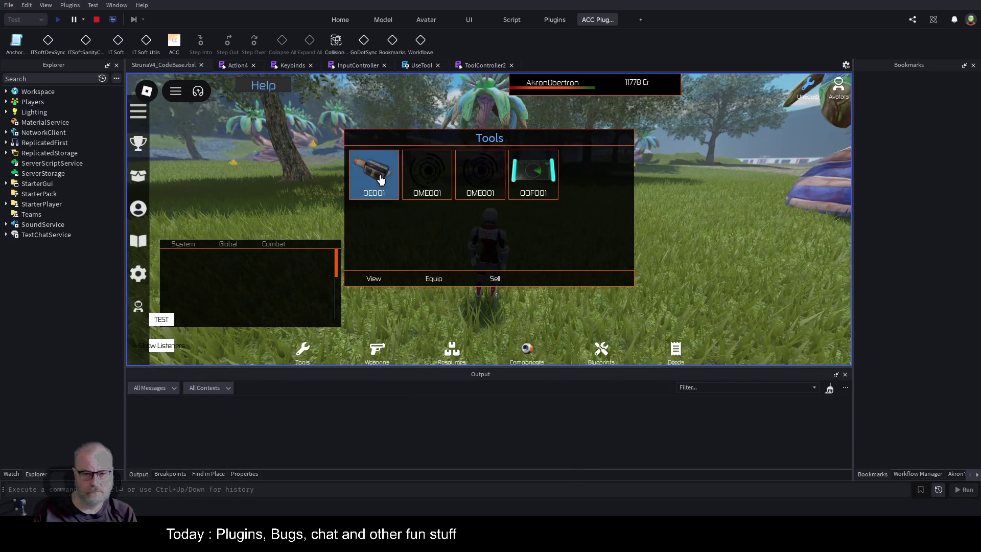
pyautogui.click(433, 279)
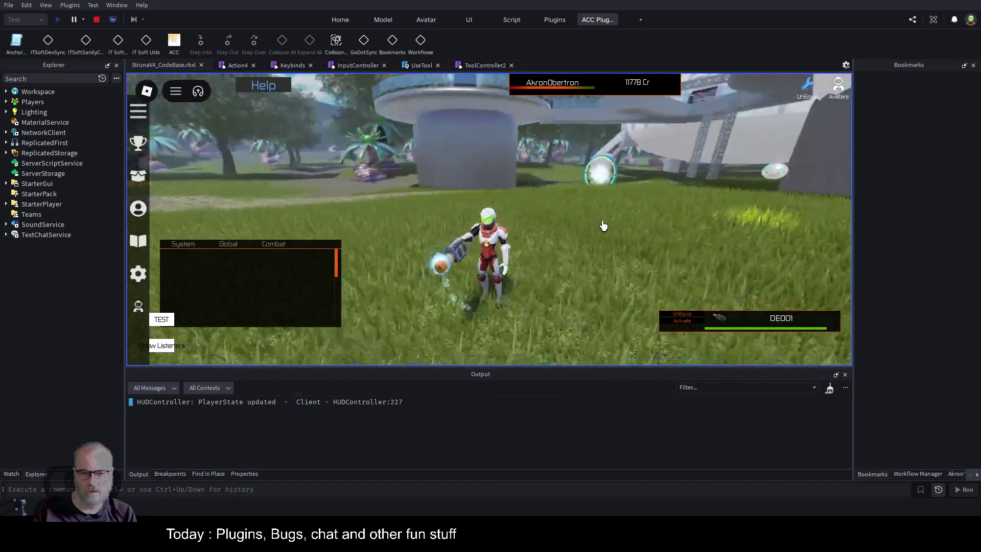
pyautogui.press('a')
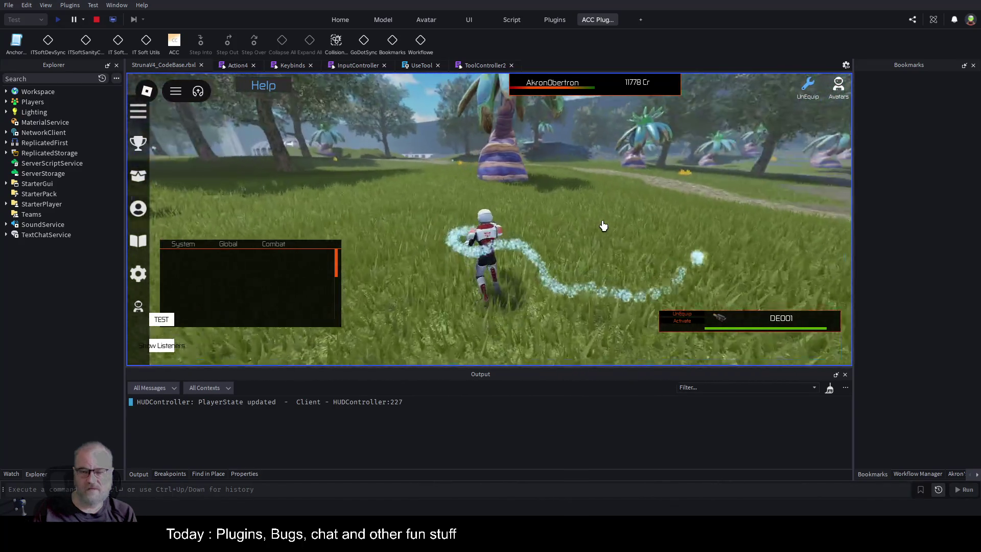
pyautogui.press('a')
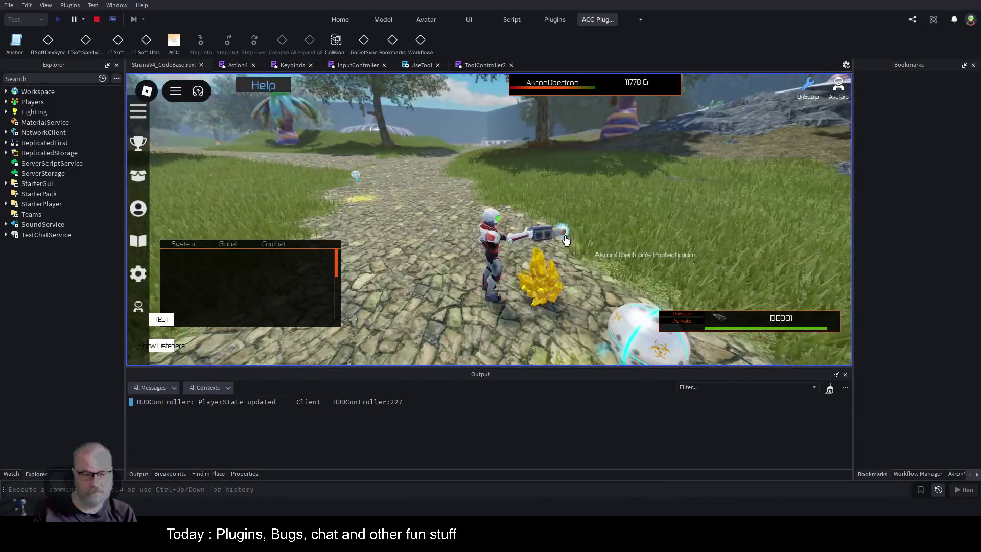
pyautogui.scroll(-3, 291, 285)
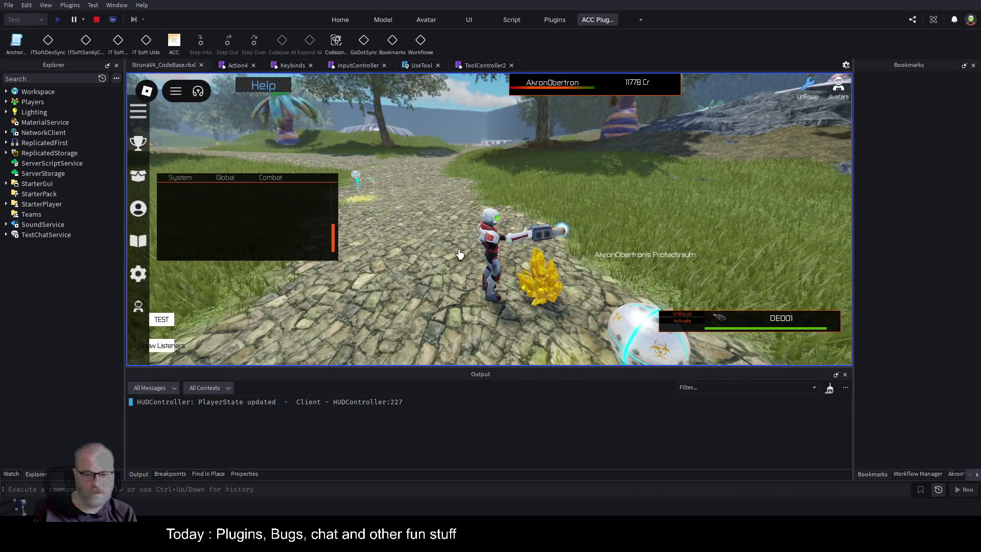
pyautogui.scroll(3, 459, 253)
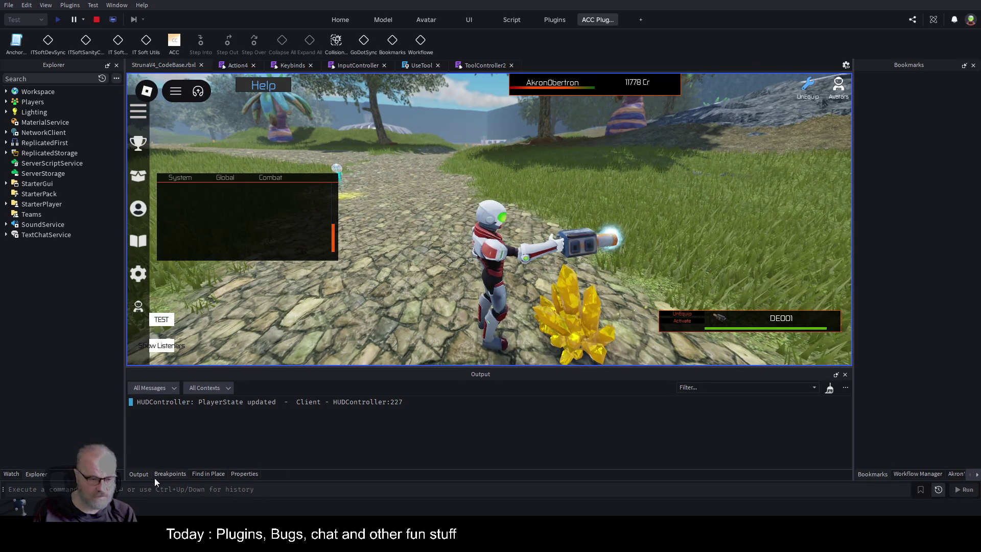
# Use DE001 on the gold crystal twice until auto use cancels, then stop testing.
pyautogui.click(538, 305)
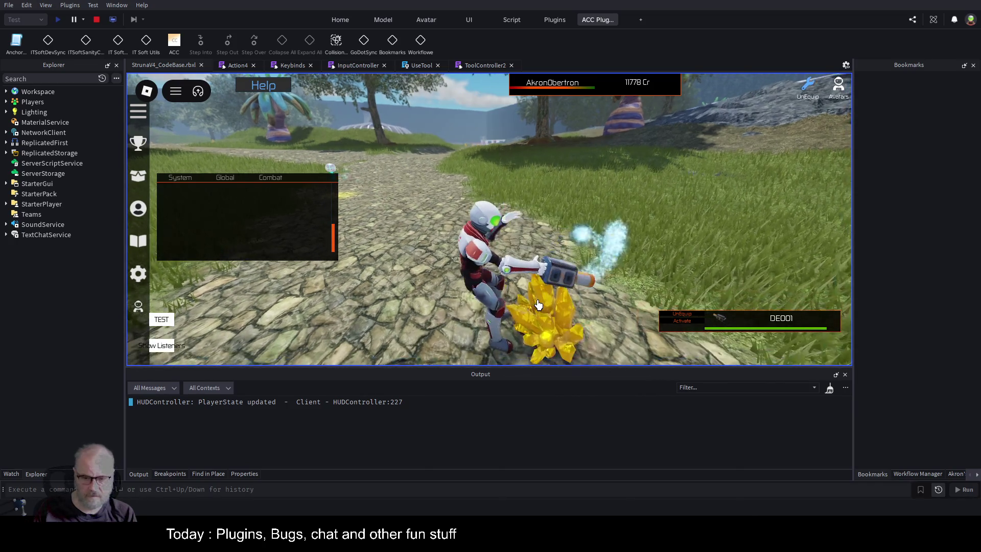
pyautogui.click(532, 306)
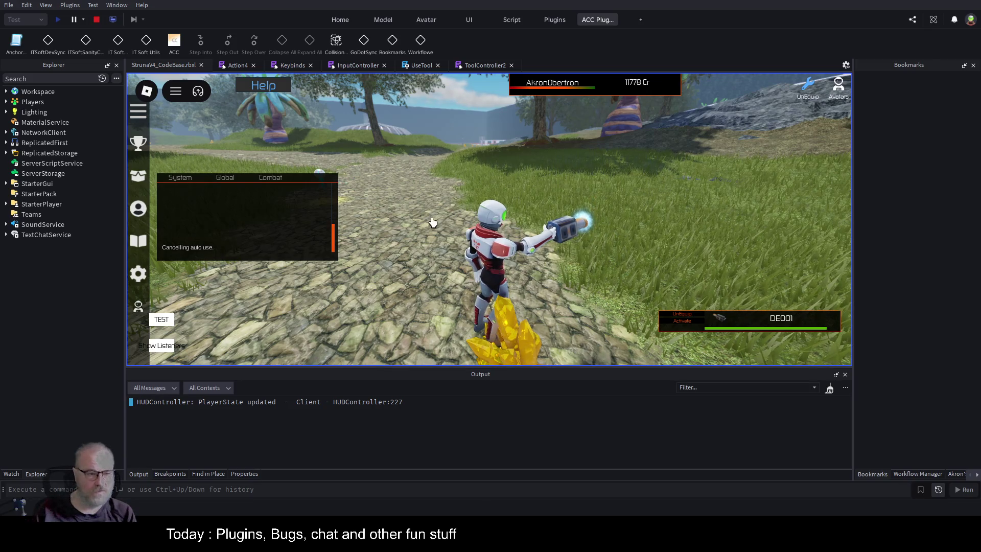
pyautogui.click(96, 19)
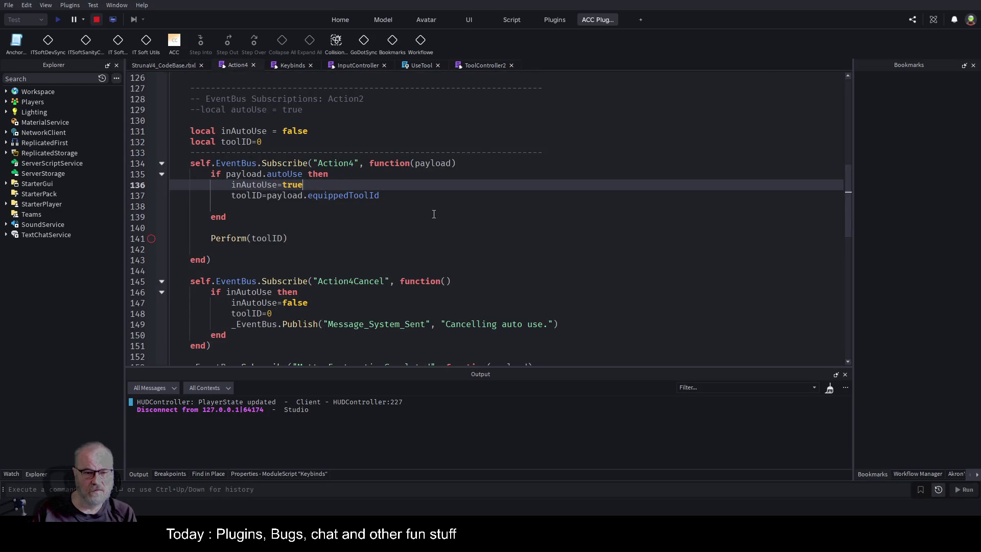
# Look up where autoUse is set on line 20 of the UseTool script.
pyautogui.doubleClick(365, 280)
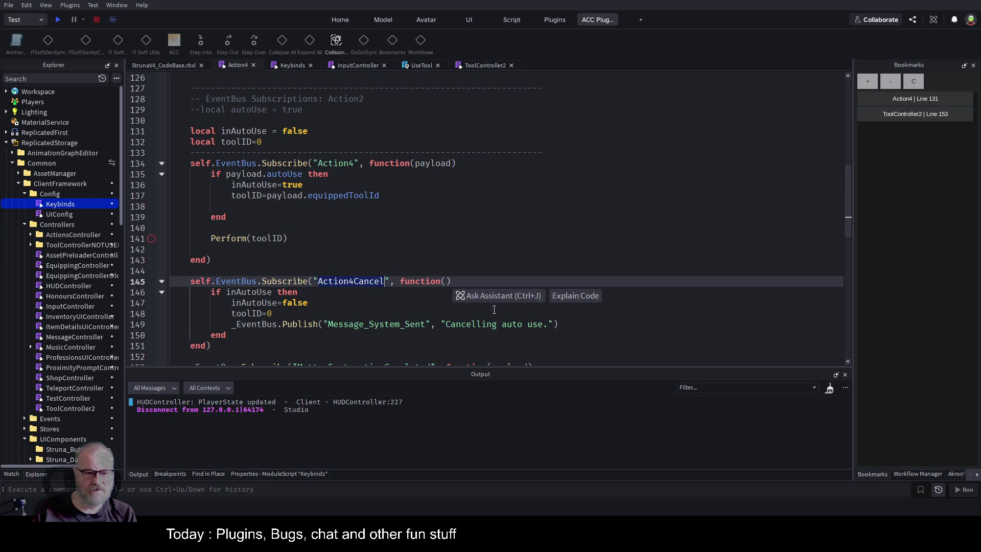
pyautogui.click(422, 65)
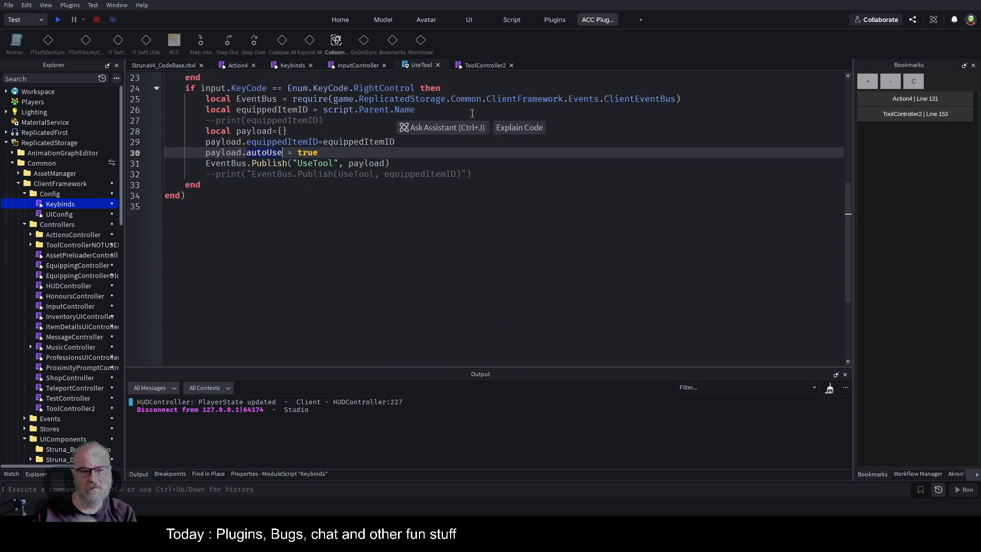
pyautogui.scroll(3, 389, 191)
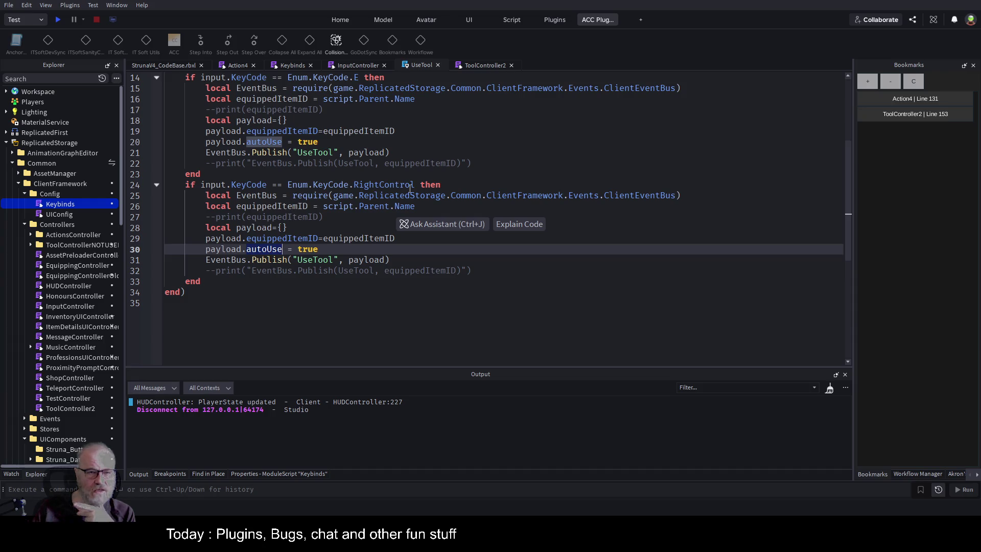
pyautogui.scroll(2, 392, 128)
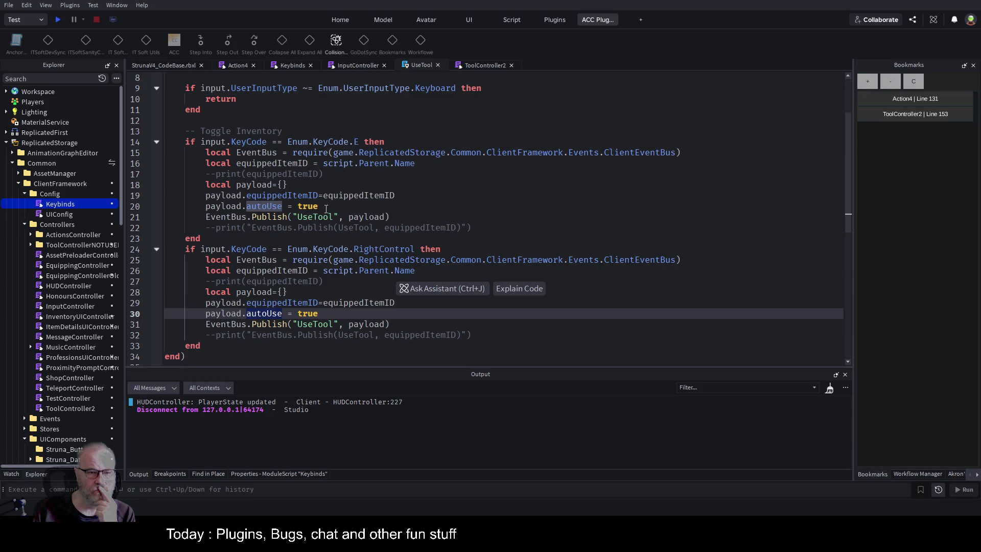
pyautogui.click(372, 206)
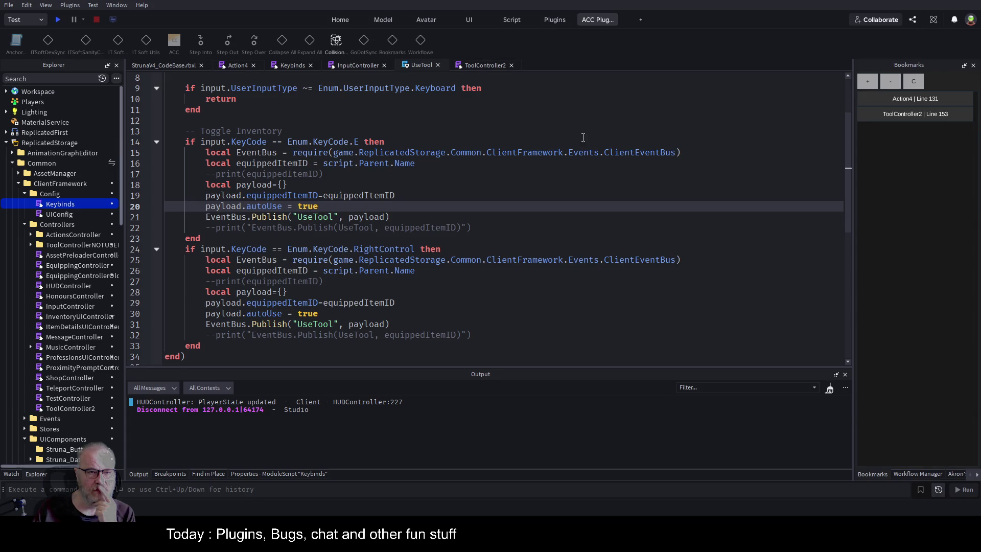
# Set a breakpoint on ToolController2 line 160 and start a new play test.
pyautogui.click(478, 67)
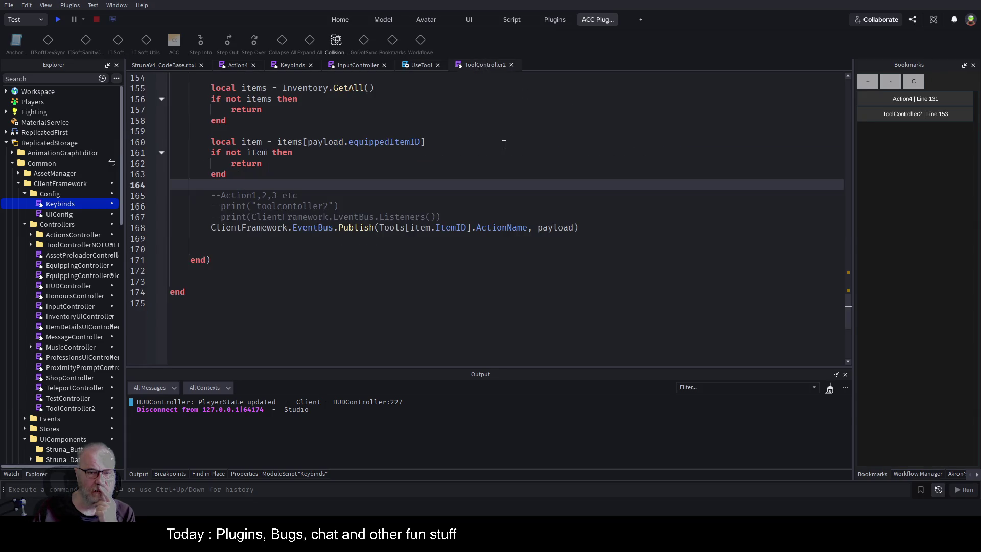
pyautogui.scroll(1, 503, 145)
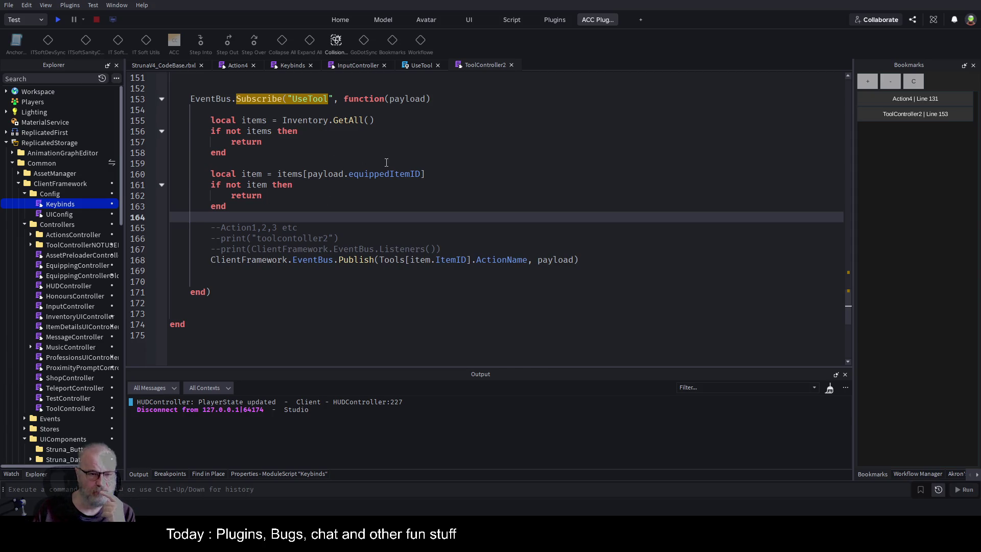
pyautogui.click(151, 174)
pyautogui.click(58, 19)
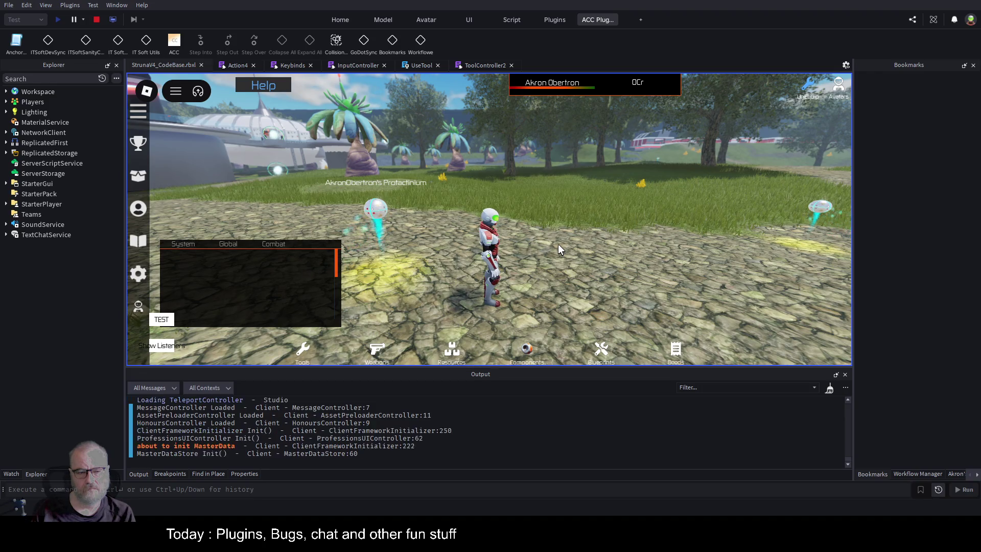
# Enlarge the Output log to read the client startup messages, then restore the game view.
pyautogui.moveTo(648, 368); pyautogui.dragTo(646, 244)
pyautogui.scroll(10, 647, 325)
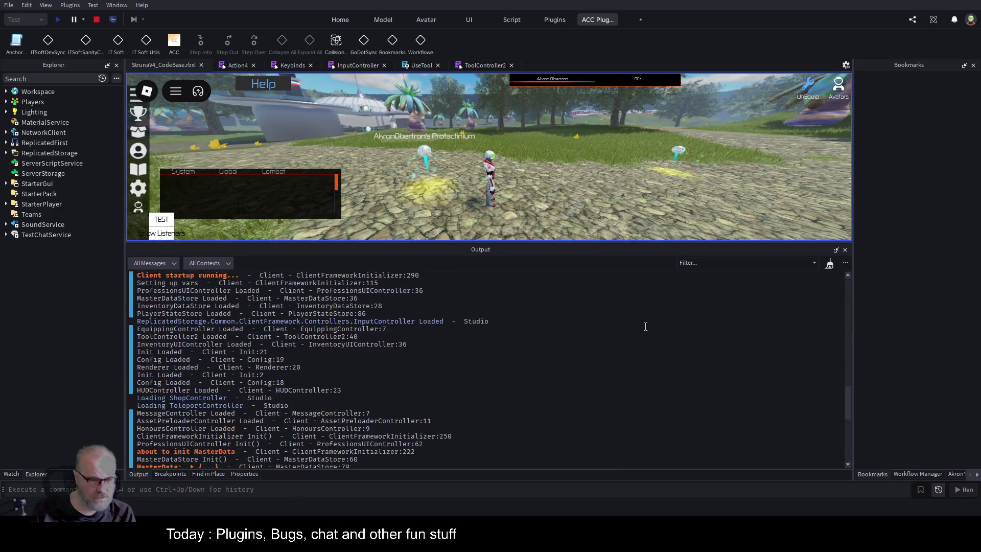
pyautogui.scroll(15, 645, 326)
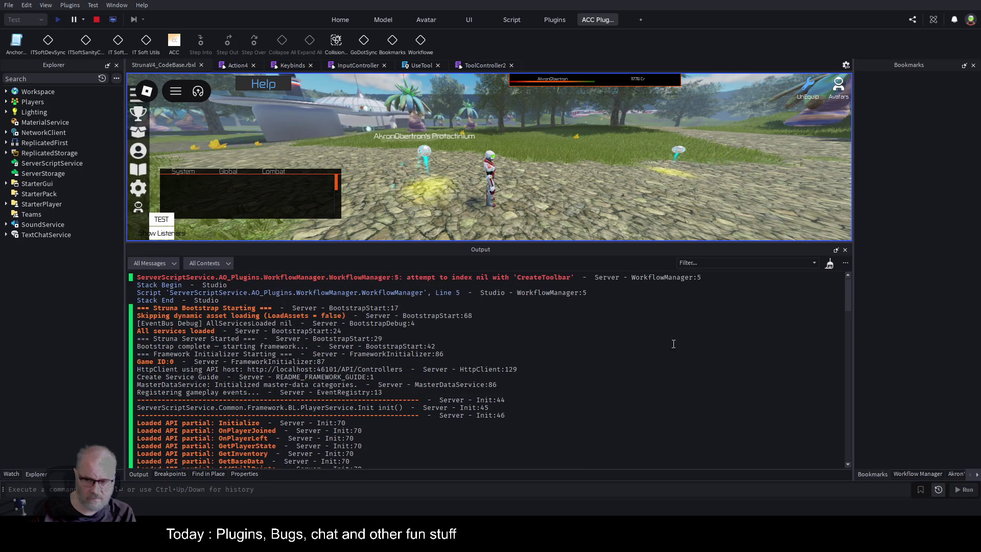
pyautogui.scroll(-10, 684, 399)
pyautogui.scroll(-10, 681, 397)
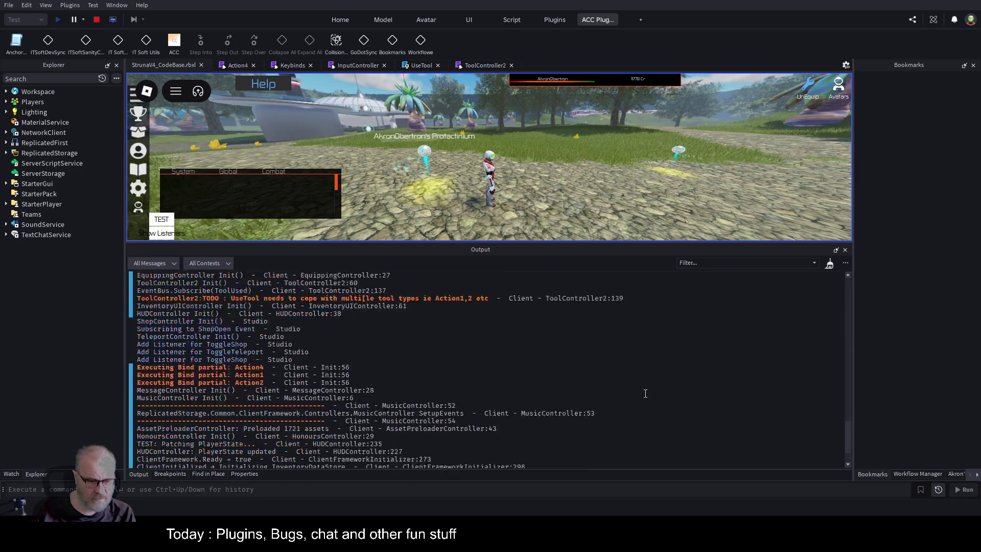
pyautogui.scroll(-5, 643, 390)
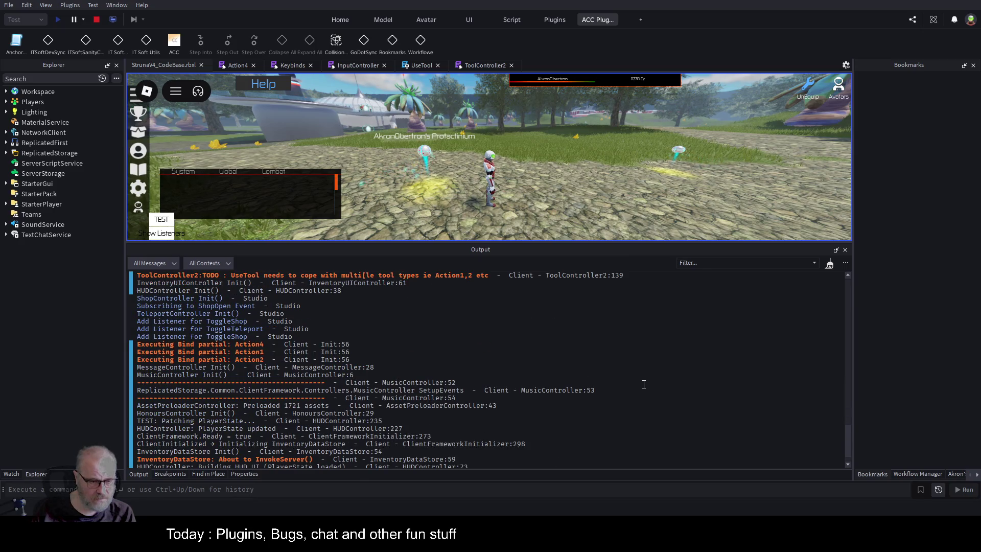
pyautogui.scroll(-5, 644, 390)
pyautogui.moveTo(685, 244); pyautogui.dragTo(682, 406)
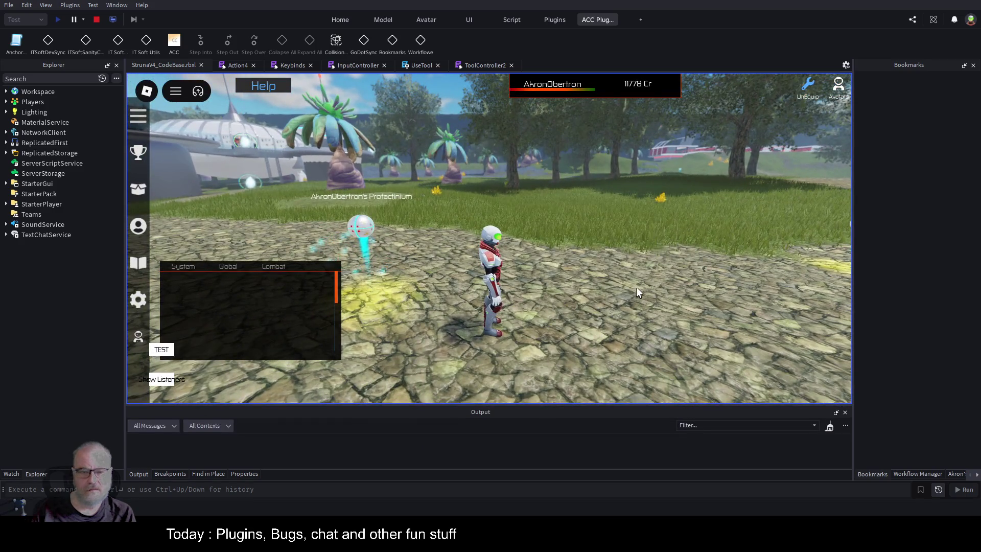
# Equip DE001, run forward to the crystal and use the tool to hit the breakpoint.
pyautogui.press('i')
pyautogui.click(432, 305)
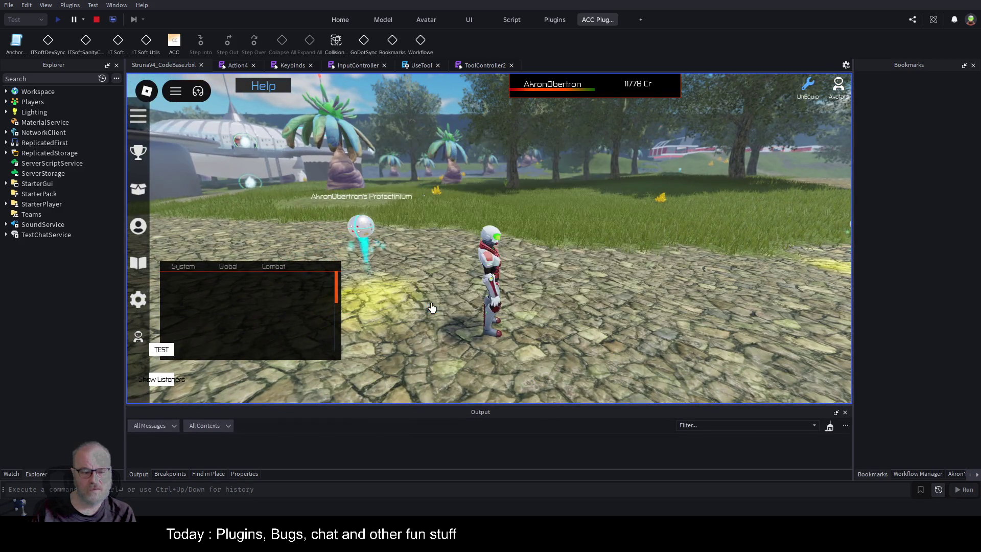
pyautogui.press('Right')
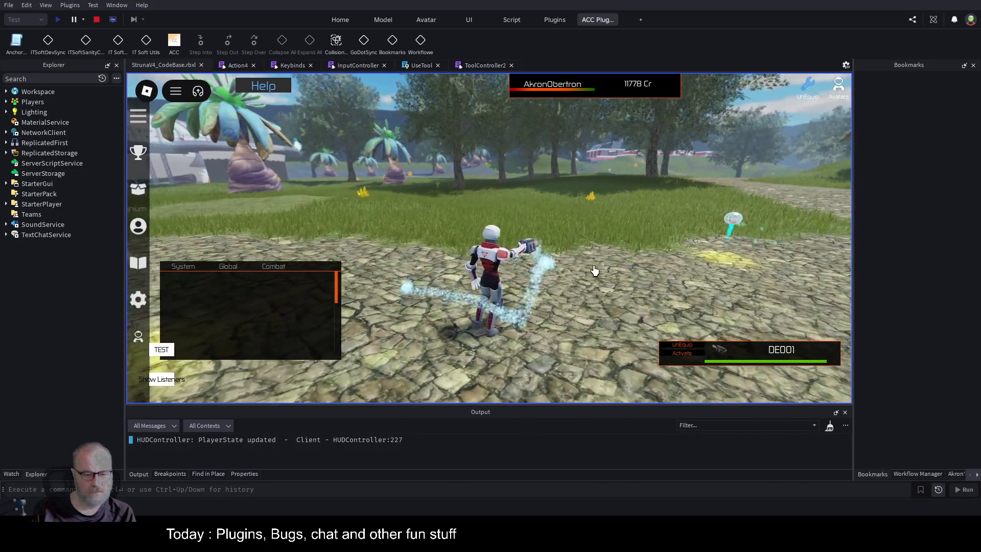
pyautogui.press('w')
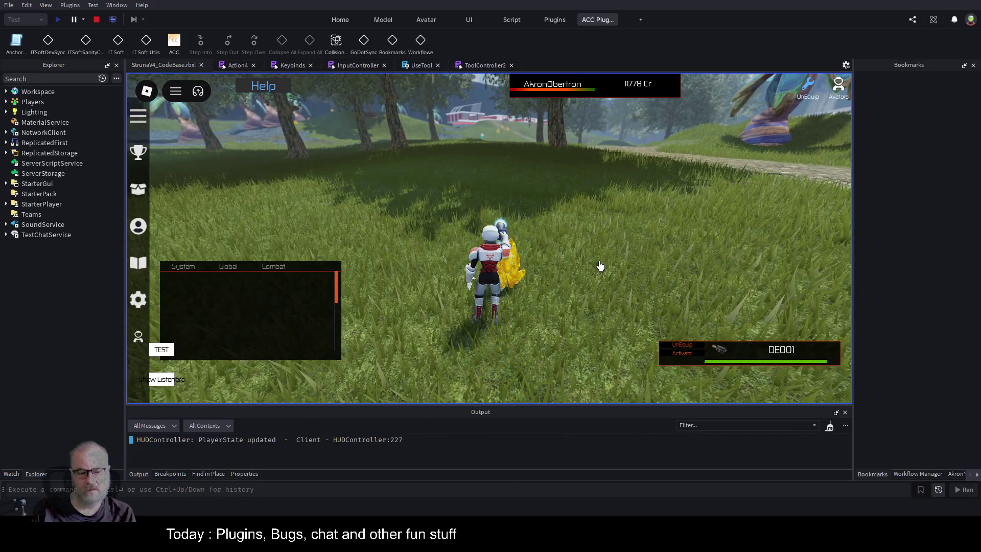
pyautogui.click(600, 265)
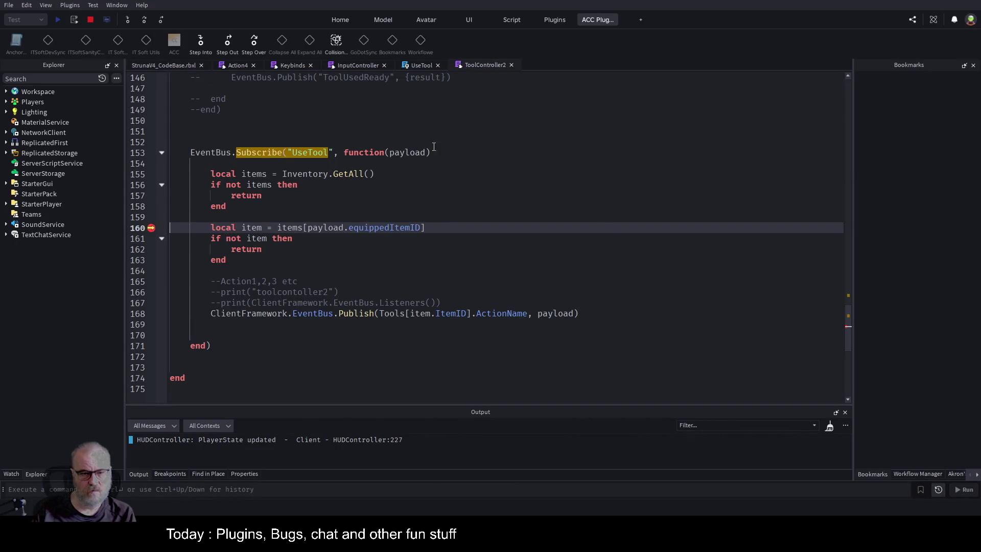
# Inspect the payload and item variables while stepping over to the Publish call on line 168.
pyautogui.click(11, 473)
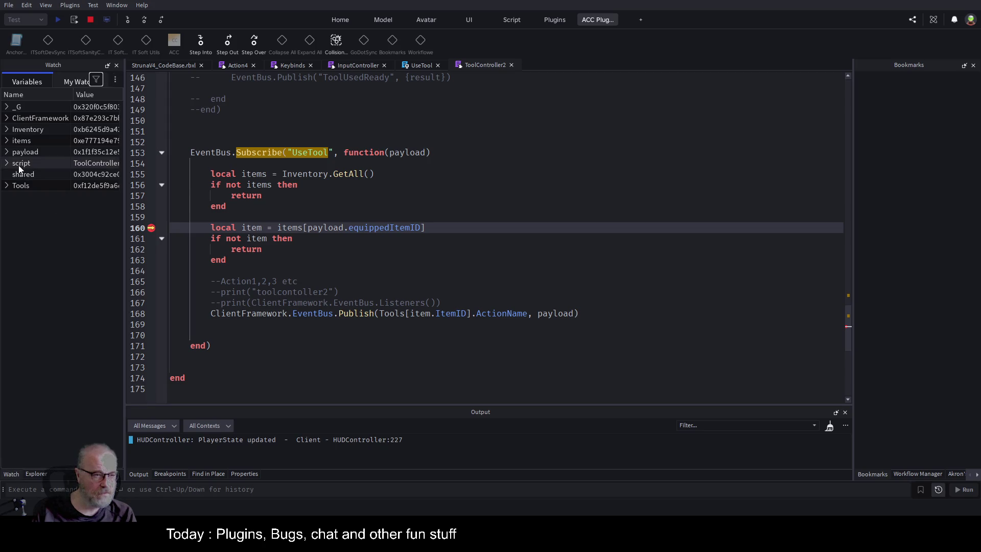
pyautogui.click(6, 152)
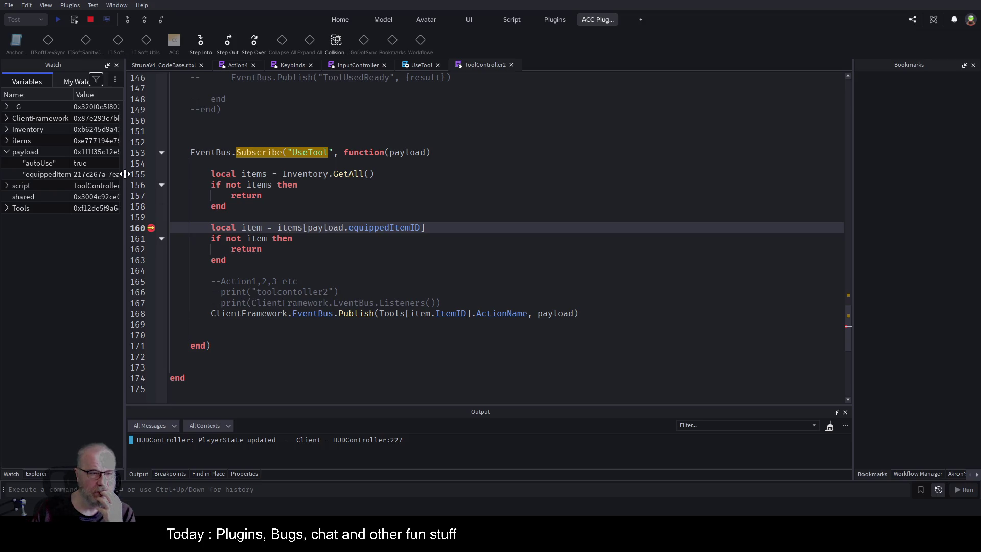
pyautogui.moveTo(125, 174); pyautogui.dragTo(195, 174)
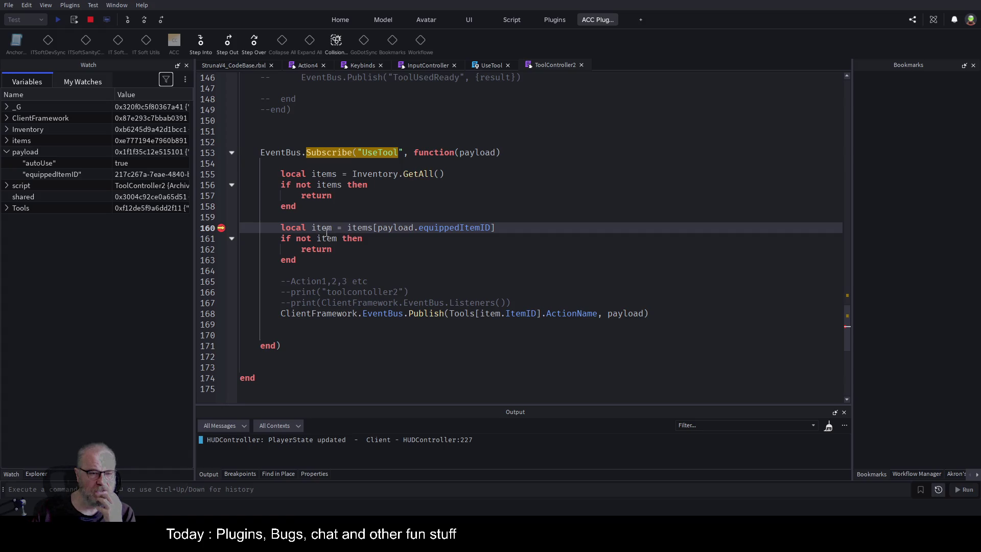
pyautogui.click(146, 19)
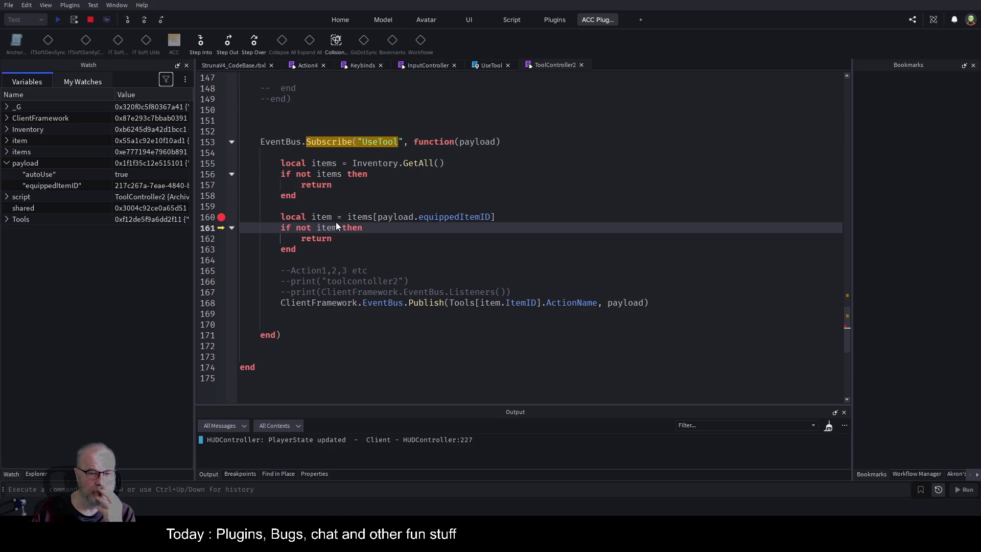
pyautogui.click(7, 141)
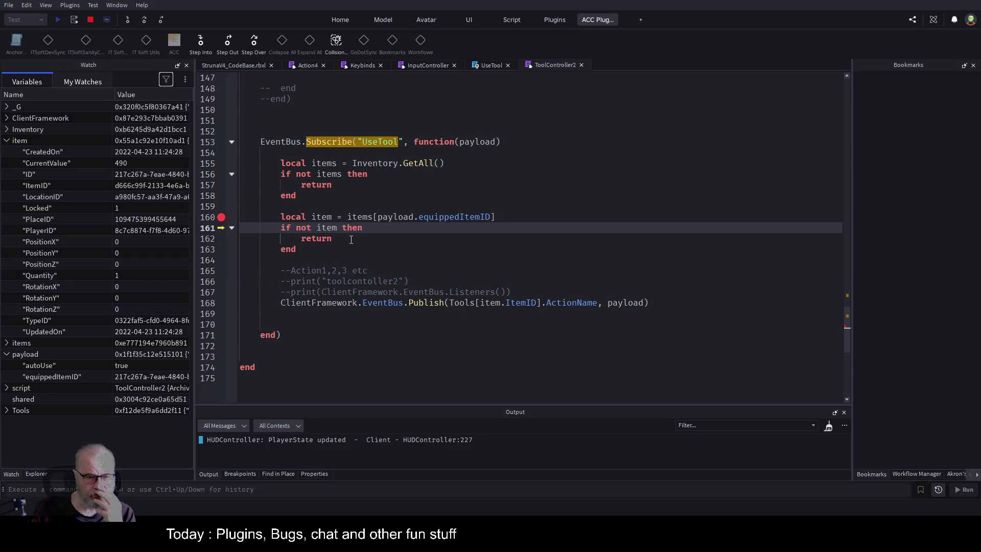
pyautogui.click(147, 20)
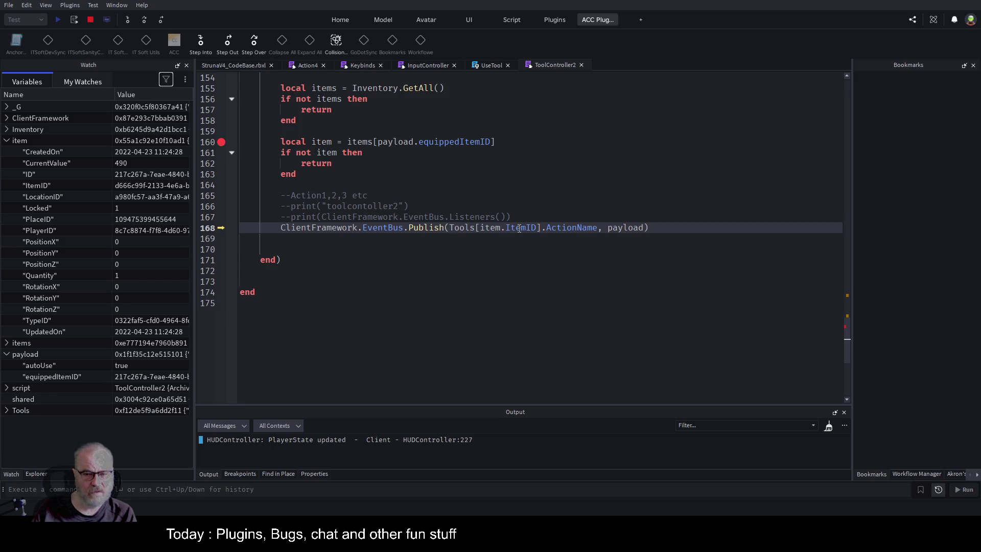
# Add a watch for Tools[item.ItemID].ActionName, which evaluates to Action4, then view Action4.
pyautogui.click(7, 141)
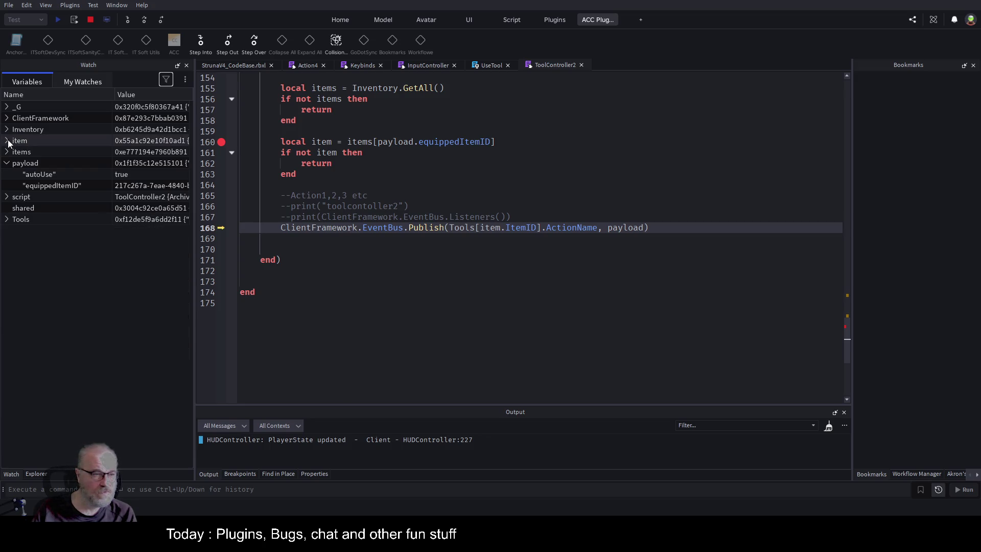
pyautogui.click(6, 220)
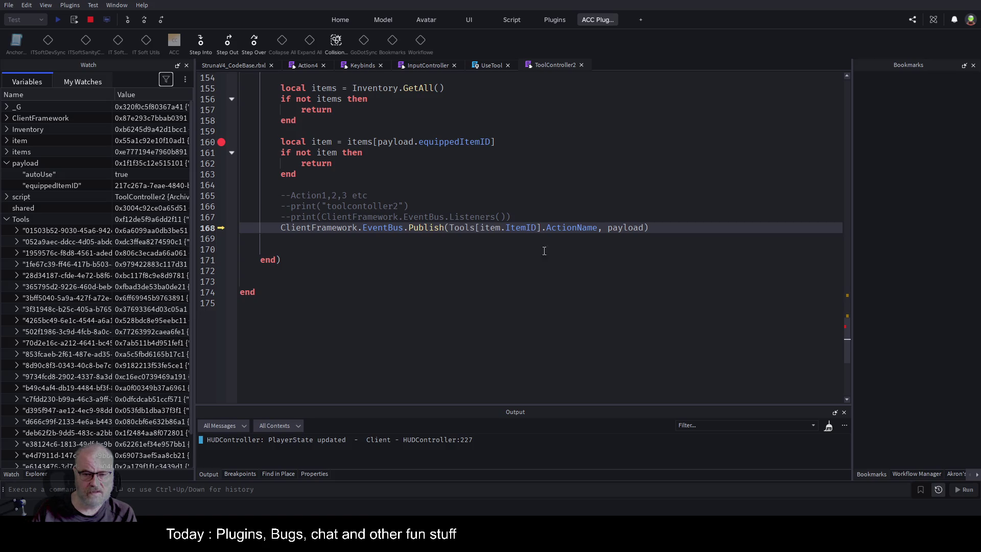
pyautogui.moveTo(597, 227); pyautogui.dragTo(452, 227)
pyautogui.hotkey('ctrl', 'c')
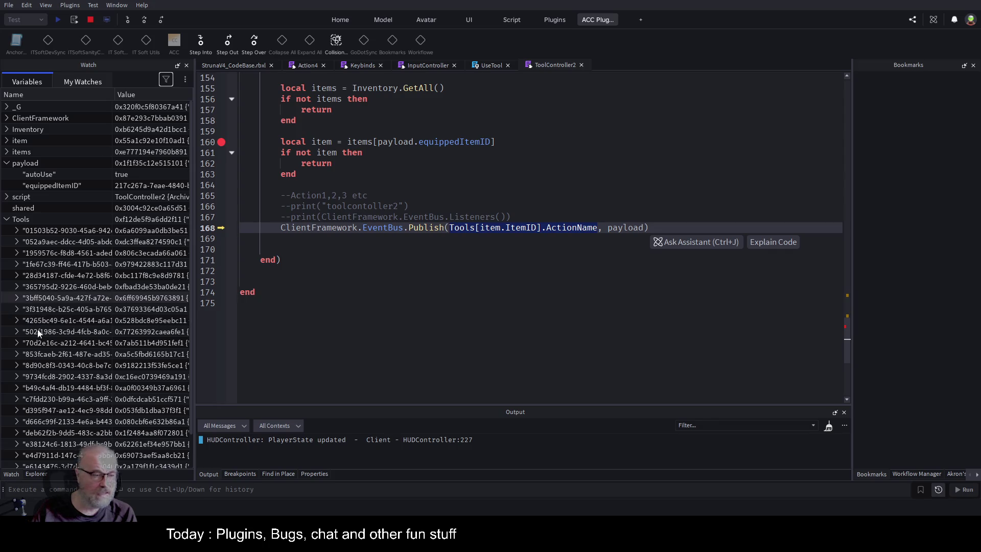
pyautogui.click(7, 219)
pyautogui.click(83, 82)
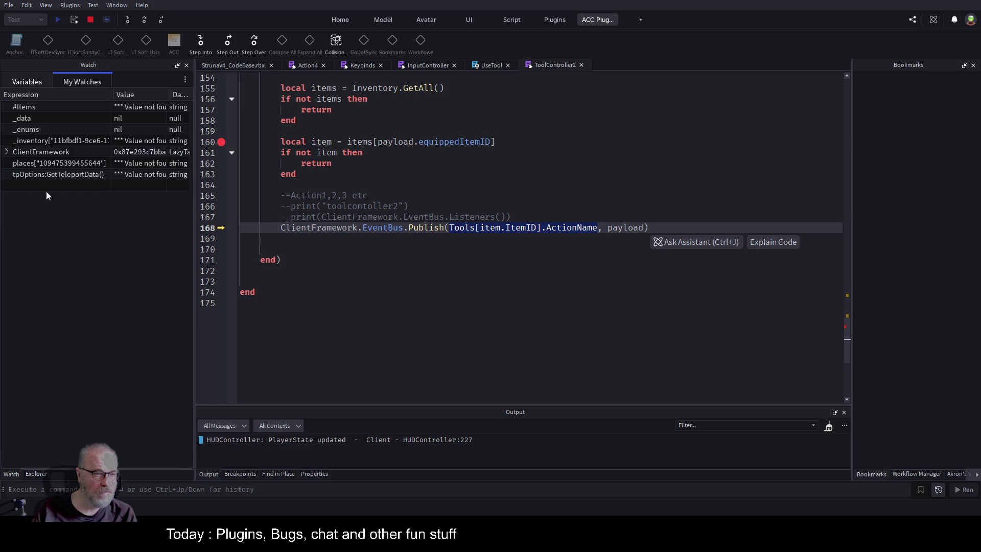
pyautogui.click(40, 185)
pyautogui.hotkey('ctrl', 'v')
pyautogui.press('Return')
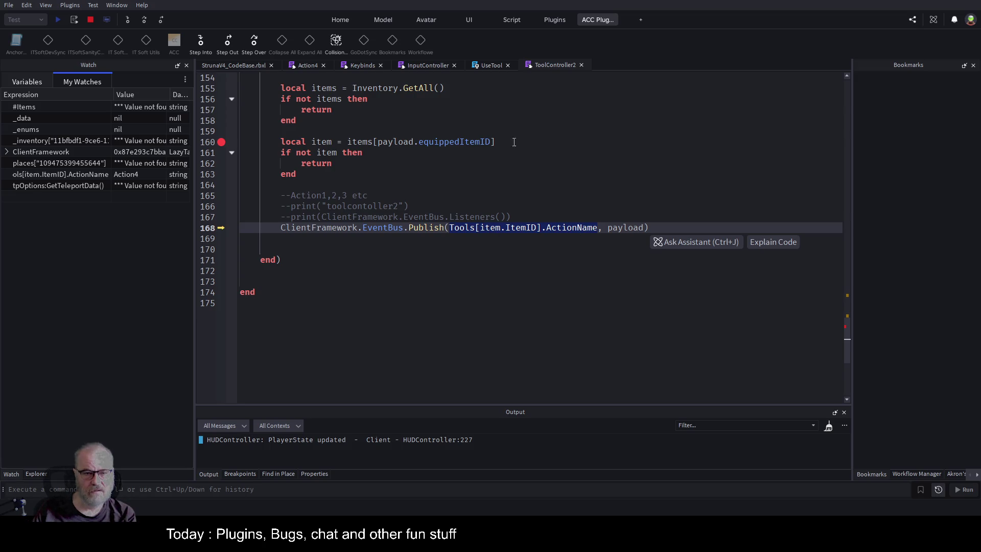
pyautogui.click(308, 67)
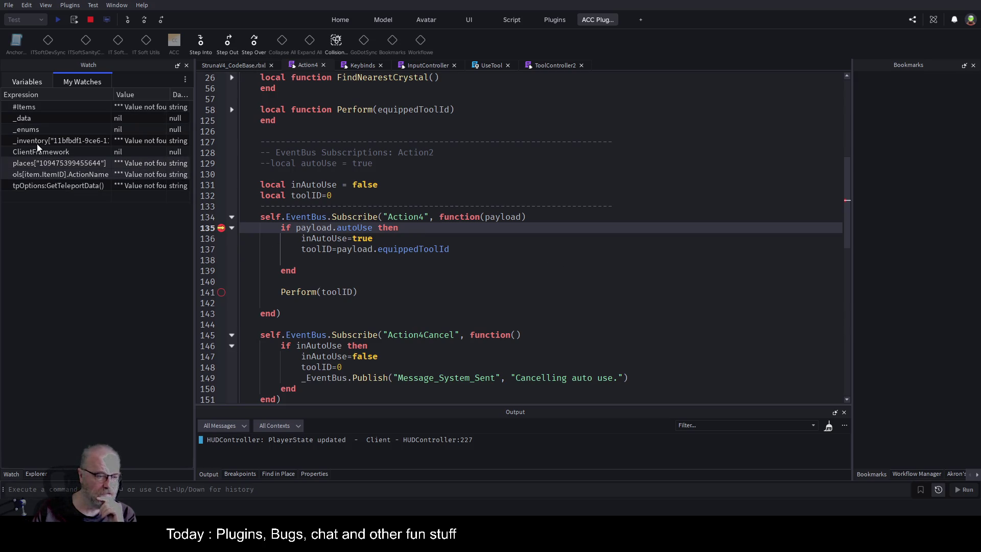
# Change line 137 from payload.equippedToolId to payload.equippedItemID.
pyautogui.click(29, 82)
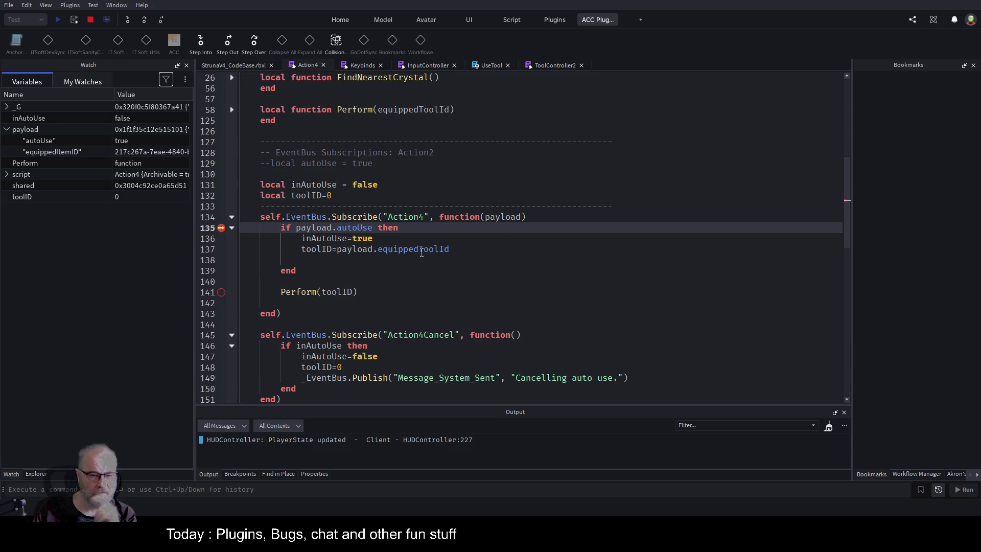
pyautogui.doubleClick(434, 250)
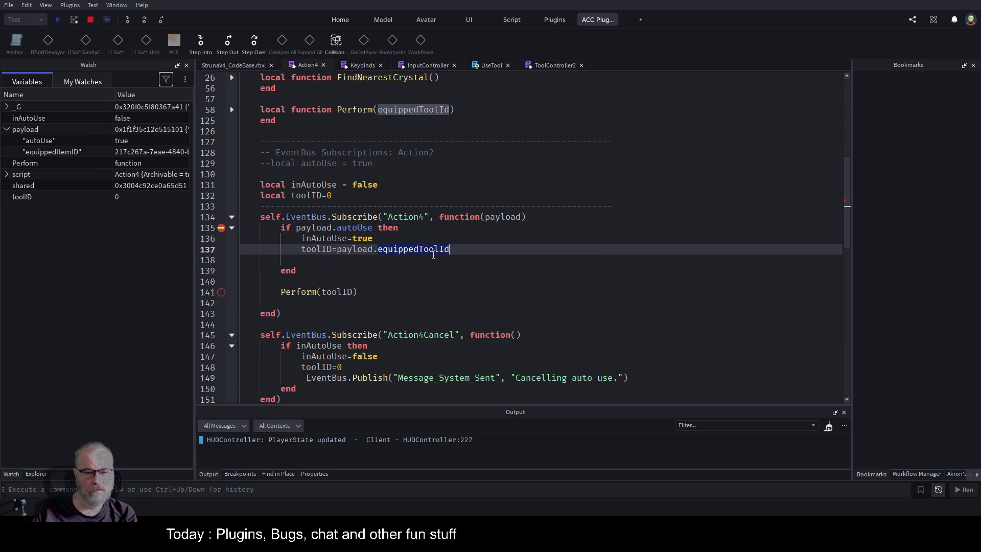
pyautogui.write('eq')
pyautogui.write('uo')
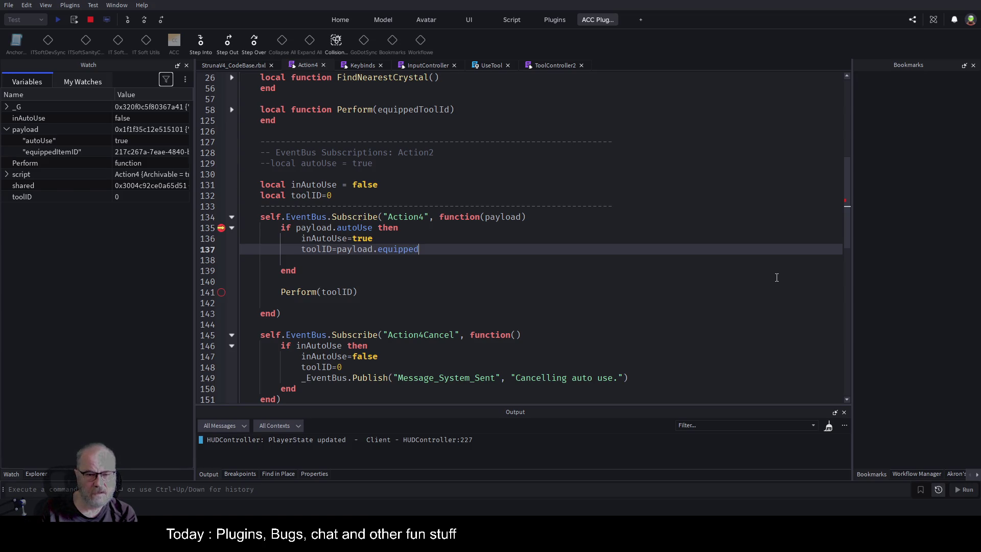
pyautogui.write('ItemID')
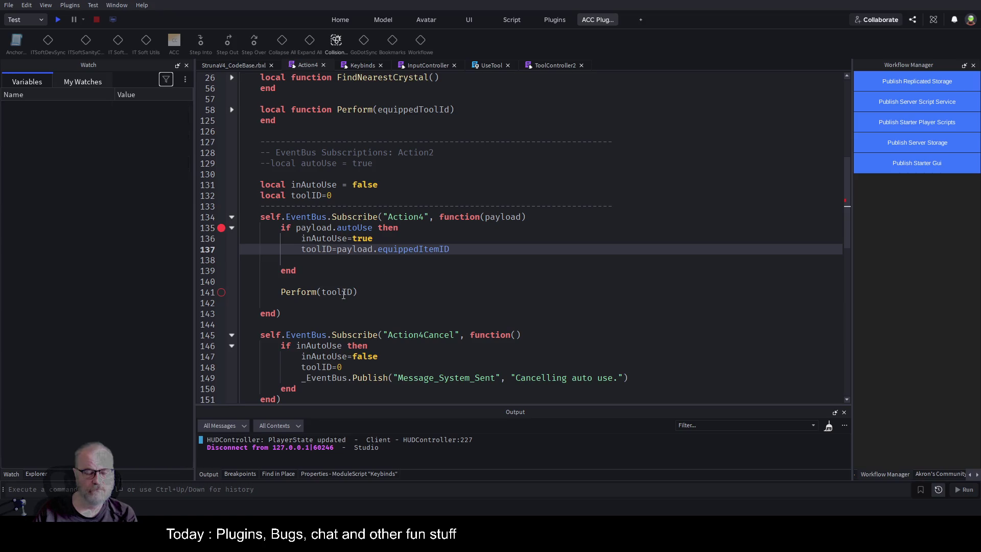
# Delete all breakpoints with Ctrl+Shift+F9 and start a new play test.
pyautogui.click(236, 475)
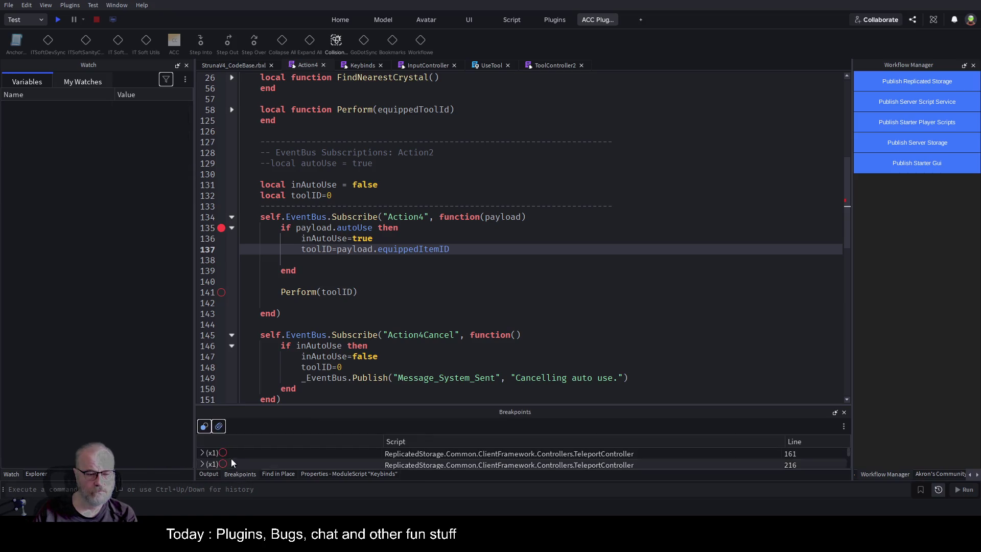
pyautogui.hotkey('ctrl', 'shift', 'F9')
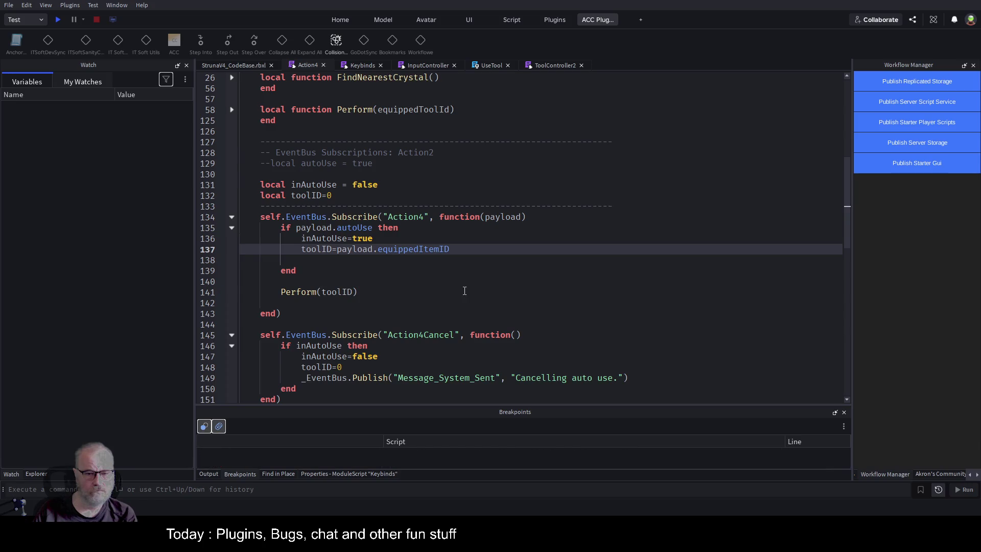
pyautogui.click(58, 20)
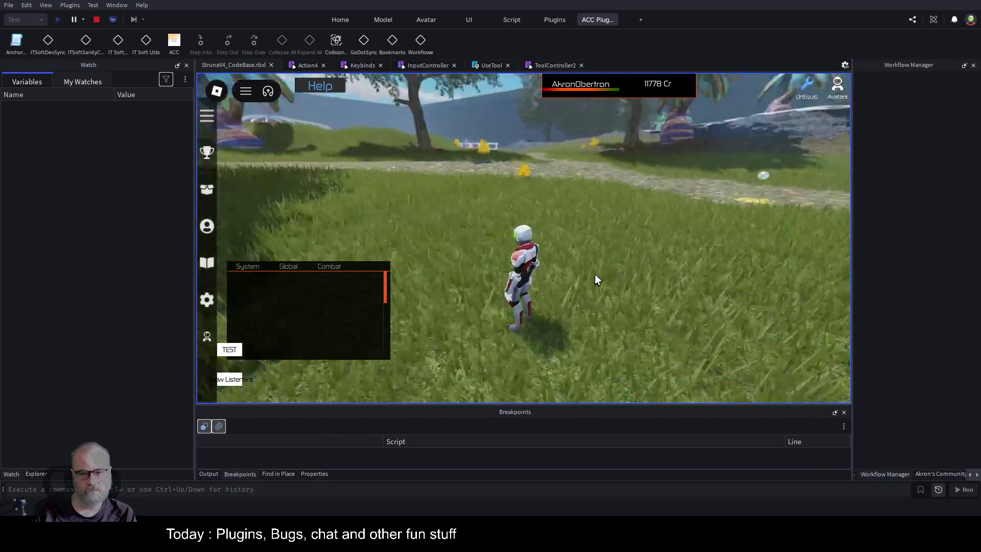
# Walk forward, show the Output log, equip DE001 from the inventory, then stop with Shift+F5.
pyautogui.press('w')
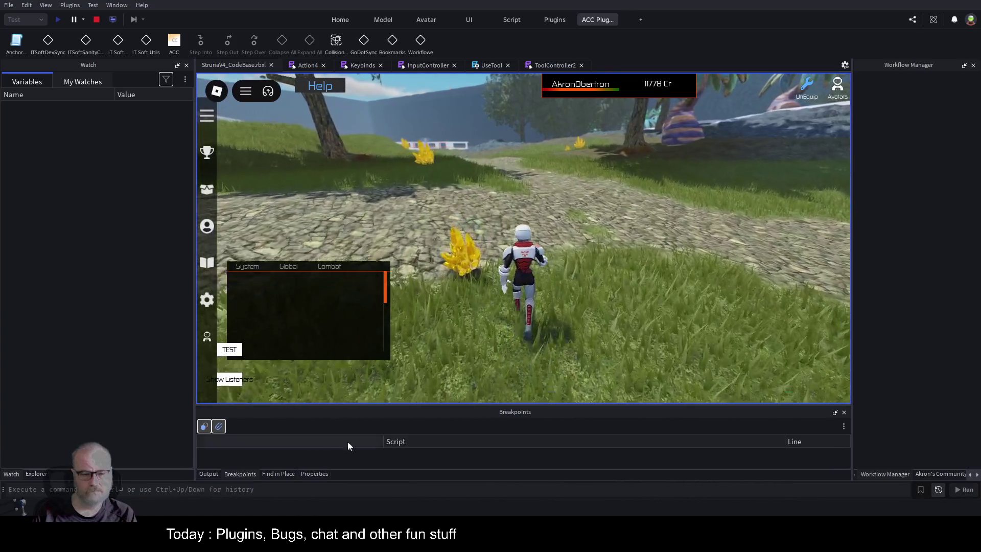
pyautogui.click(210, 474)
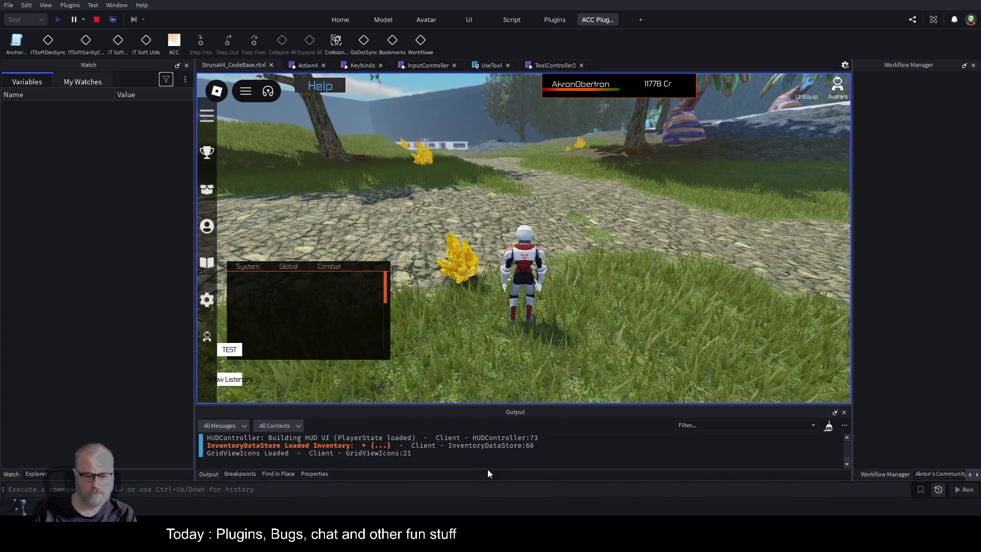
pyautogui.press('i')
pyautogui.click(420, 189)
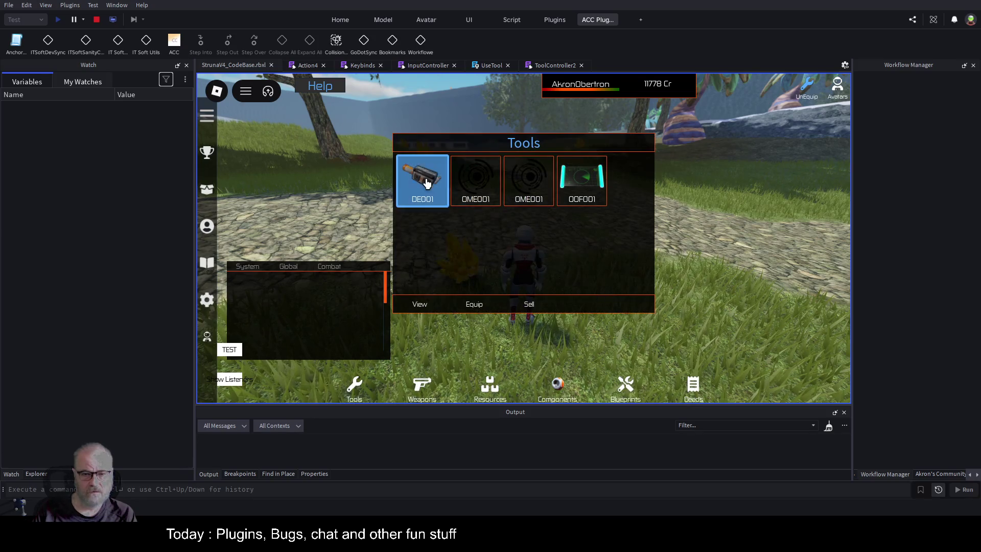
pyautogui.click(475, 305)
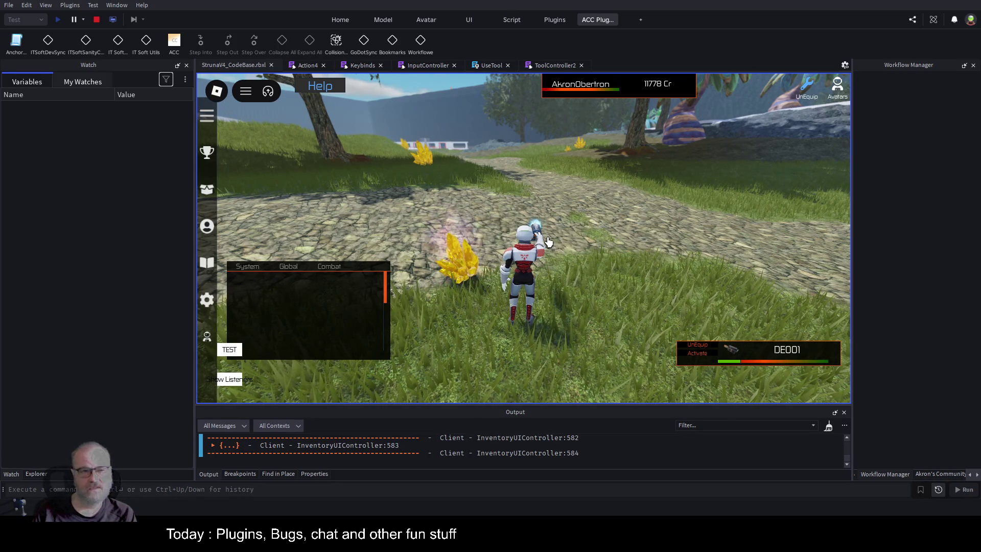
pyautogui.hotkey('shift', 'F5')
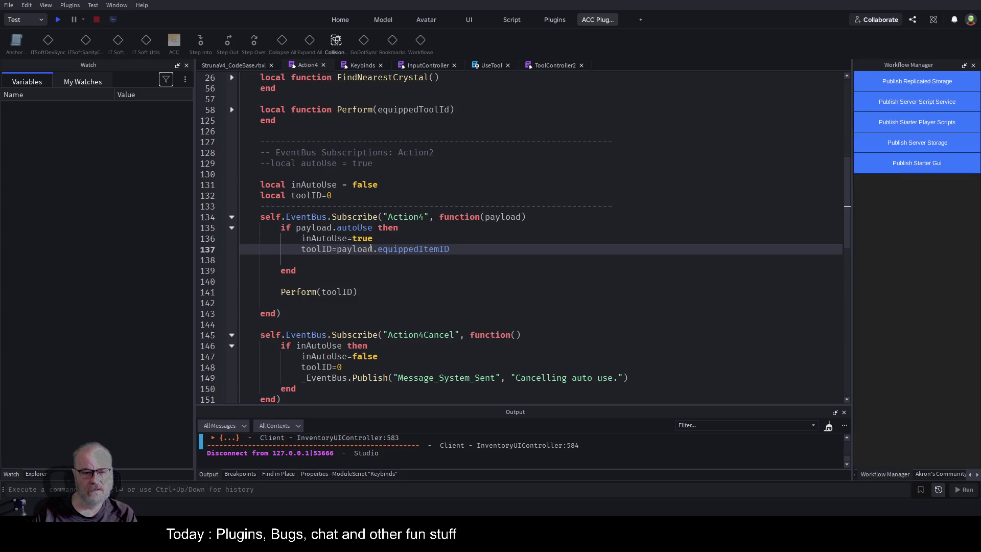
# Change autoUse on UseTool line 20 from true to false, save, and start a play test.
pyautogui.doubleClick(361, 228)
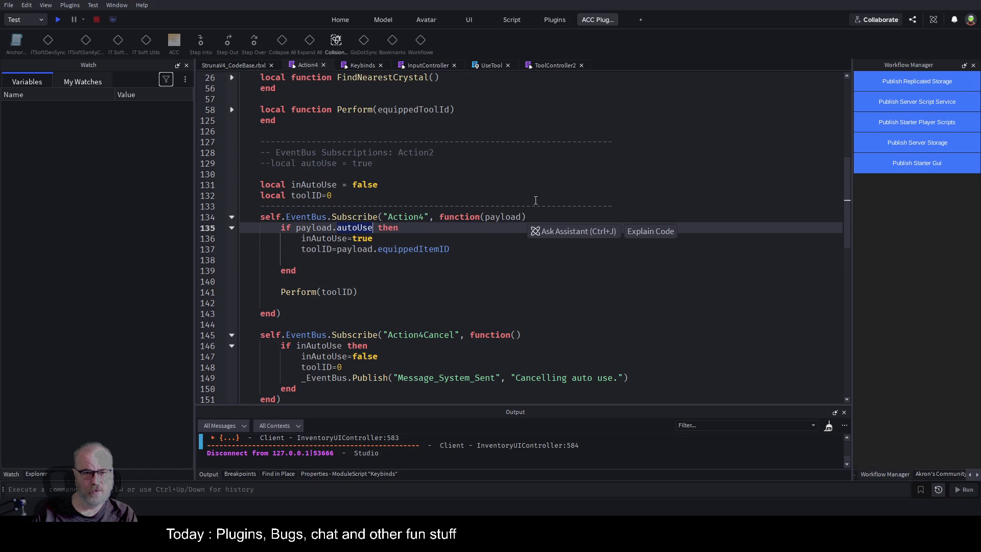
pyautogui.click(485, 67)
pyautogui.click(386, 206)
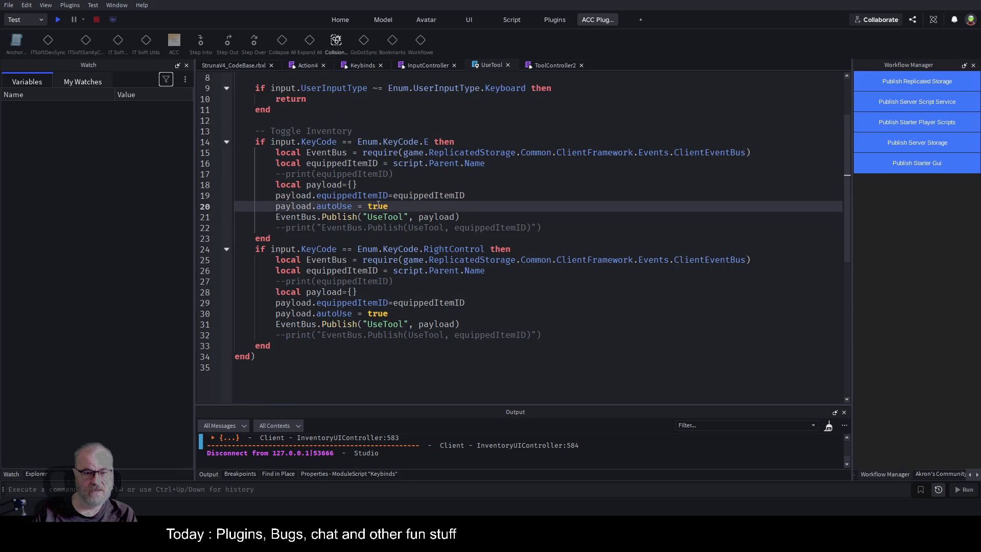
pyautogui.press('BackSpace')
pyautogui.press('BackSpace')
pyautogui.press('BackSpace')
pyautogui.write('false')
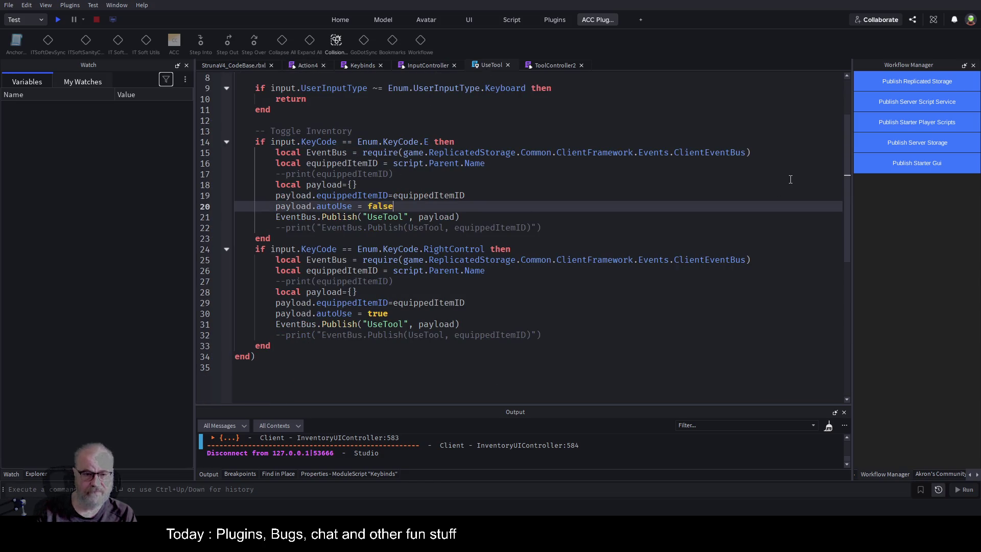
pyautogui.hotkey('ctrl', 's')
pyautogui.click(57, 20)
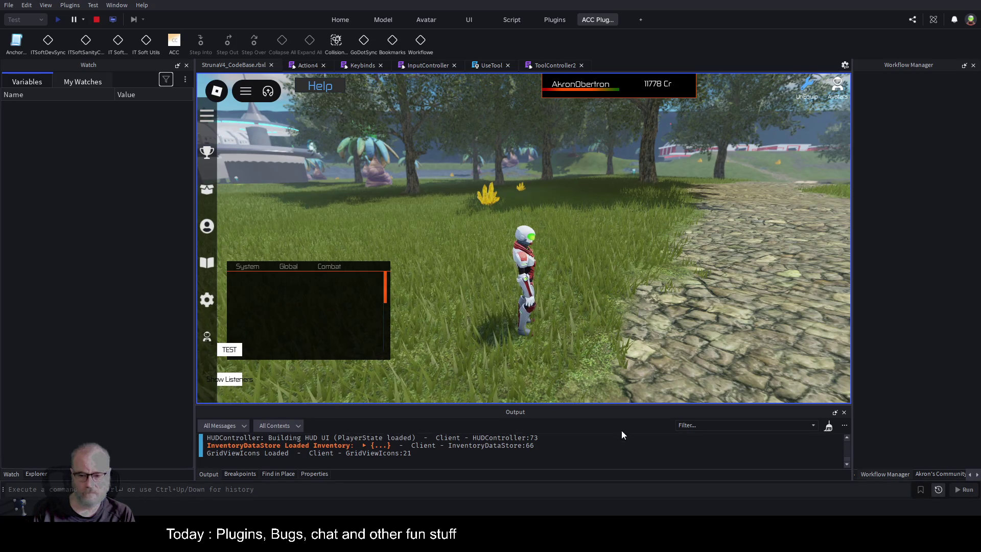
# Run along the stone path and equip DE001 from the Tools inventory.
pyautogui.click(644, 308)
pyautogui.press('w')
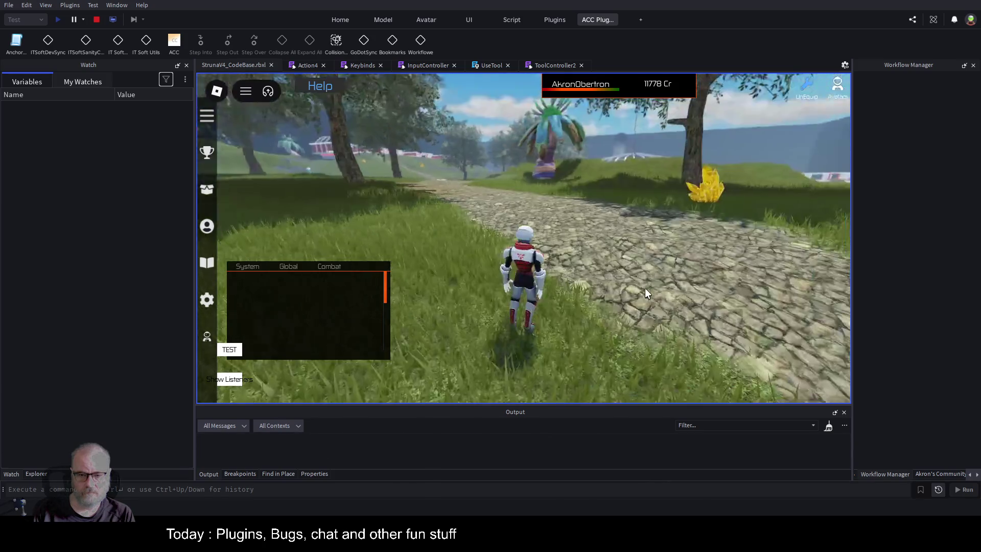
pyautogui.press('t')
pyautogui.click(441, 190)
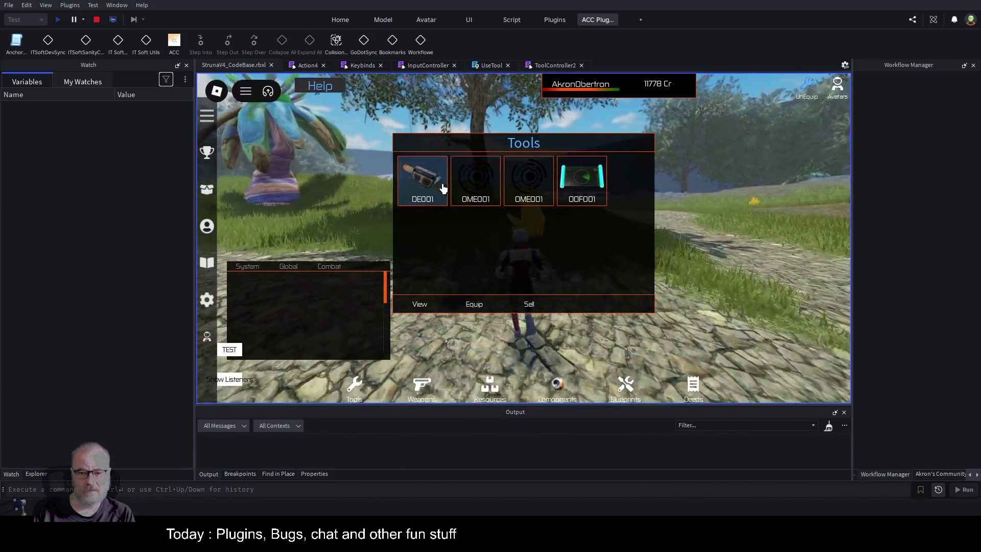
pyautogui.click(475, 307)
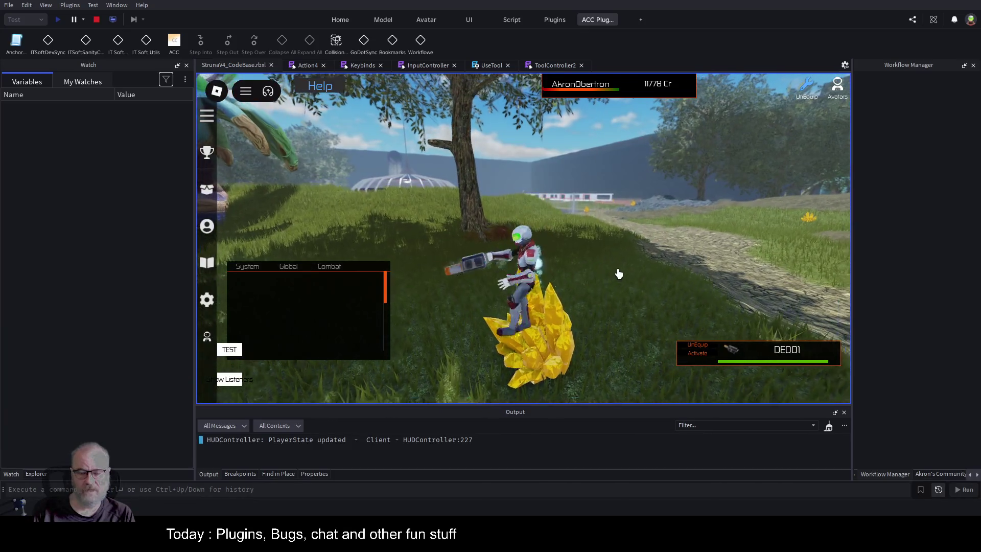
# Face the yellow crystal and hit it with DE001 four times, then view the UseTool script.
pyautogui.press('Left')
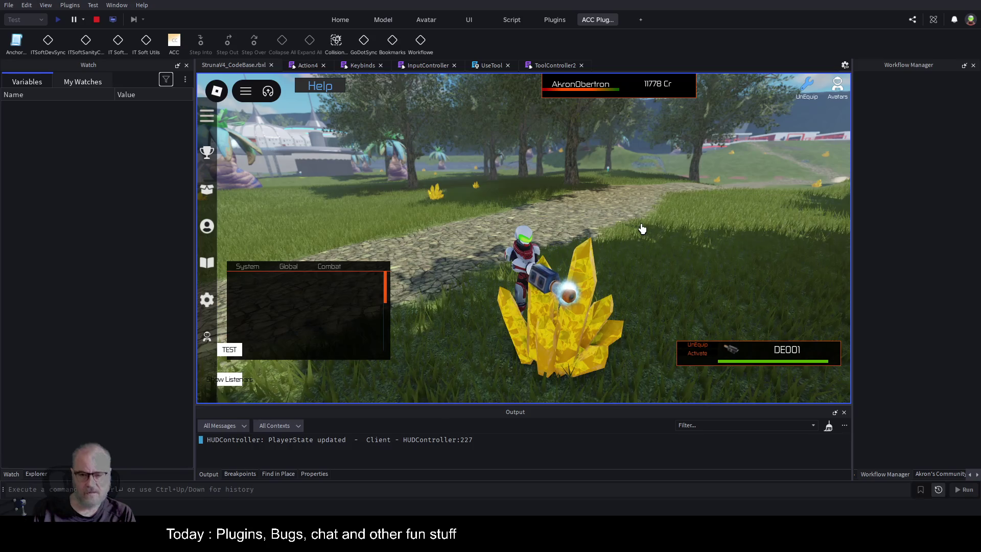
pyautogui.click(612, 270)
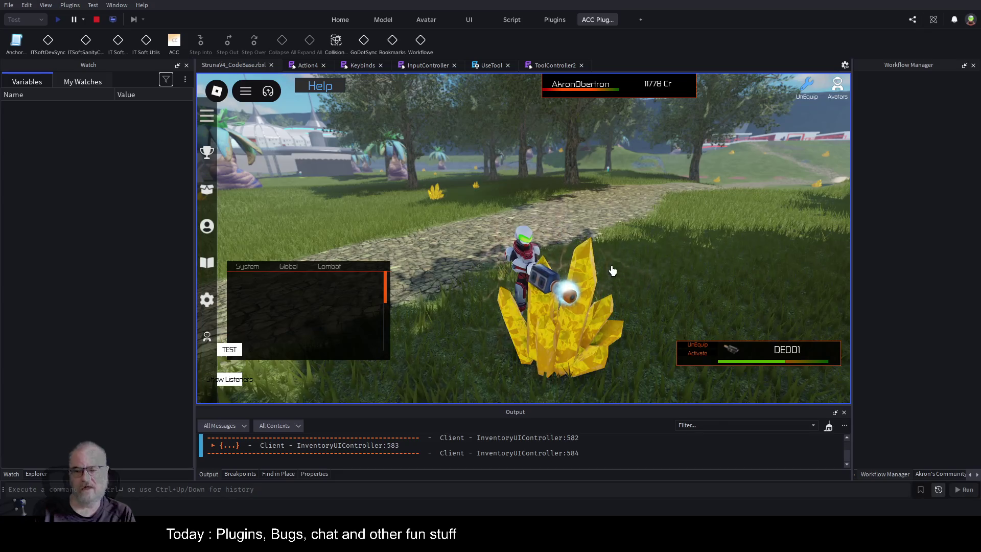
pyautogui.click(613, 270)
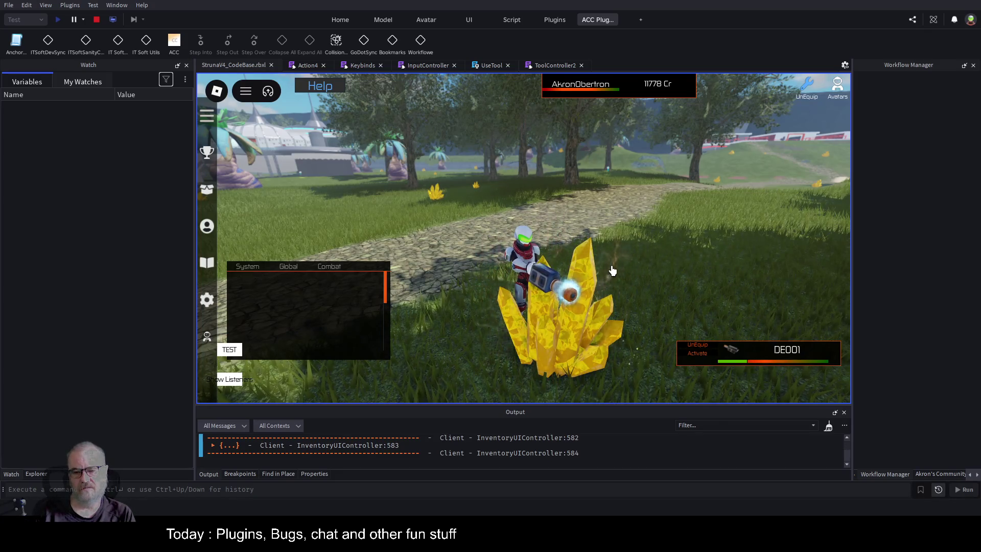
pyautogui.click(612, 270)
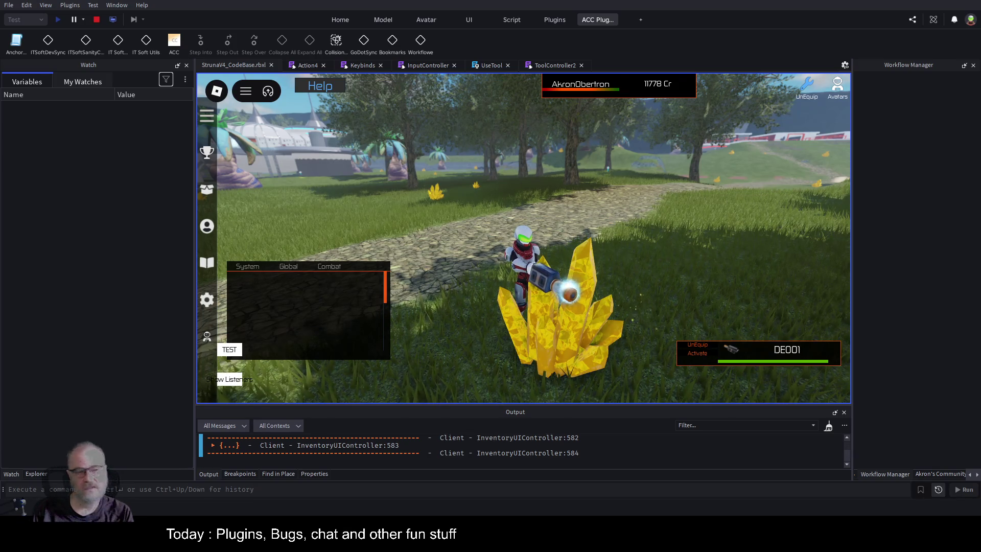
pyautogui.click(602, 286)
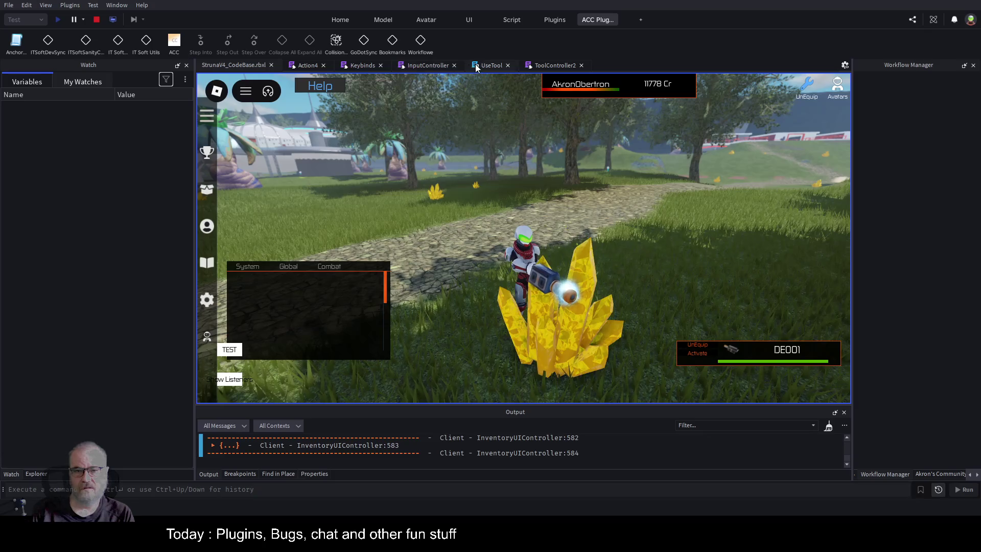
pyautogui.click(492, 67)
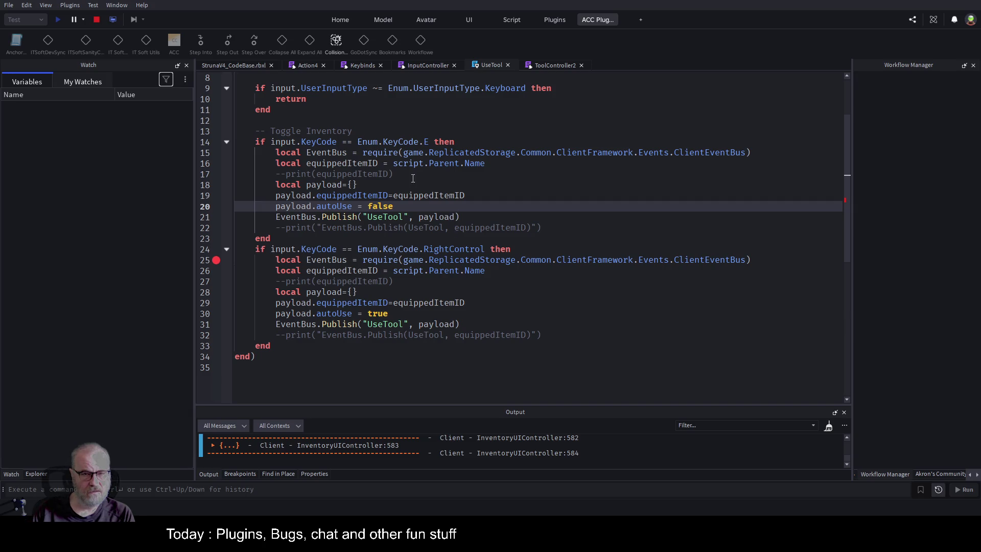
# Compare the ToolController2 and UseTool scripts, then switch back to the running game.
pyautogui.click(555, 66)
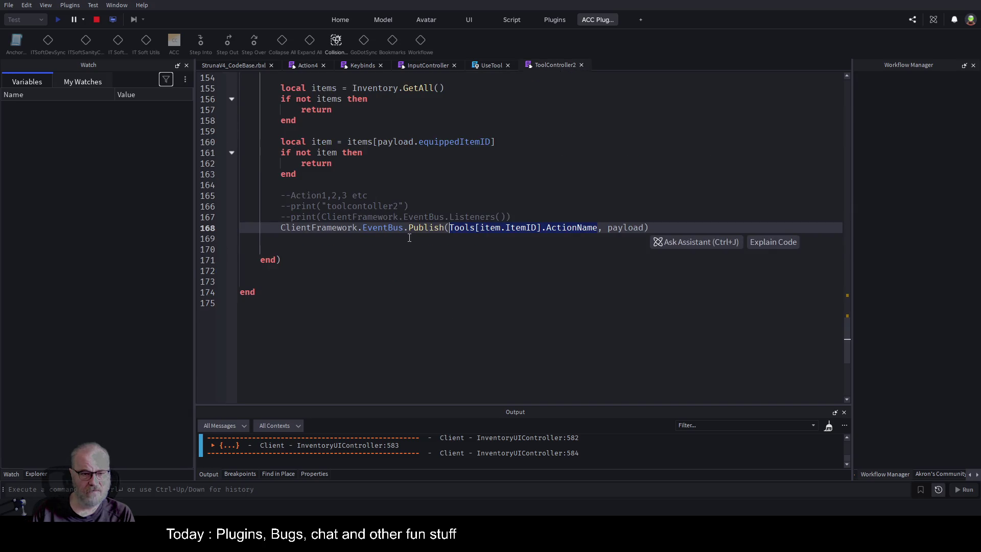
pyautogui.scroll(1, 410, 237)
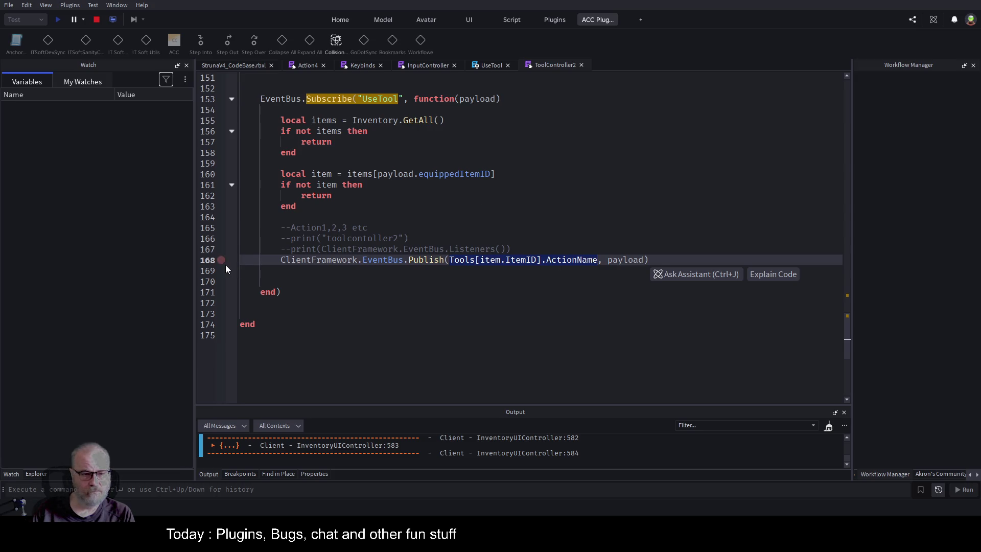
pyautogui.click(488, 67)
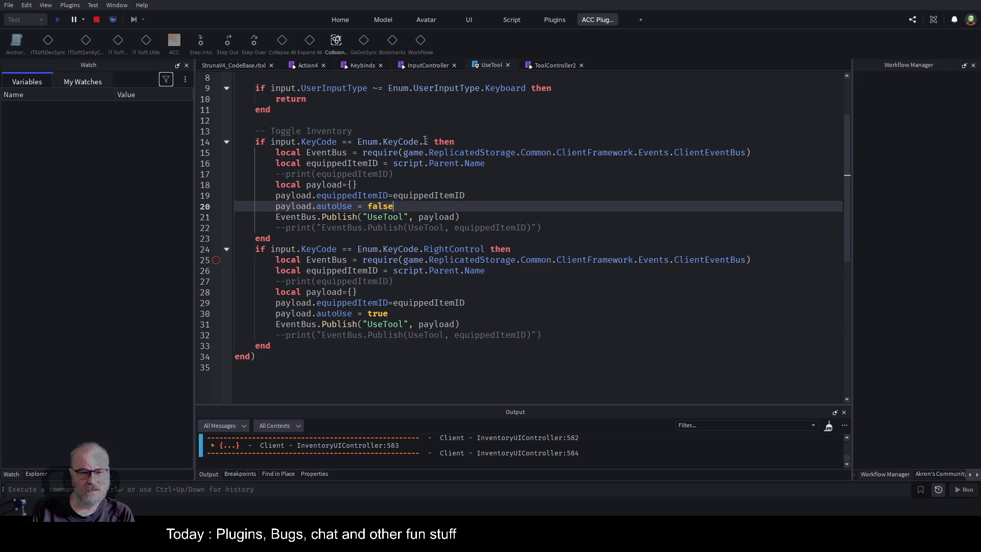
pyautogui.click(549, 67)
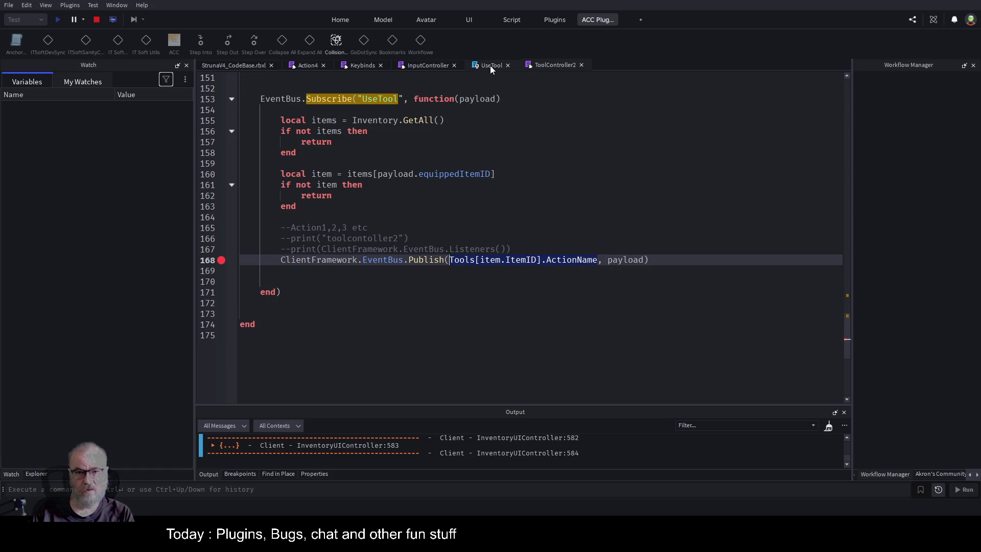
pyautogui.click(239, 62)
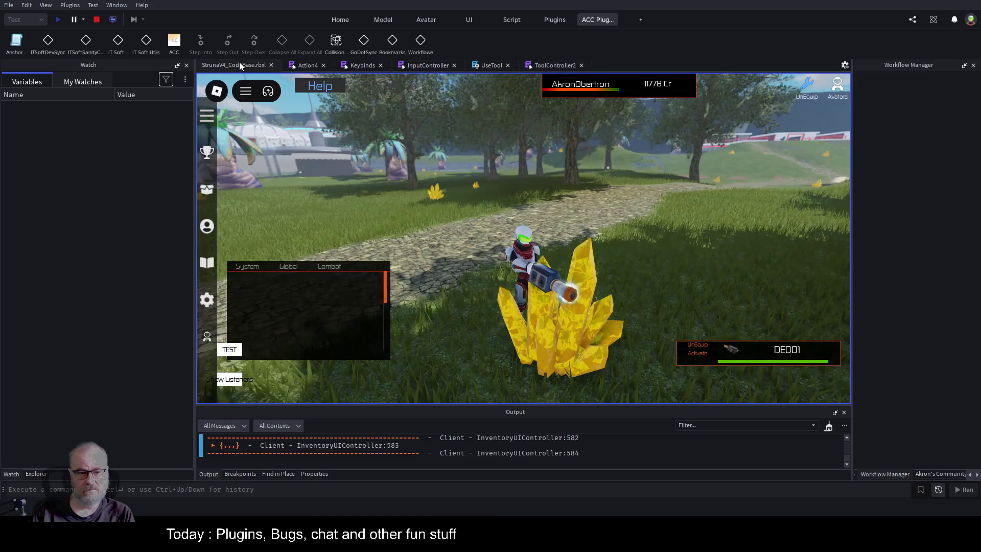
# Use the tool to hit the breakpoint, highlight toolID uses in Action4, and stop the test.
pyautogui.click(621, 303)
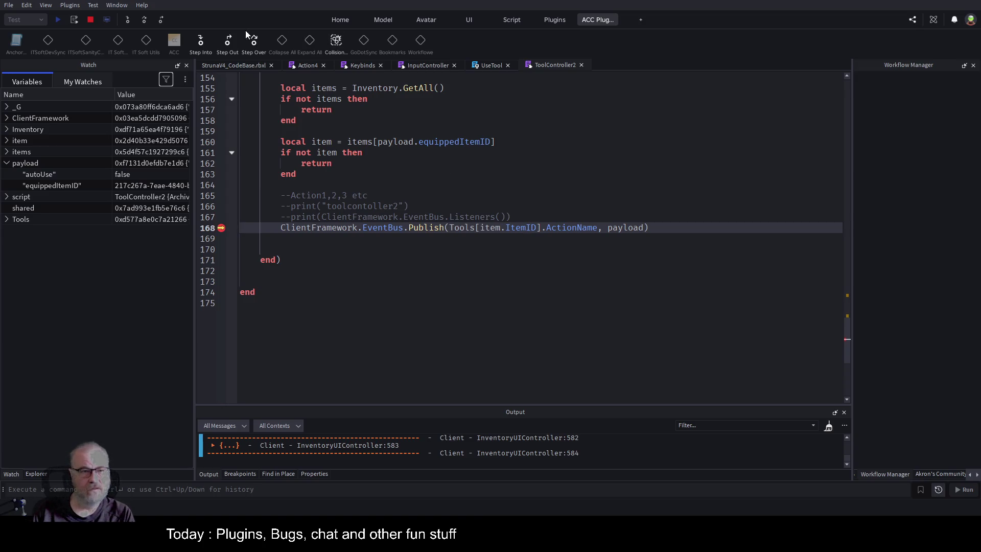
pyautogui.click(307, 65)
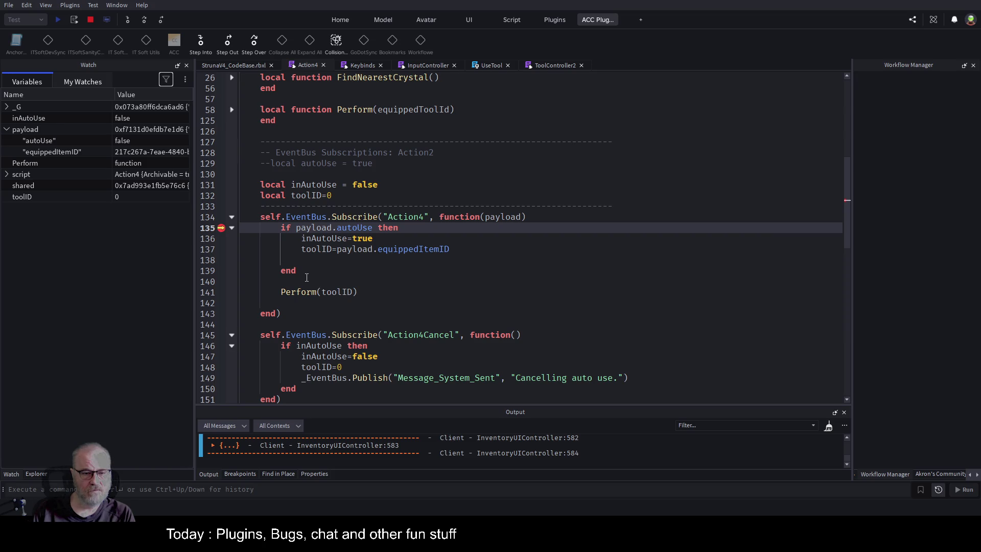
pyautogui.click(331, 291)
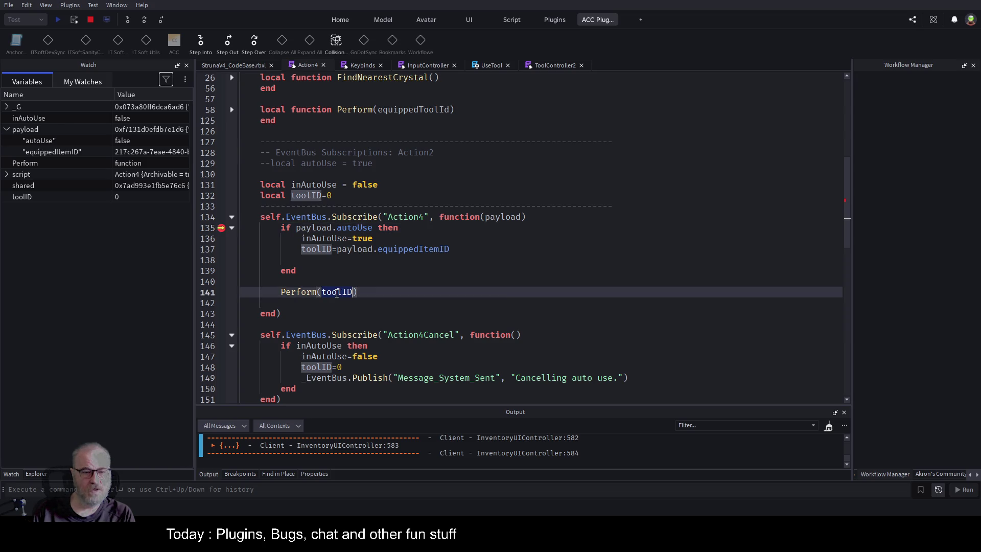
pyautogui.hotkey('shift', 'F5')
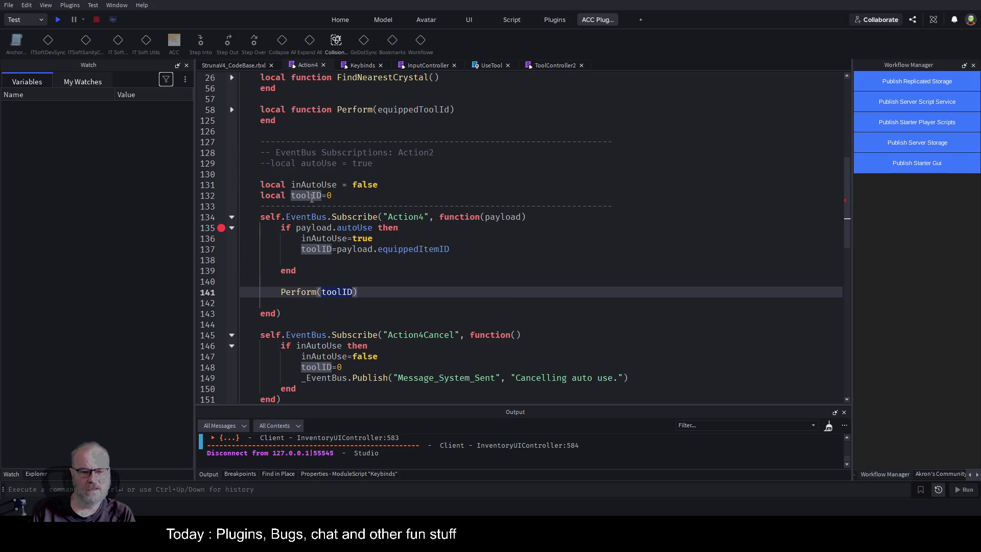
# Try passing payload.equippedItemID directly to the Perform call, then undo that change.
pyautogui.doubleClick(499, 219)
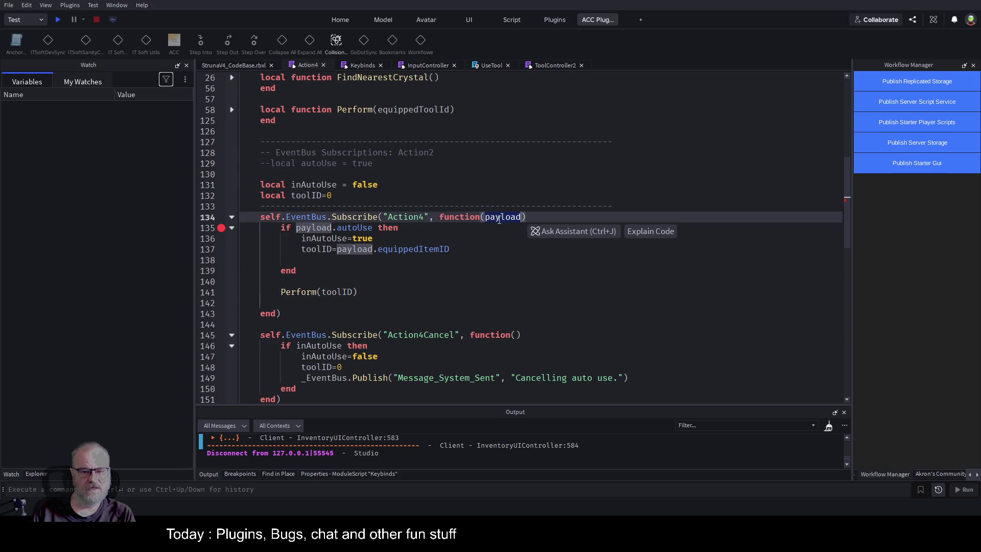
pyautogui.moveTo(336, 251); pyautogui.dragTo(449, 250)
pyautogui.hotkey('ctrl', 'c')
pyautogui.doubleClick(340, 292)
pyautogui.hotkey('ctrl', 'v')
pyautogui.click(368, 278)
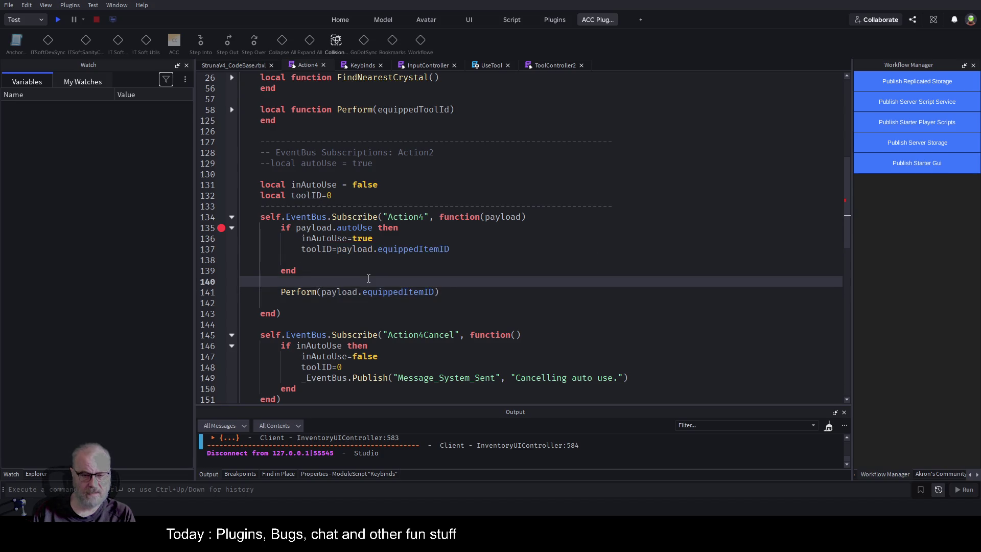
pyautogui.hotkey('ctrl', 's')
pyautogui.scroll(-2, 378, 253)
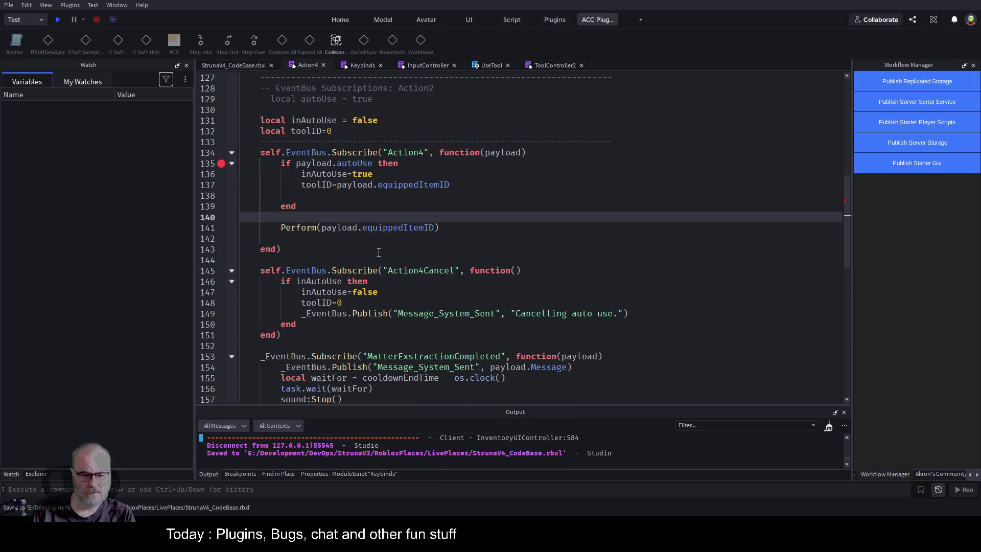
pyautogui.scroll(-1, 378, 252)
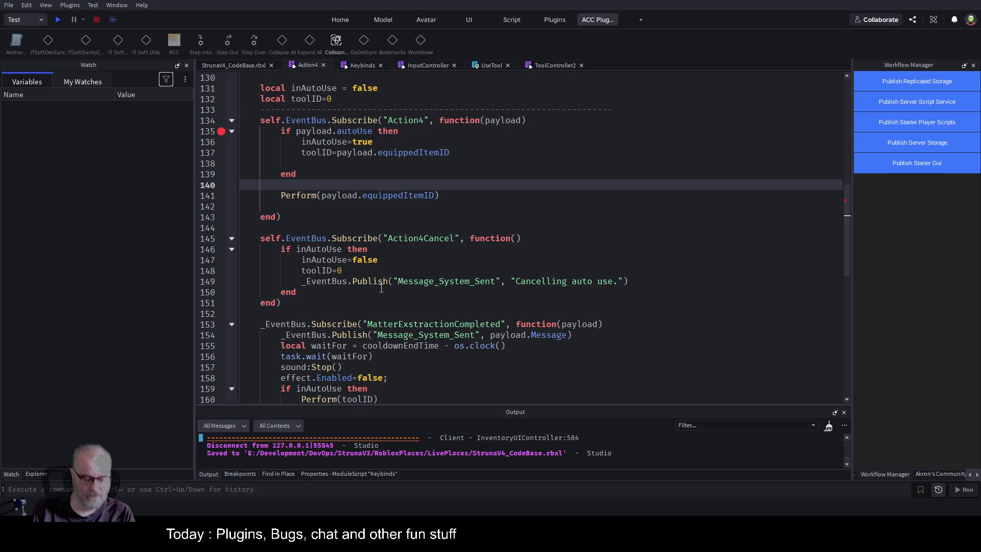
pyautogui.hotkey('ctrl', 'z')
pyautogui.hotkey('ctrl', 'z')
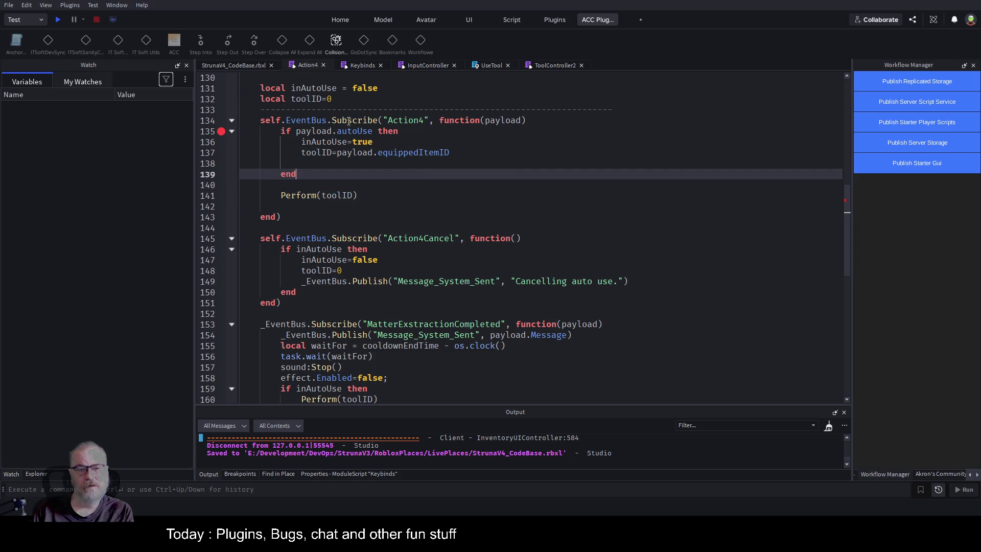
# Place the toolID assignment on a new line right after the Subscribe line.
pyautogui.click(331, 98)
pyautogui.scroll(-2, 388, 312)
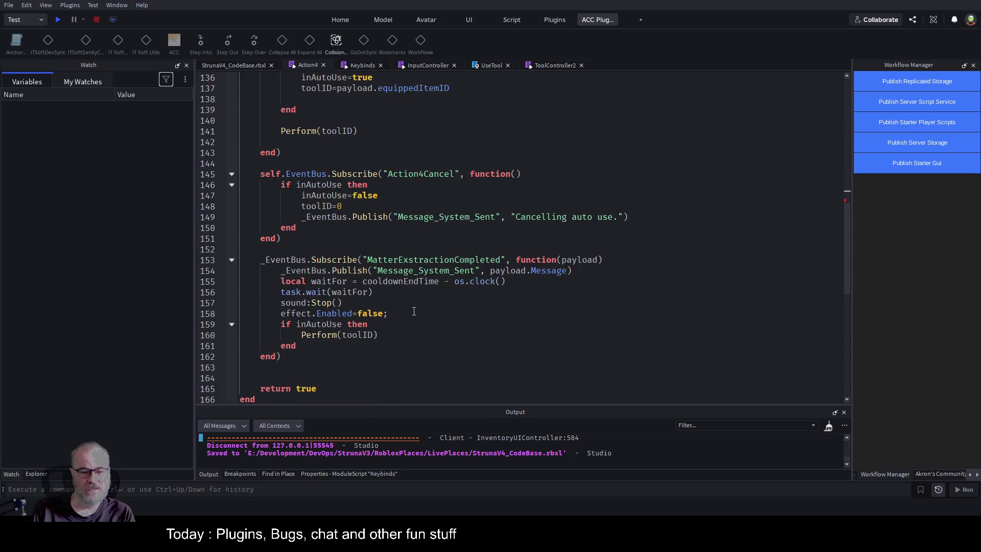
pyautogui.scroll(-1, 414, 311)
pyautogui.scroll(6, 419, 276)
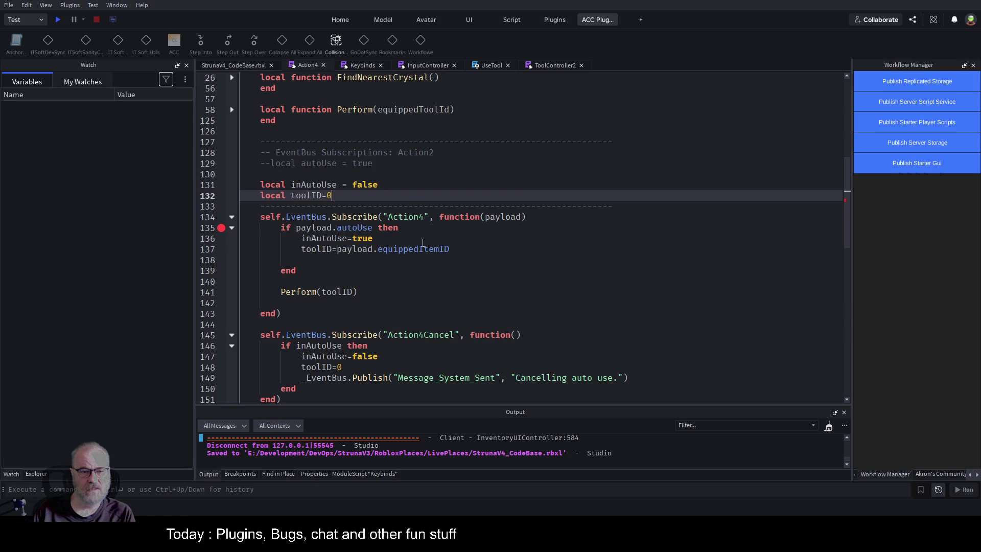
pyautogui.moveTo(298, 250); pyautogui.dragTo(458, 250)
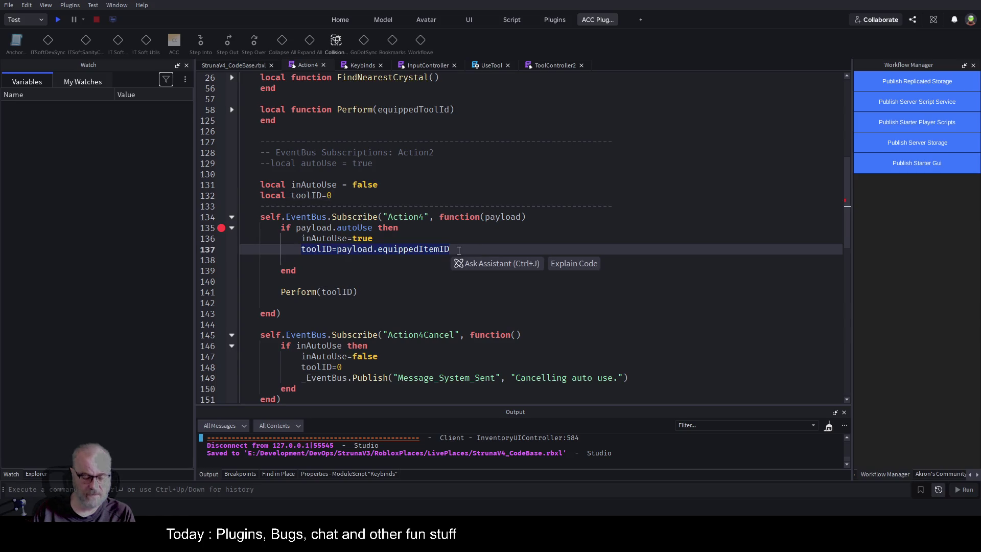
pyautogui.press('Up')
pyautogui.press('Up')
pyautogui.press('Down')
pyautogui.press('Down')
pyautogui.press('Up')
pyautogui.press('Up')
pyautogui.press('Up')
pyautogui.press('End')
pyautogui.press('Return')
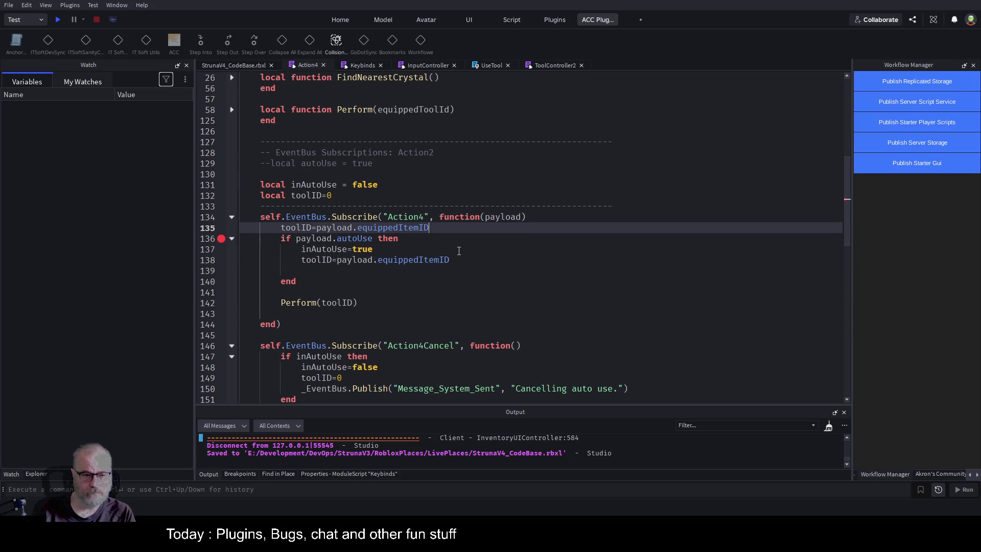
pyautogui.press('Tab')
# Delete the old toolID assignment and leftover blank lines inside the if block, then save.
pyautogui.press('Down')
pyautogui.press('Down')
pyautogui.hotkey('shift', 'Home')
pyautogui.press('BackSpace')
pyautogui.hotkey('shift', 'Down')
pyautogui.hotkey('shift', 'Down')
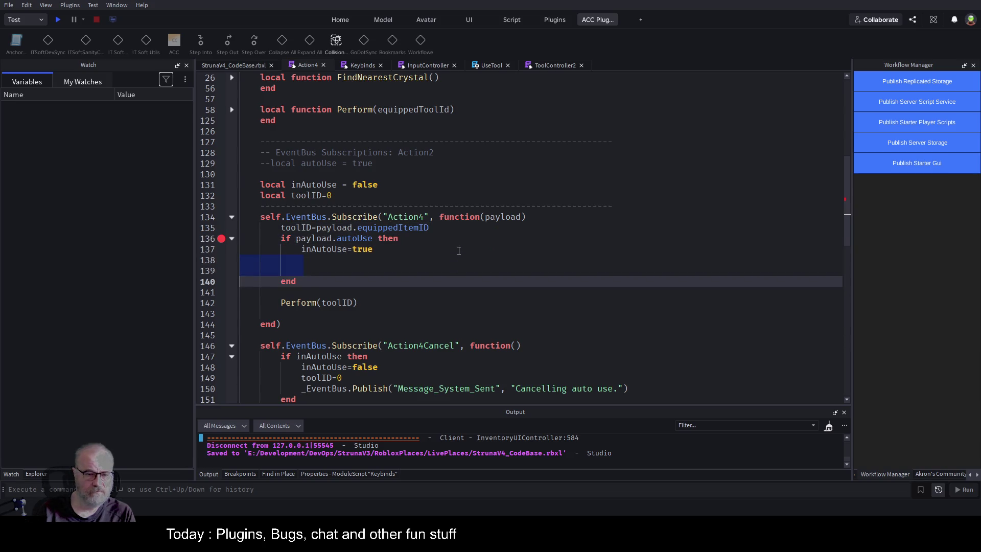
pyautogui.press('BackSpace')
pyautogui.press('Up')
pyautogui.press('Up')
pyautogui.press('Up')
pyautogui.hotkey('ctrl', 's')
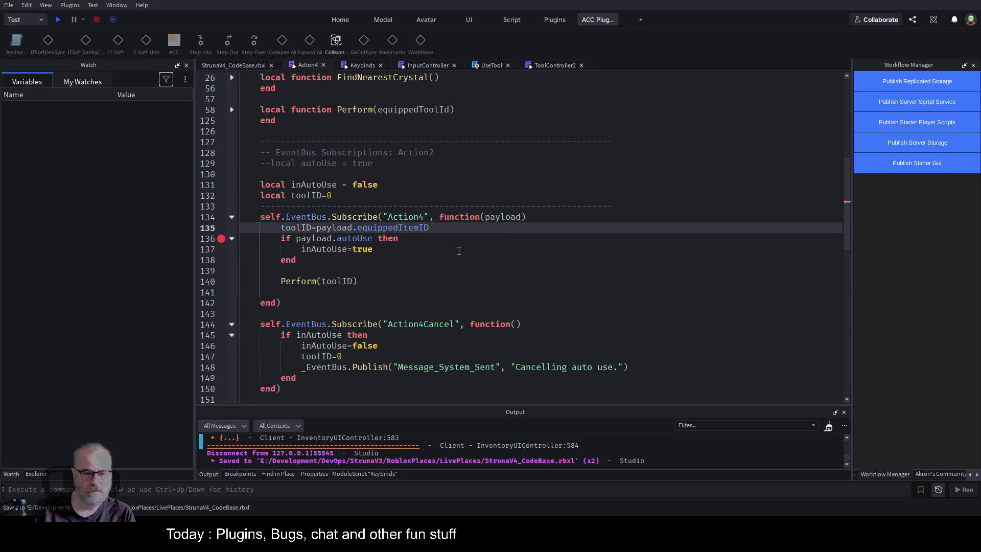
# Disable the line 136 breakpoint and start a new play-test.
pyautogui.click(221, 239)
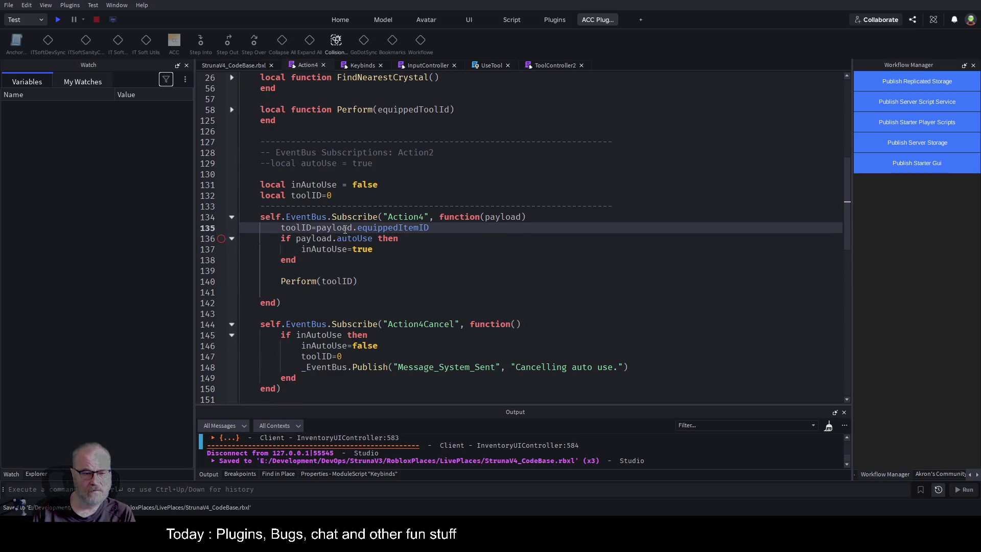
pyautogui.press('F5')
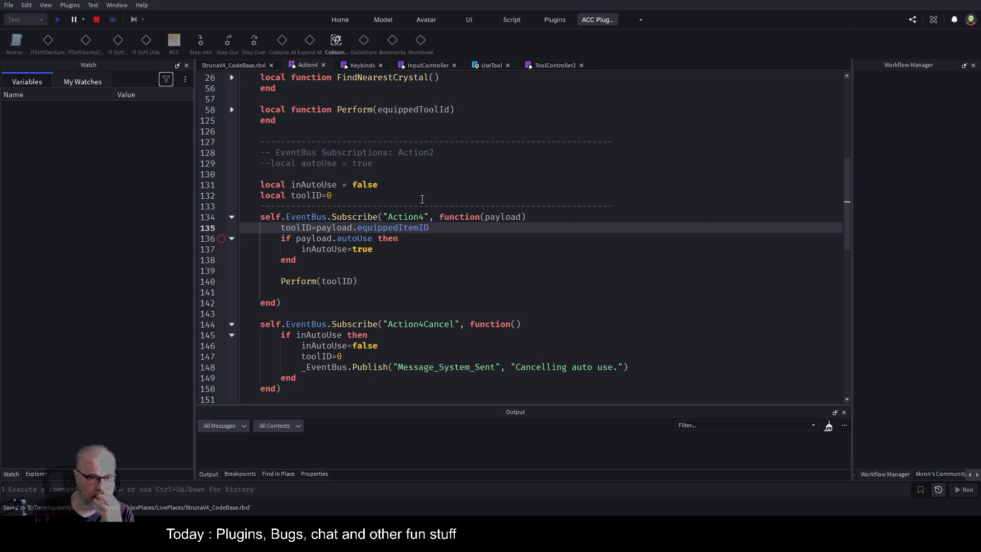
pyautogui.click(422, 198)
pyautogui.click(249, 70)
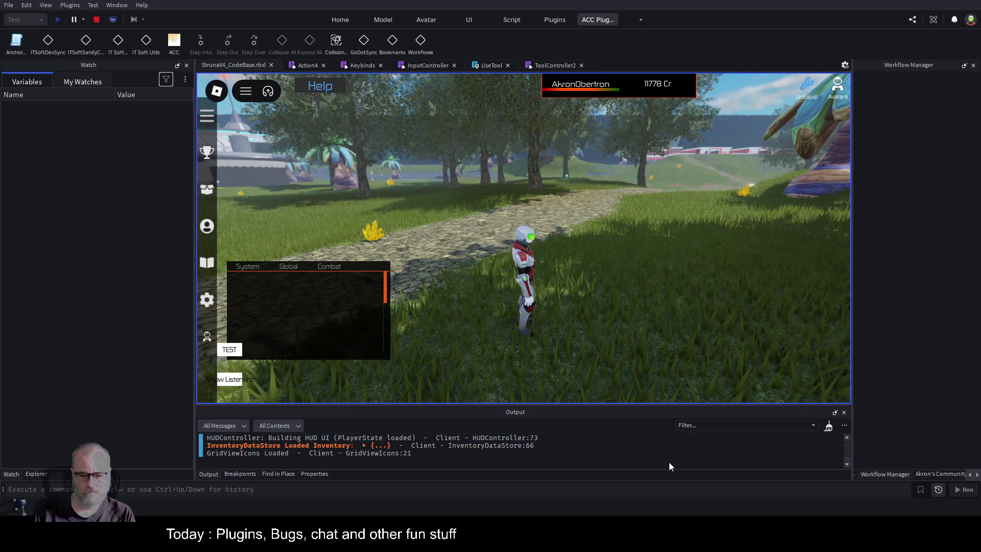
# Walk onto the stone path, equip DE001 from the inventory, and activate it to reach the breakpoint.
pyautogui.press('w')
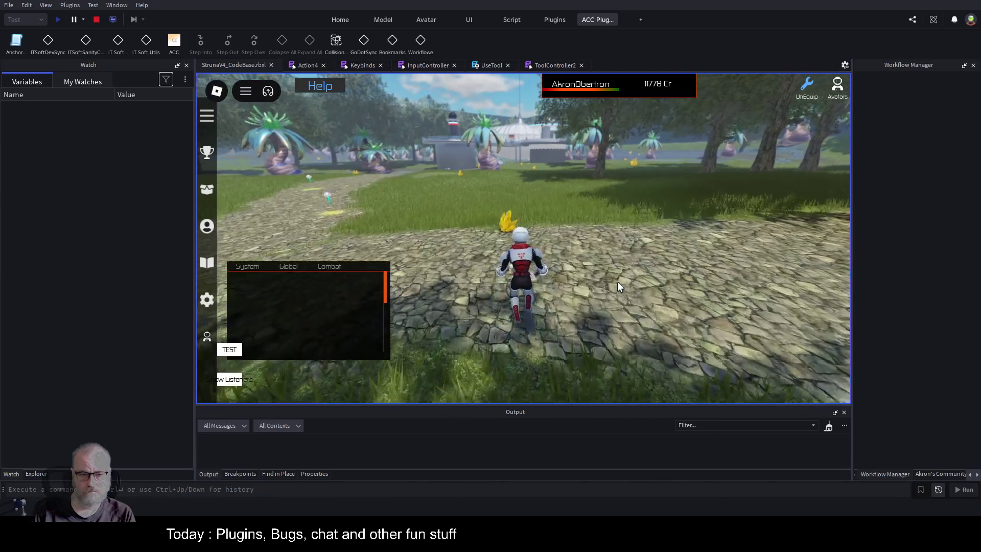
pyautogui.press('i')
pyautogui.click(422, 178)
pyautogui.click(471, 304)
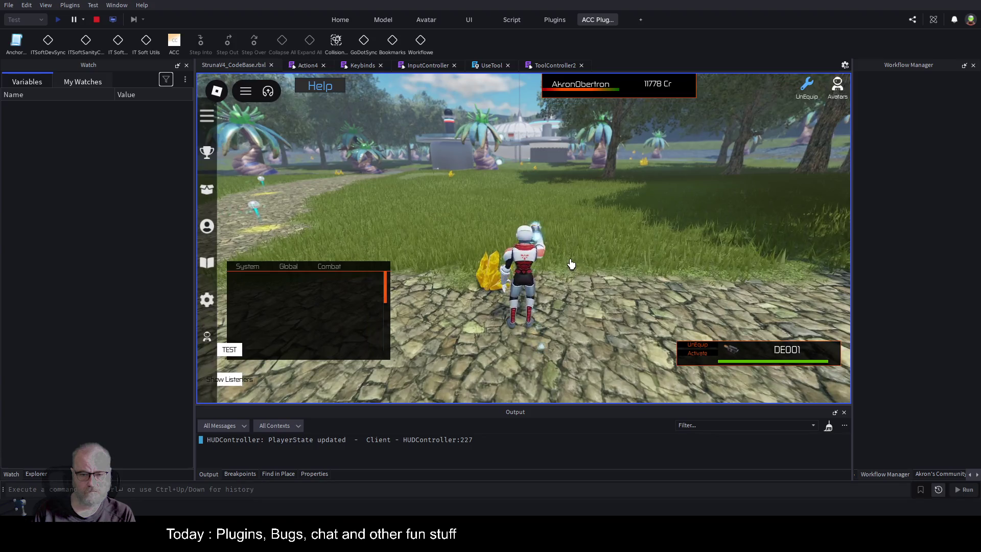
pyautogui.click(571, 263)
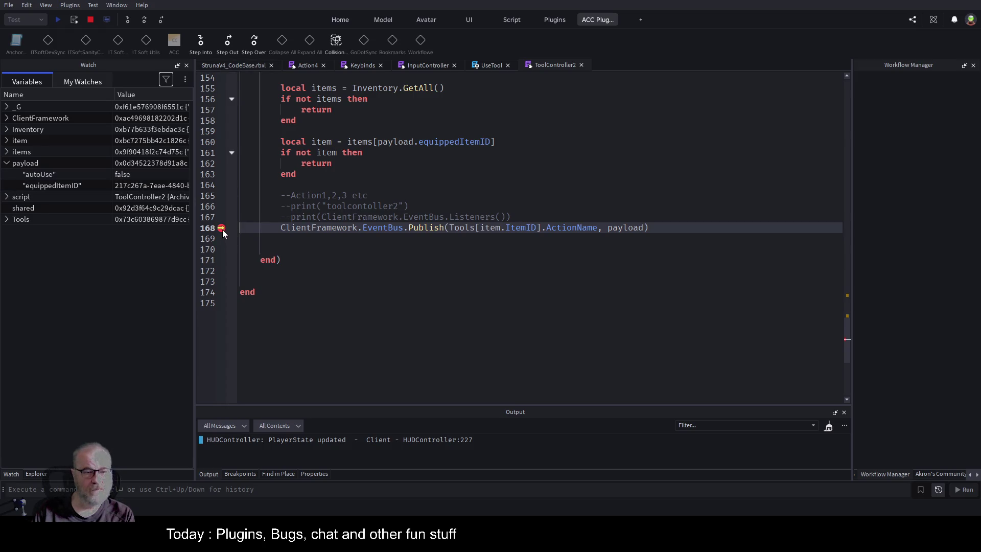
# Resume execution, set a breakpoint on Action4 line 136, and use the tool again.
pyautogui.click(234, 65)
pyautogui.press('F5')
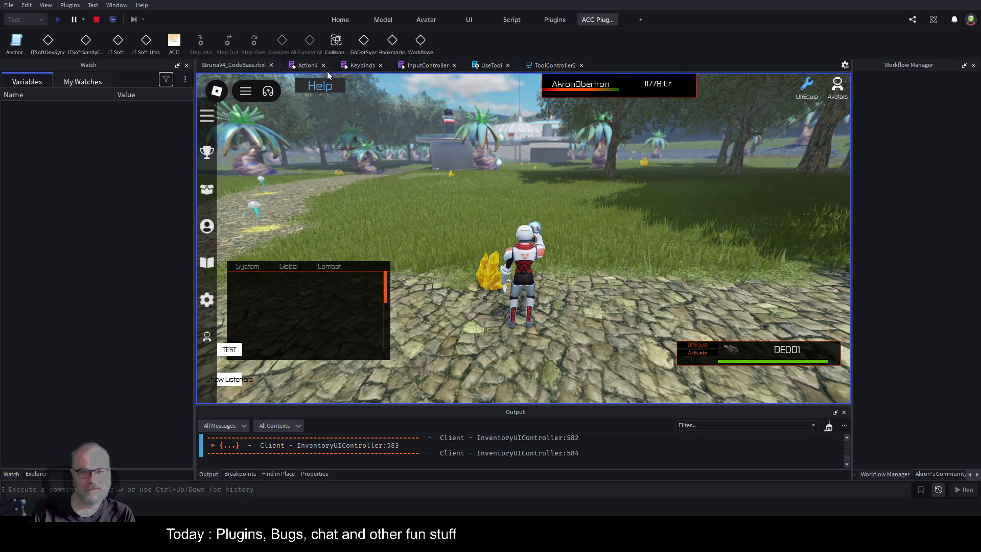
pyautogui.click(307, 65)
pyautogui.click(223, 238)
pyautogui.click(249, 66)
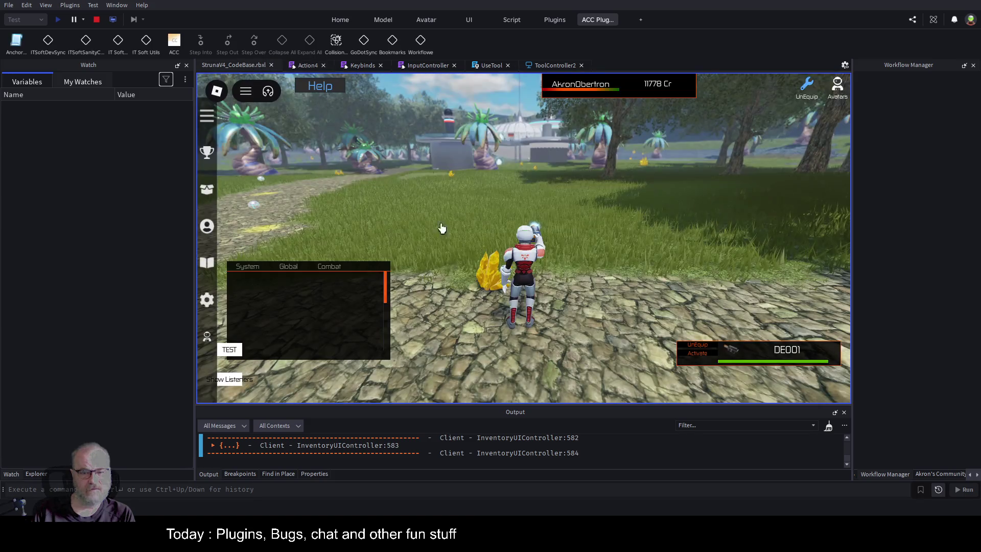
pyautogui.click(559, 285)
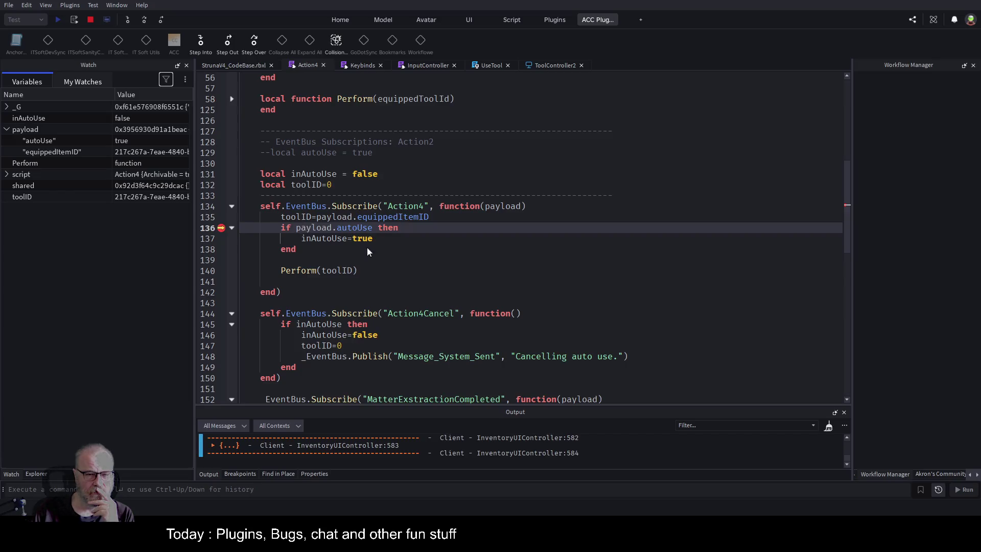
# Step over twice to the Perform call on line 140, breakpoint line 158, and resume.
pyautogui.click(145, 18)
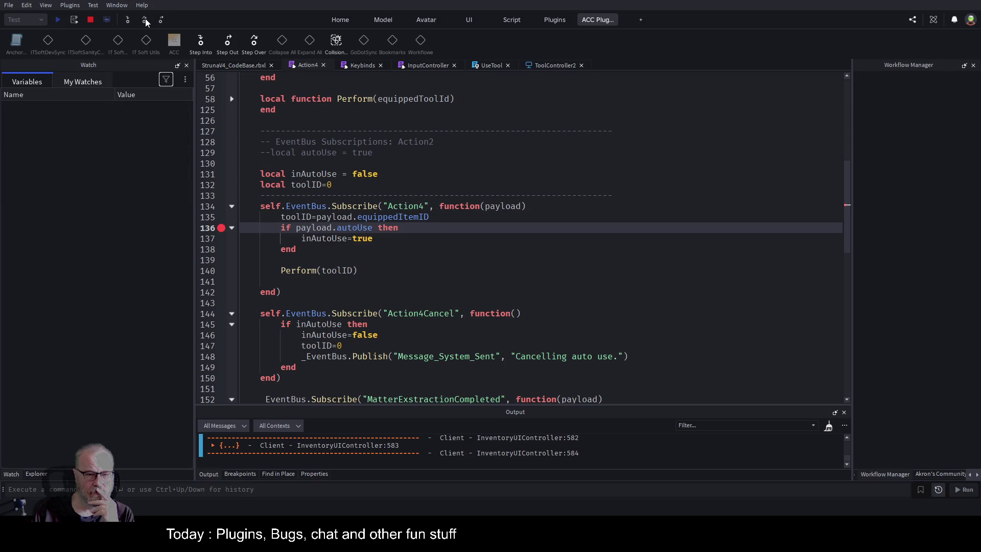
pyautogui.click(145, 19)
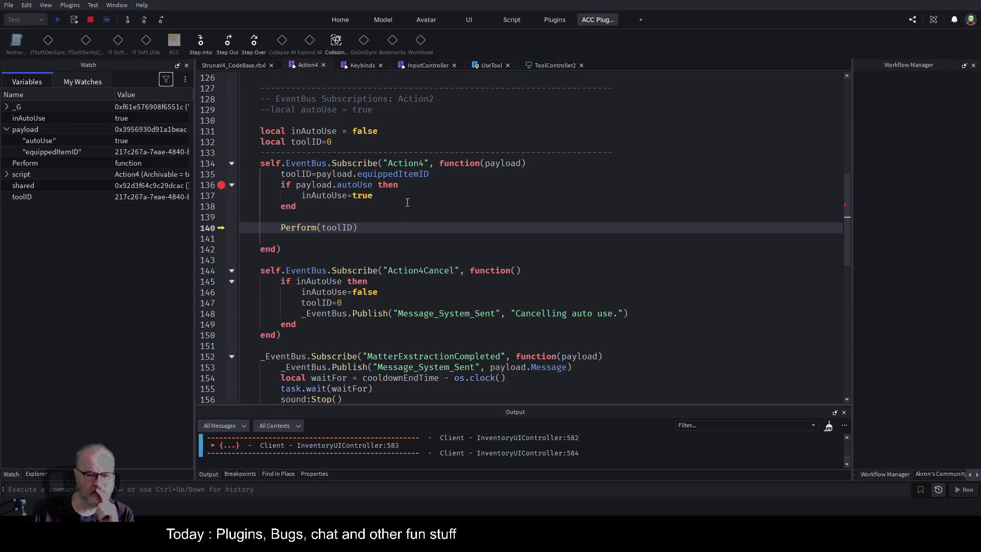
pyautogui.scroll(-1, 427, 357)
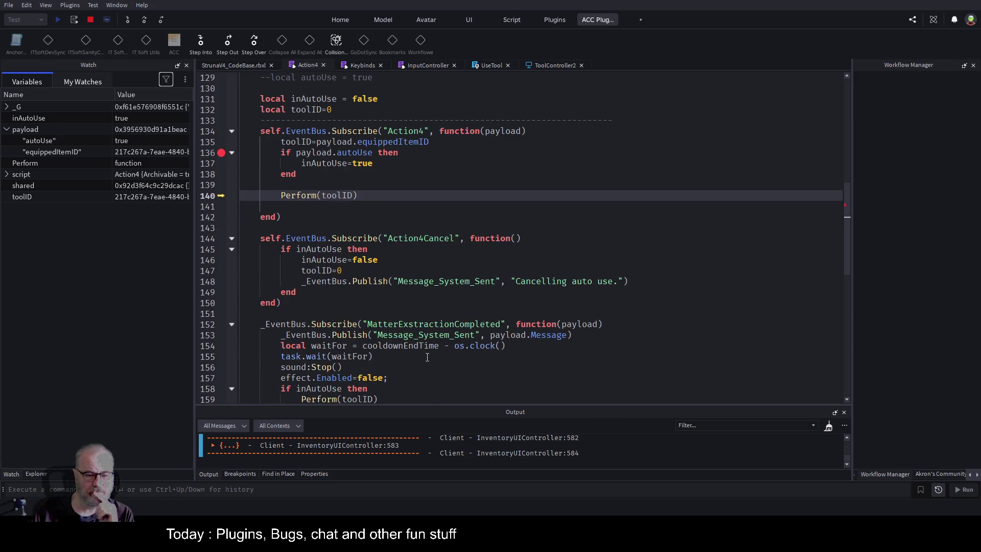
pyautogui.scroll(-1, 428, 357)
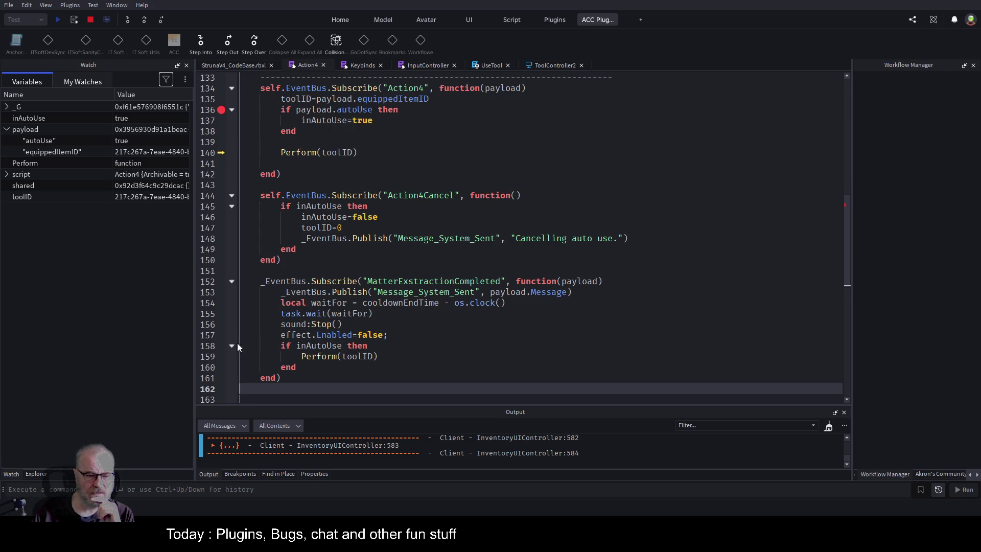
pyautogui.click(221, 346)
pyautogui.press('F5')
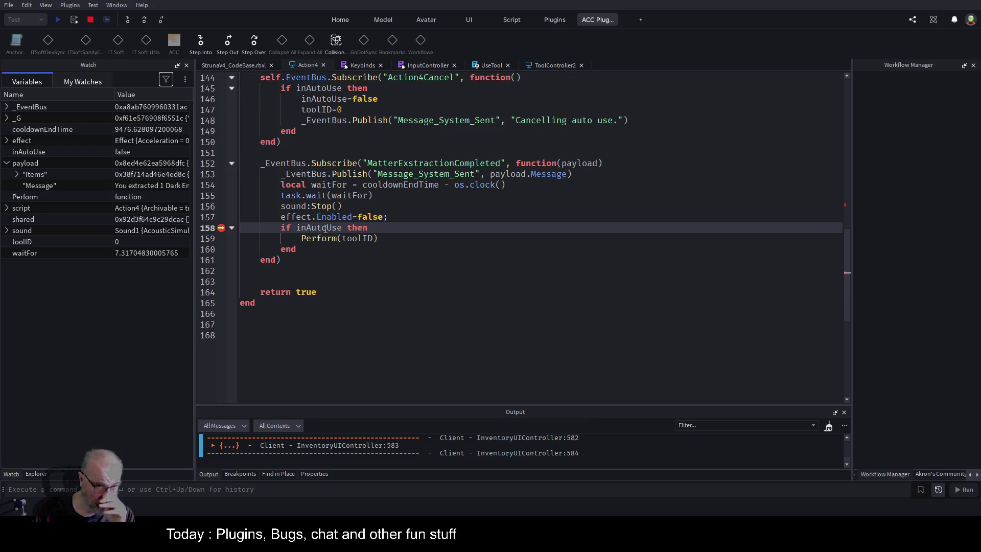
# Delete the inAutoUse and toolID declarations on lines 131–132 from inside the function.
pyautogui.scroll(4, 418, 239)
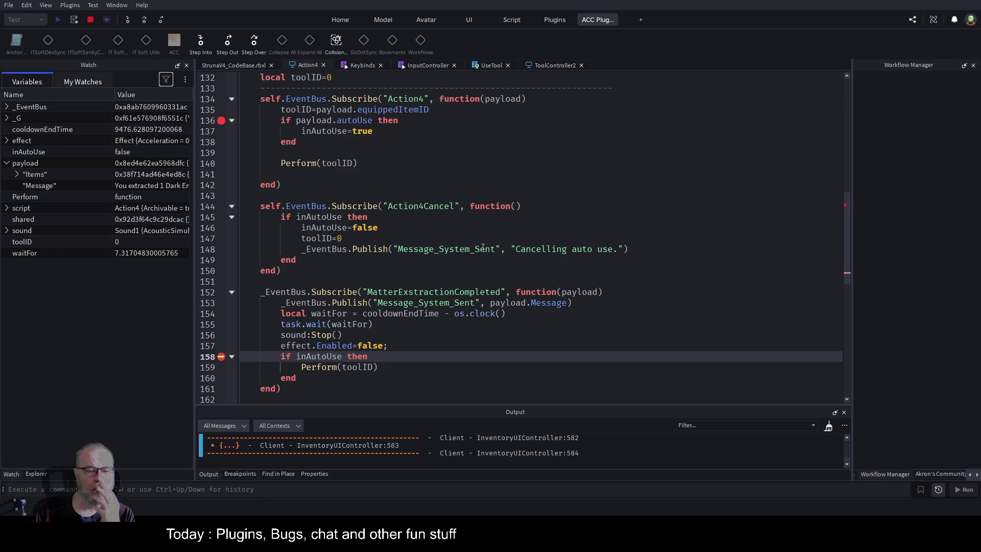
pyautogui.scroll(2, 310, 141)
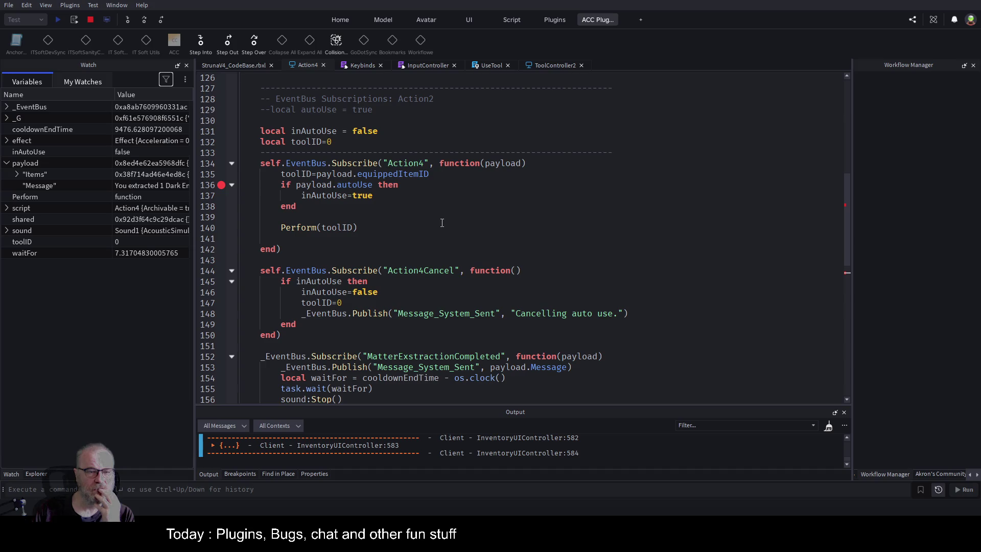
pyautogui.click(521, 134)
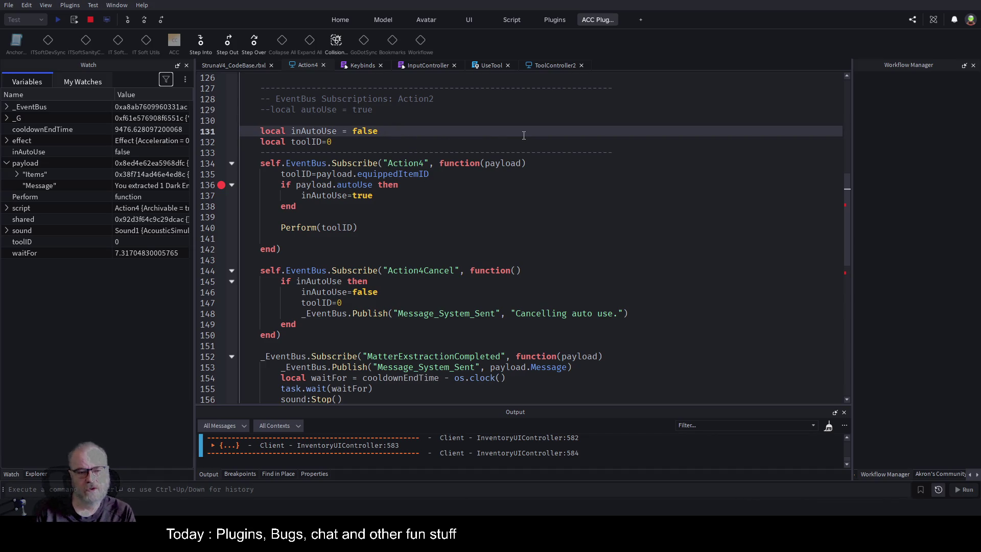
pyautogui.scroll(-3, 524, 135)
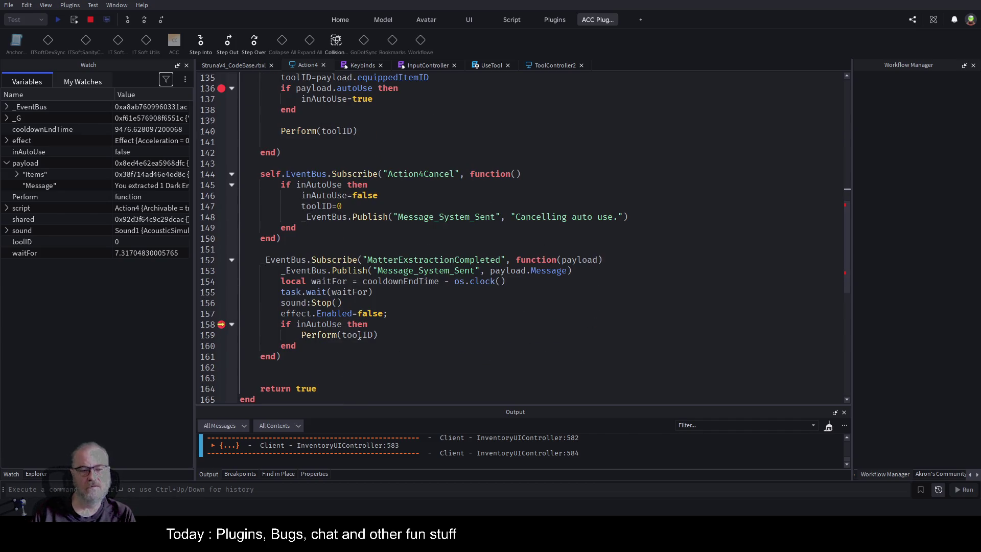
pyautogui.scroll(4, 380, 132)
pyautogui.moveTo(334, 174); pyautogui.dragTo(255, 157)
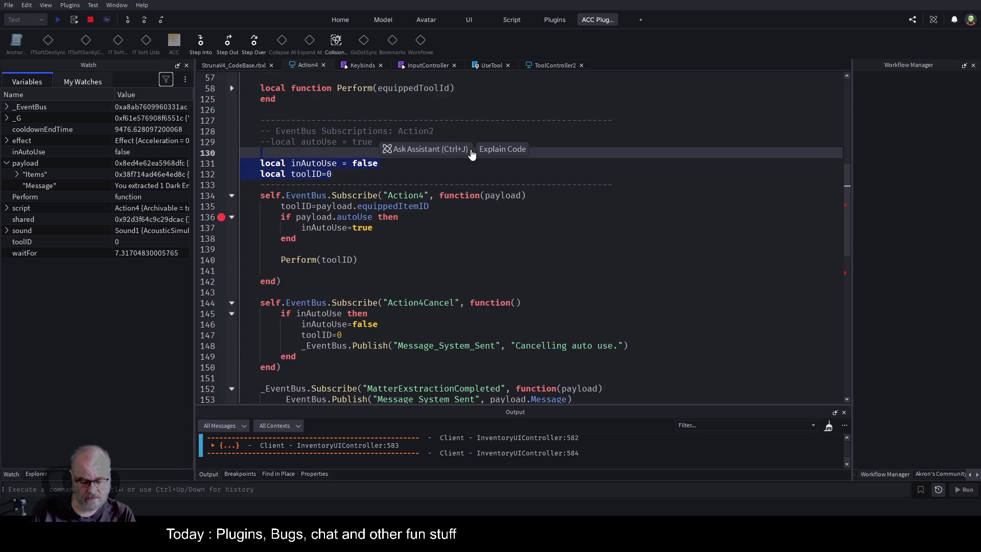
pyautogui.press('Delete')
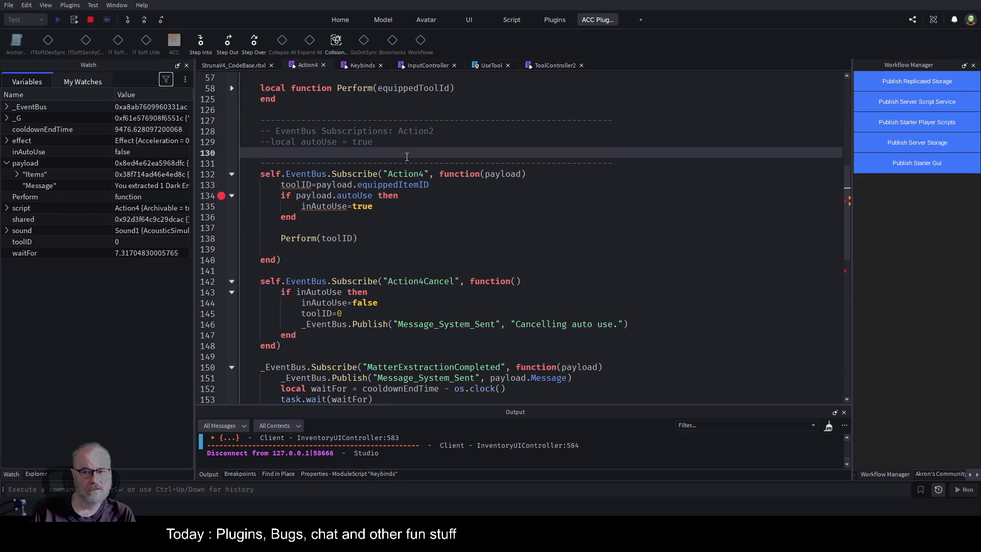
pyautogui.scroll(9, 407, 157)
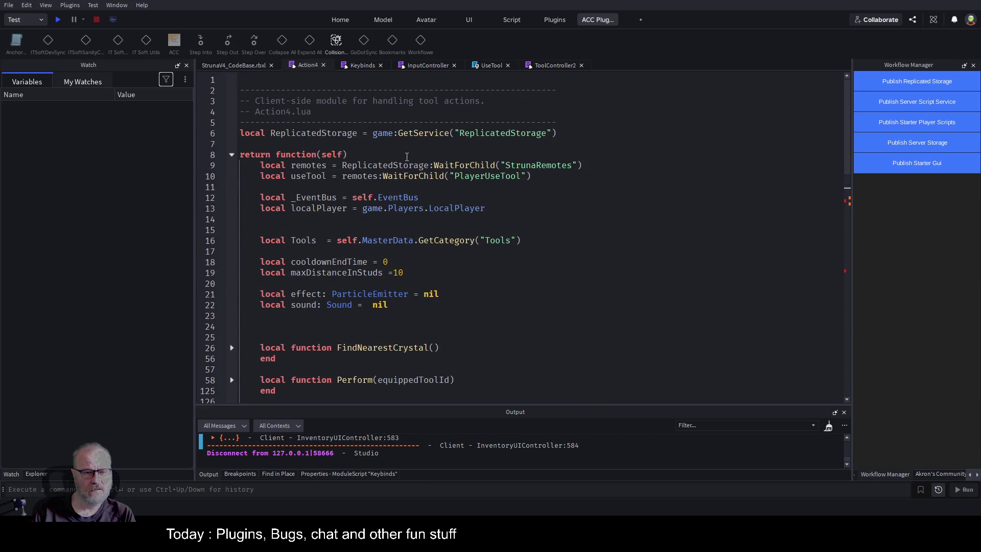
pyautogui.click(428, 144)
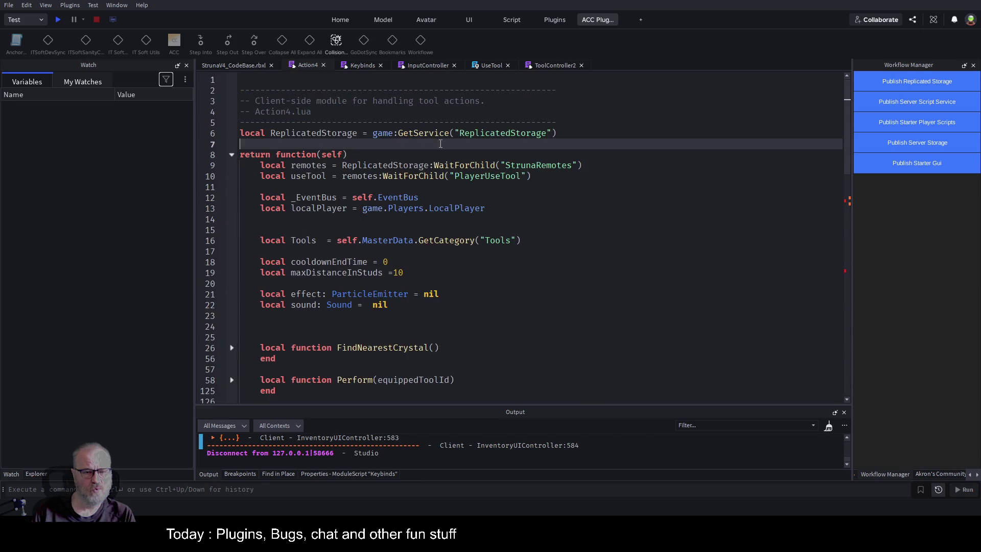
# Add 'local inAutoUse = false' and 'local toolID=0' at the top of the Action4 module.
pyautogui.press('Return')
pyautogui.press('Return')
pyautogui.write('local inAutoUse = false local toolID=0')
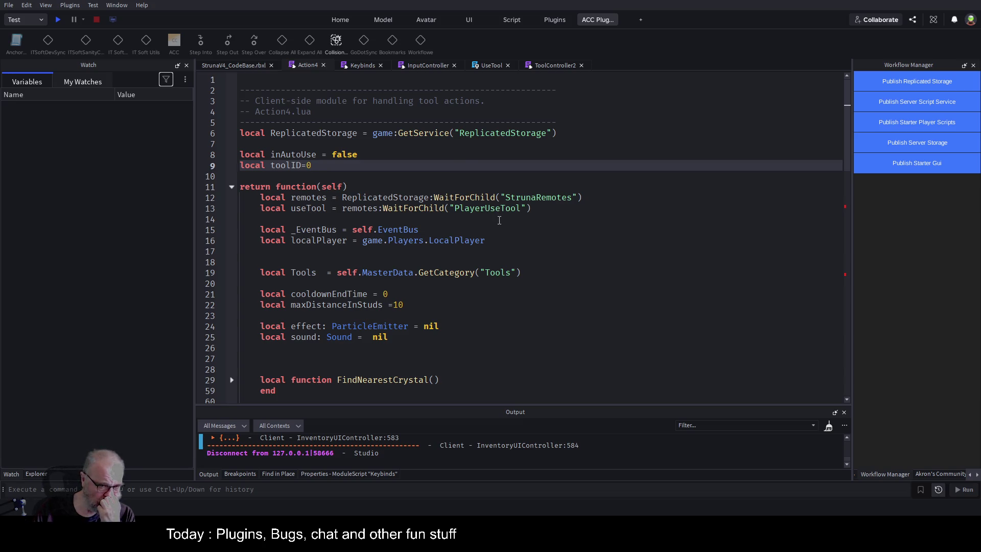
pyautogui.doubleClick(403, 229)
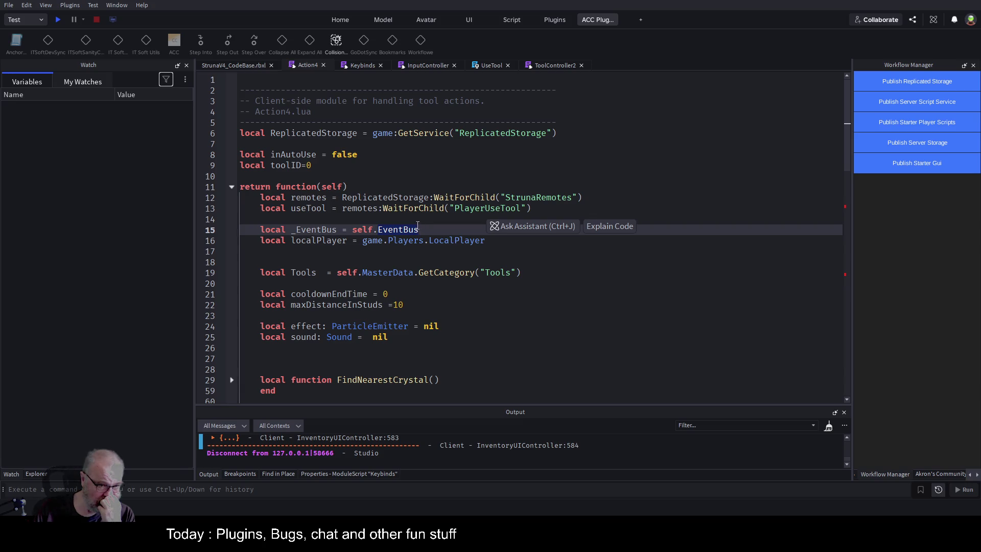
pyautogui.doubleClick(401, 273)
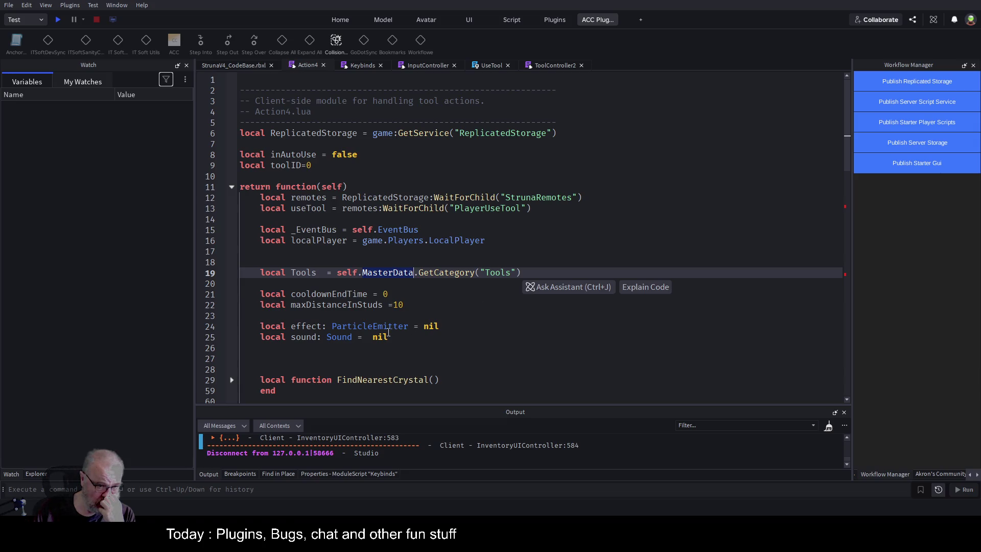
pyautogui.hotkey('ctrl', 'j')
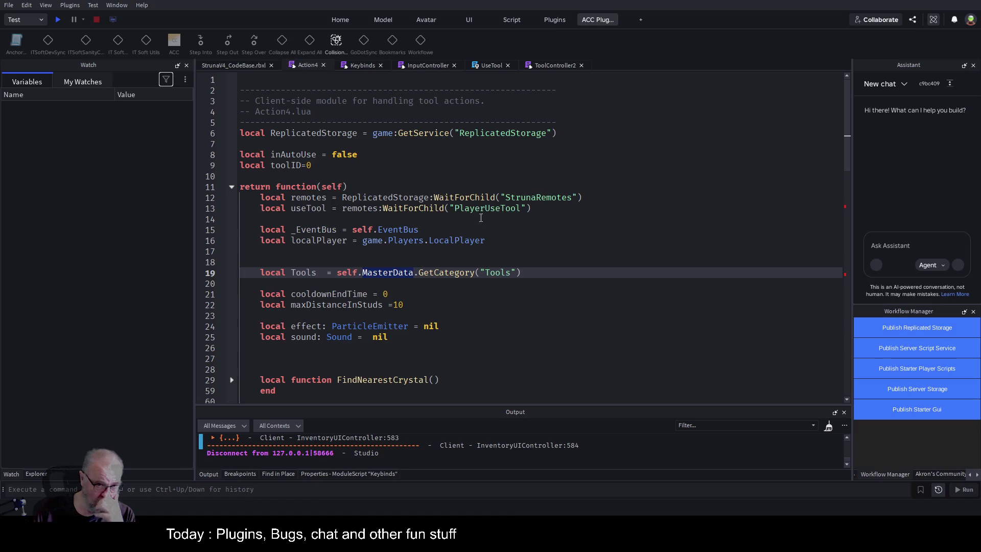
pyautogui.click(973, 64)
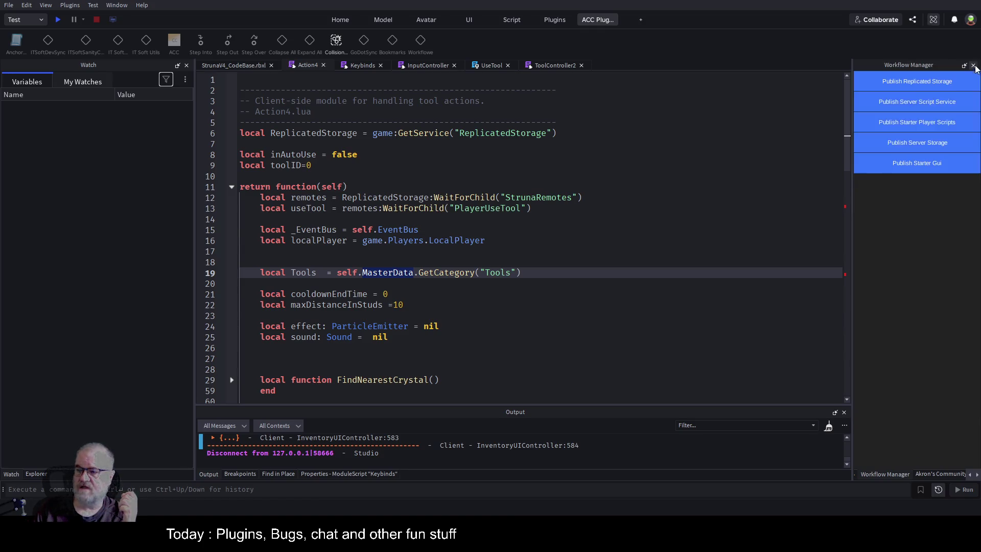
# Look over lines 12–20 of the module, then save and start a new playtest.
pyautogui.moveTo(258, 197); pyautogui.dragTo(531, 208)
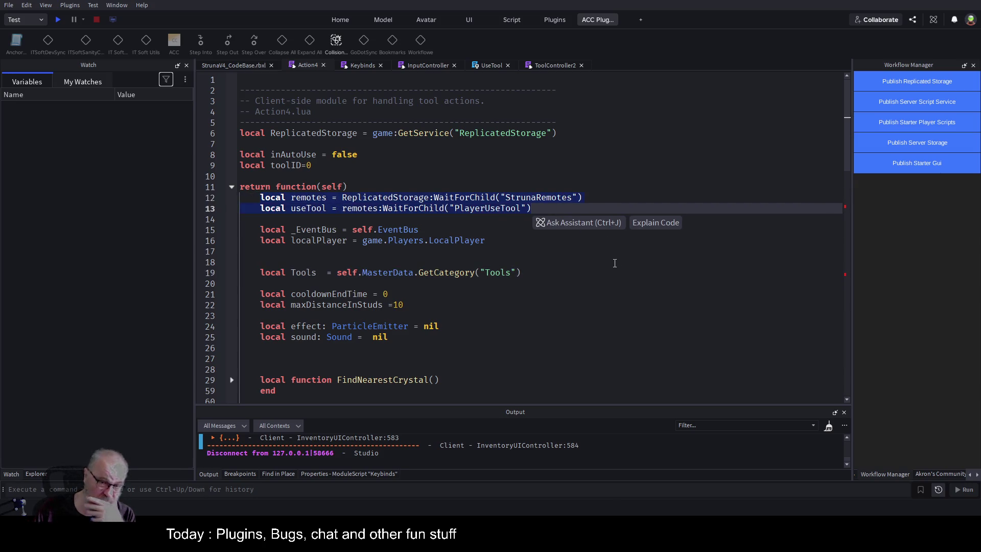
pyautogui.click(578, 285)
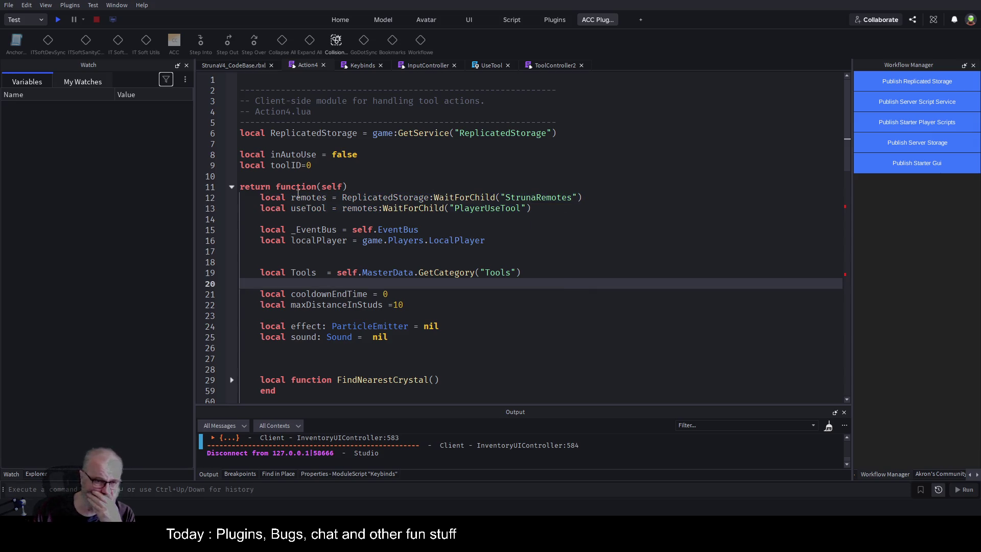
pyautogui.doubleClick(435, 205)
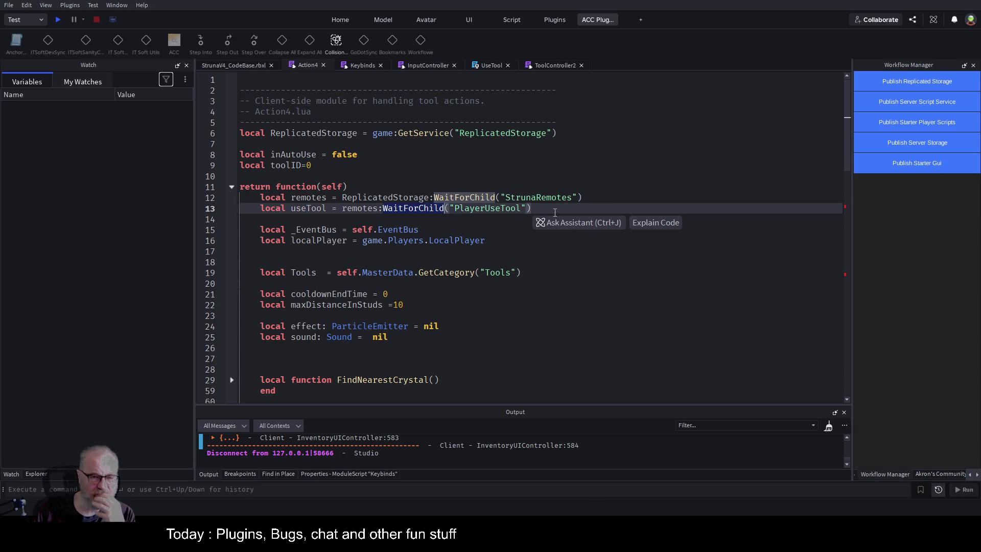
pyautogui.click(446, 216)
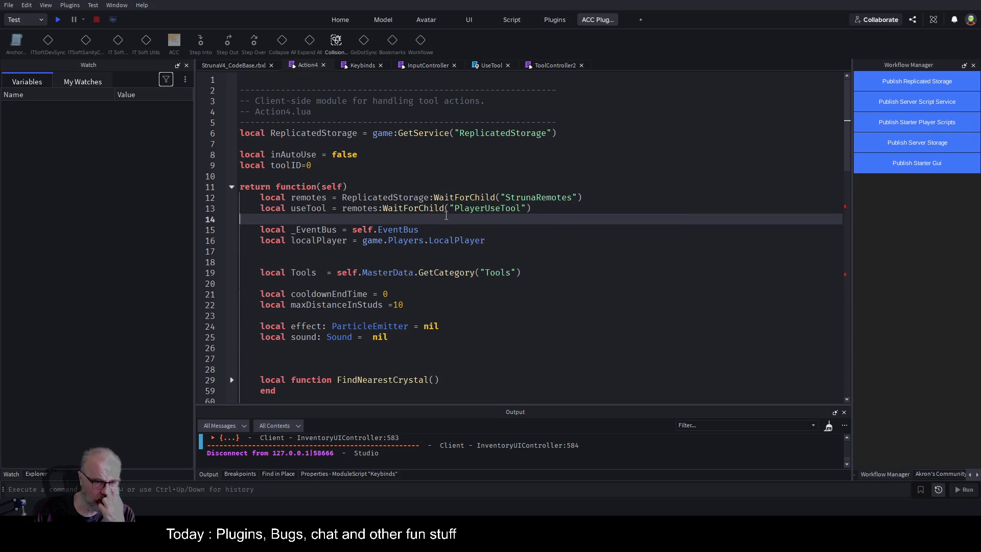
pyautogui.press('Down')
pyautogui.press('Down')
pyautogui.press('Down')
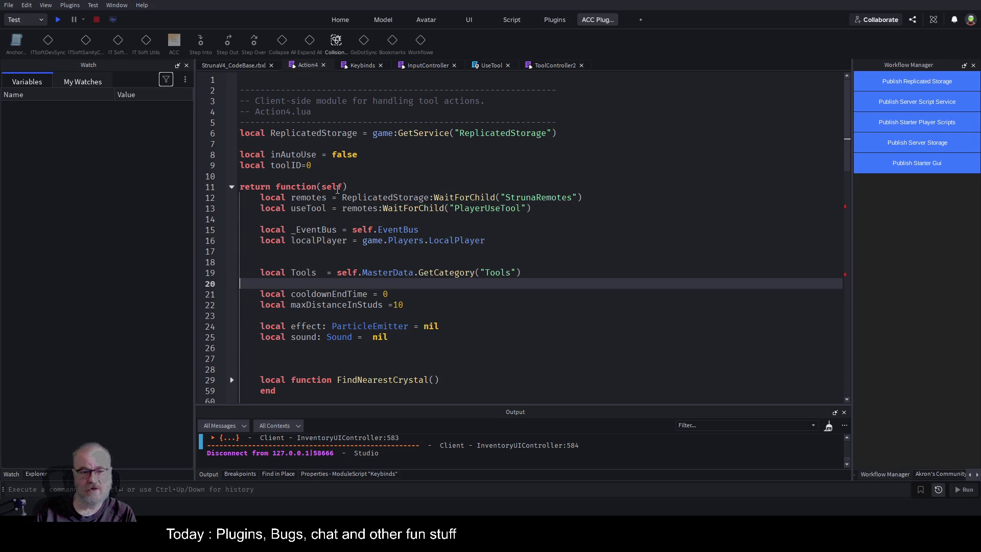
pyautogui.hotkey('ctrl', 's')
pyautogui.press('F5')
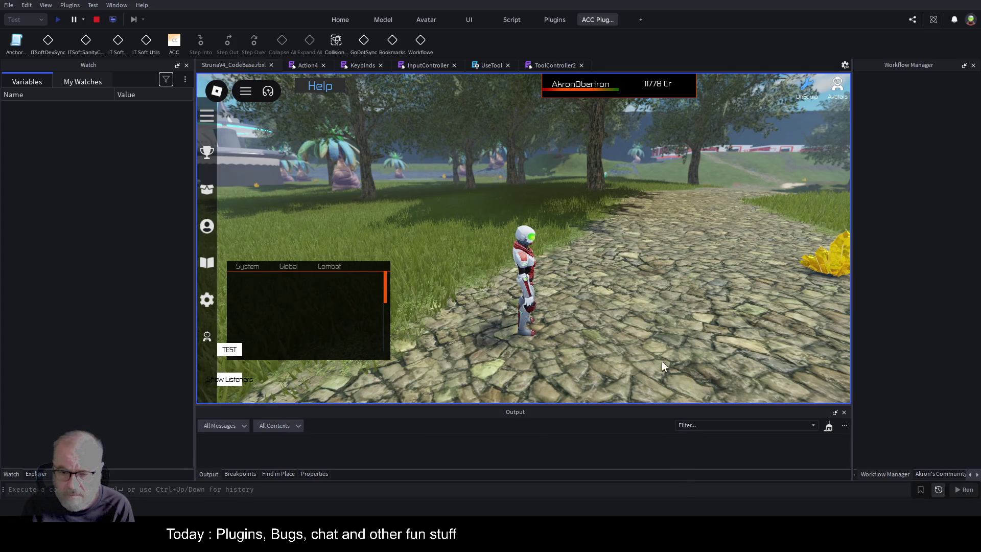
# Equip DE001, use it, and continue past the Action4 breakpoints on lines 137 and 159.
pyautogui.press('i')
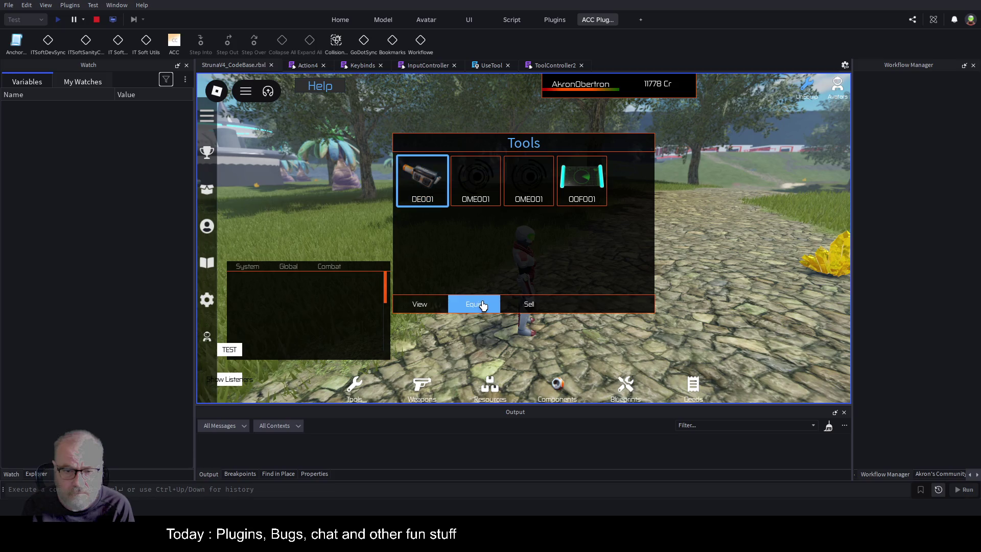
pyautogui.click(481, 305)
pyautogui.press('w')
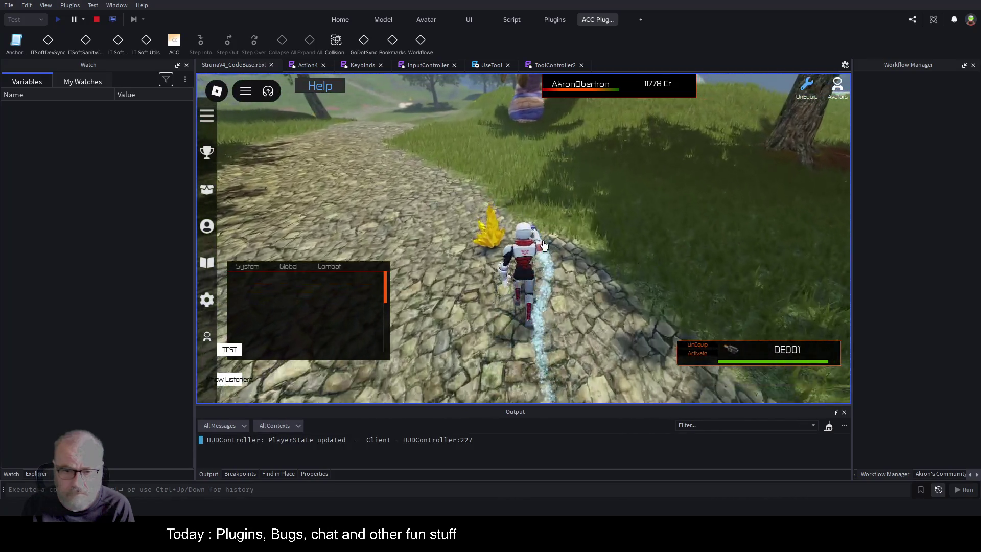
pyautogui.click(547, 244)
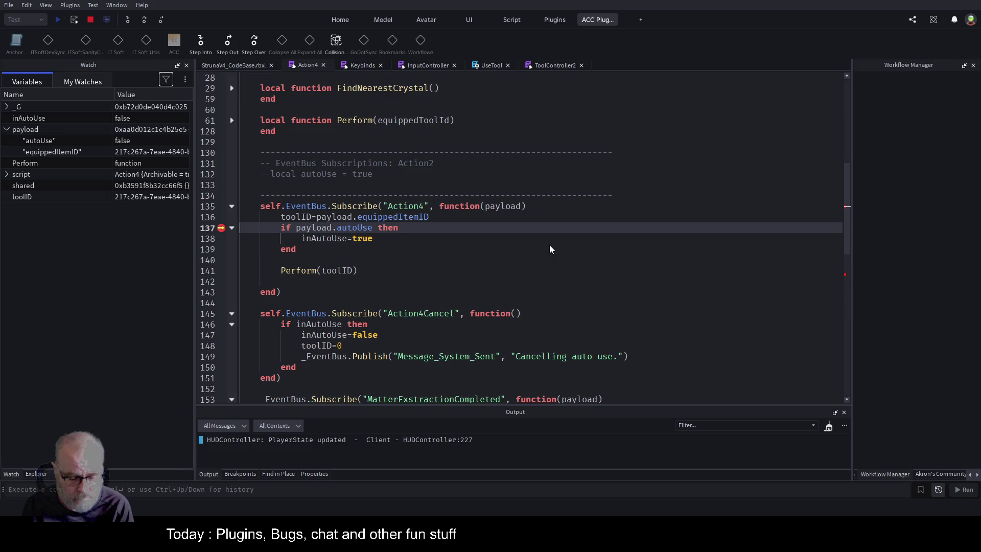
pyautogui.press('F5')
pyautogui.click(259, 66)
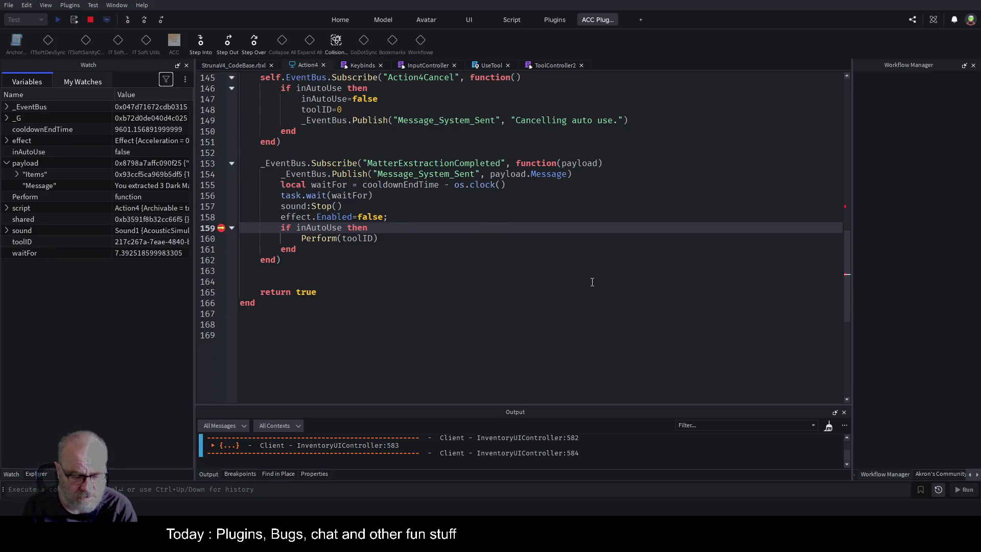
pyautogui.press('F5')
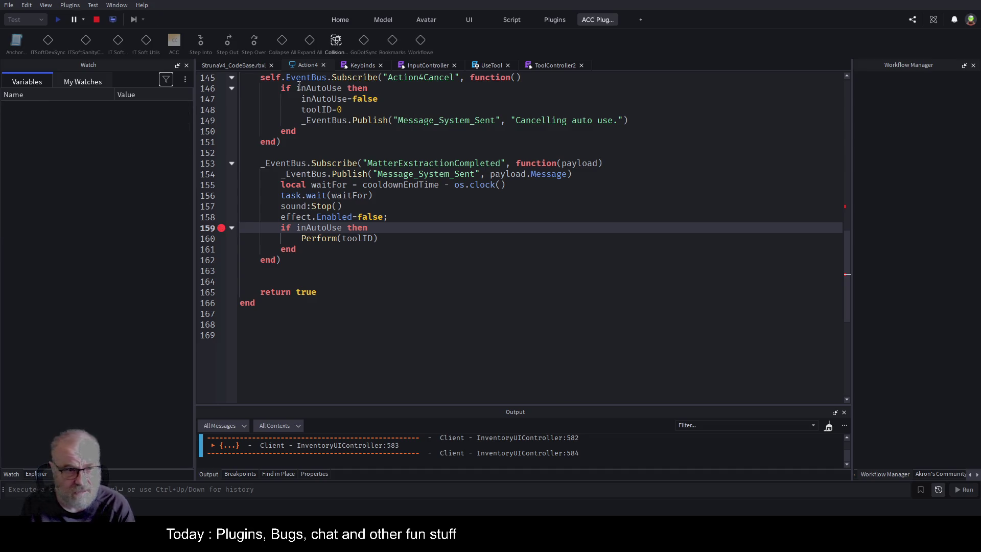
pyautogui.click(230, 67)
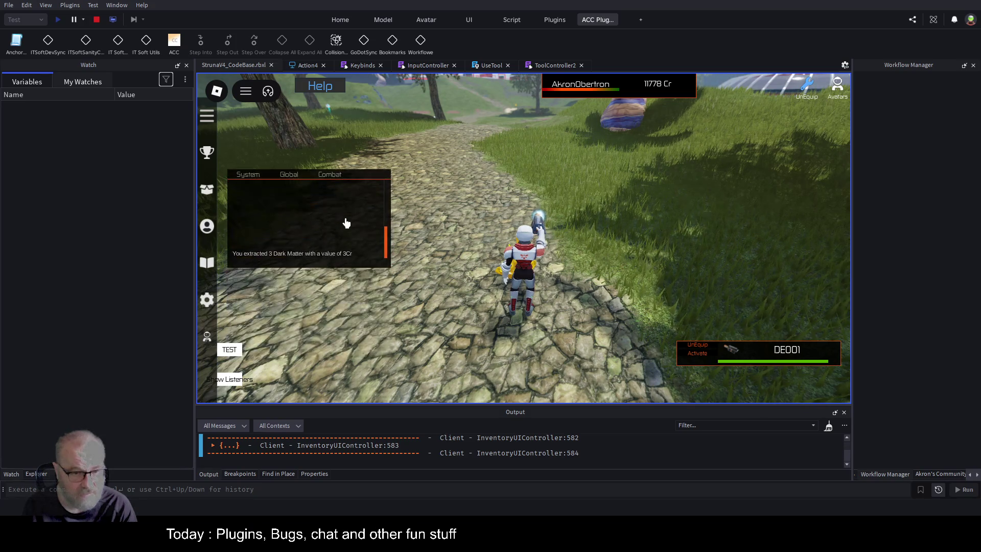
# Trigger the tool a second time and resume through the line 137 and 159 breakpoints again.
pyautogui.click(438, 244)
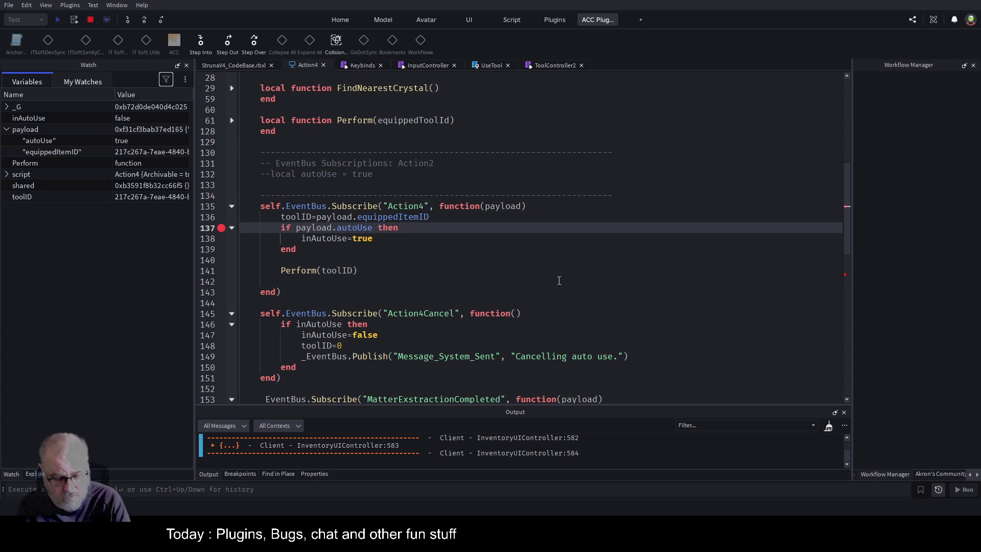
pyautogui.press('F5')
pyautogui.click(255, 65)
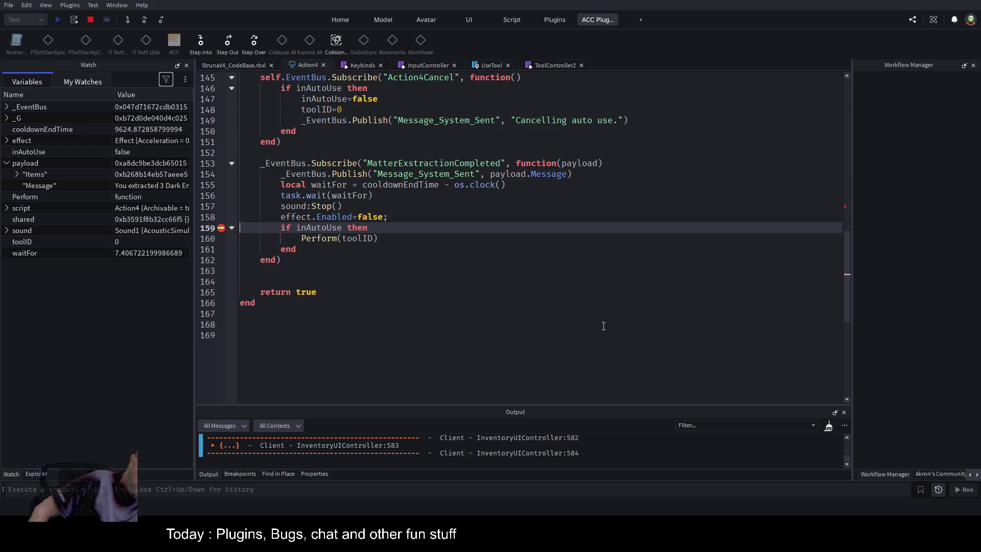
pyautogui.press('F5')
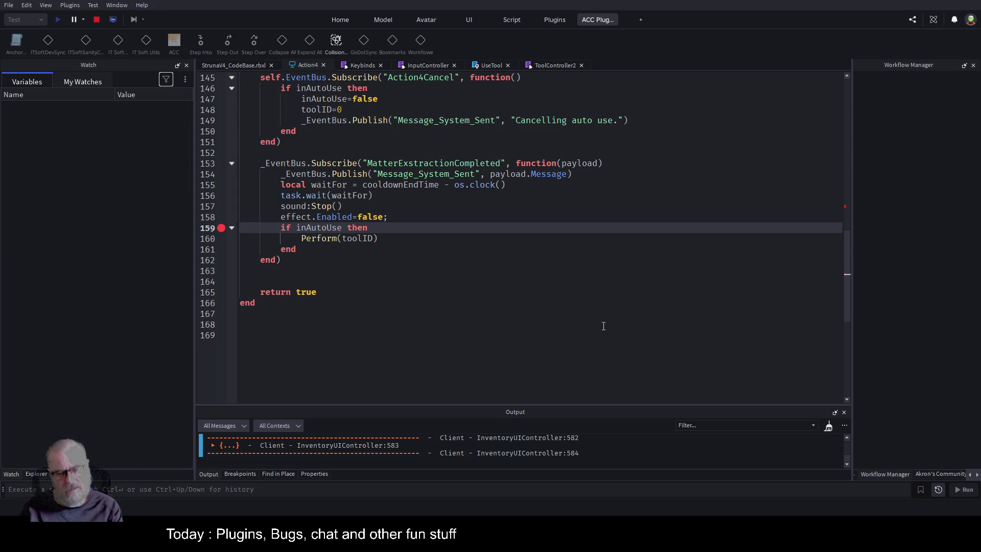
# Select the inAutoUse name at the top of Action4 and search the script for it.
pyautogui.scroll(4, 414, 164)
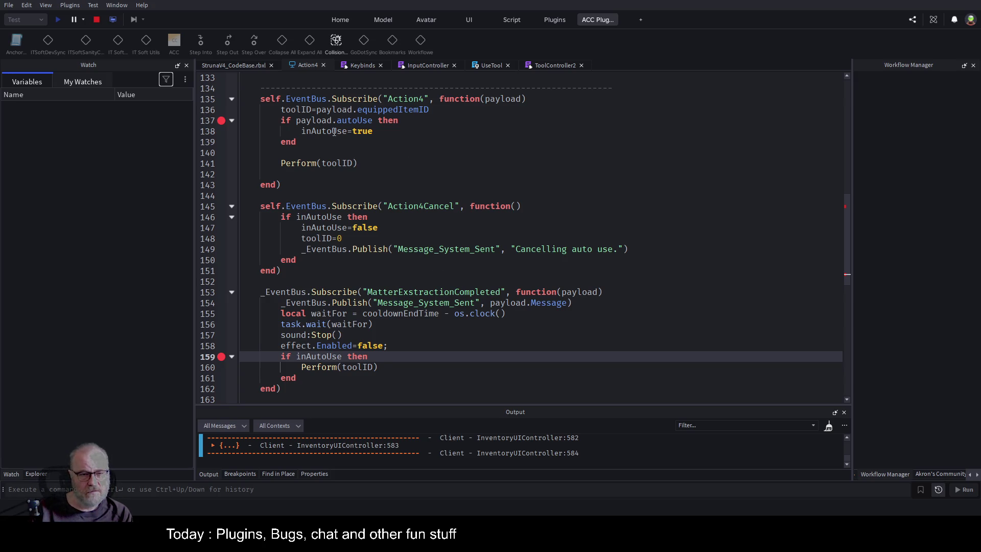
pyautogui.click(485, 184)
pyautogui.hotkey('ctrl', 'Home')
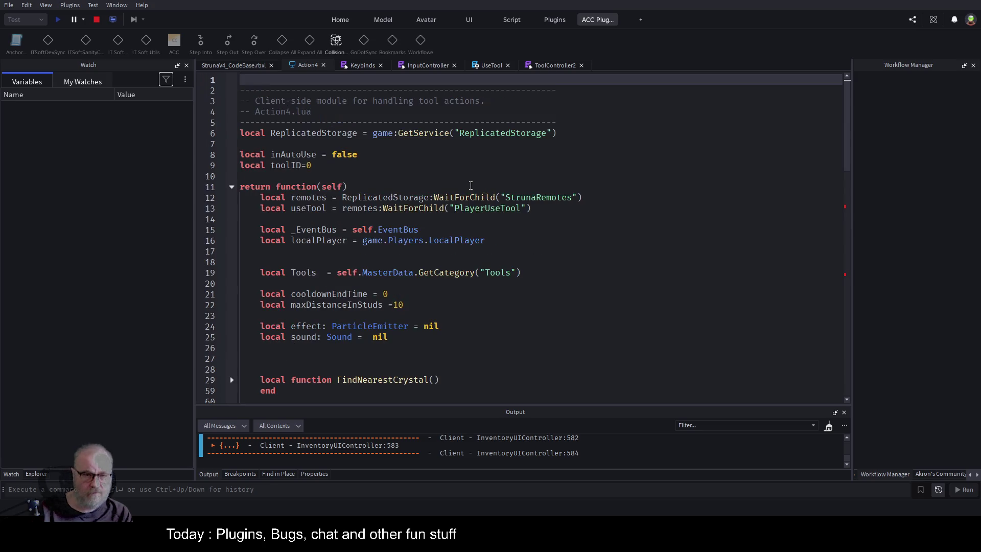
pyautogui.doubleClick(293, 154)
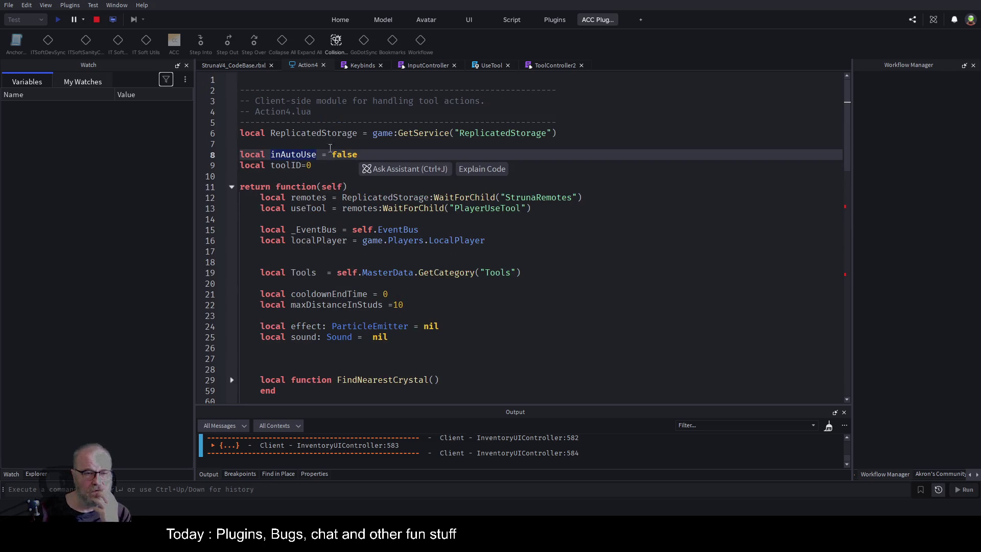
pyautogui.click(629, 167)
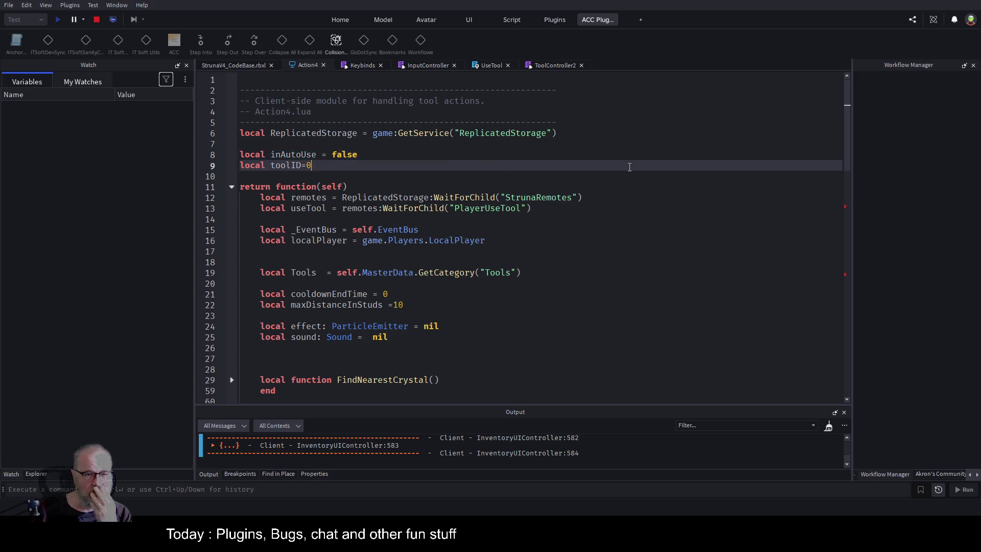
pyautogui.doubleClick(291, 155)
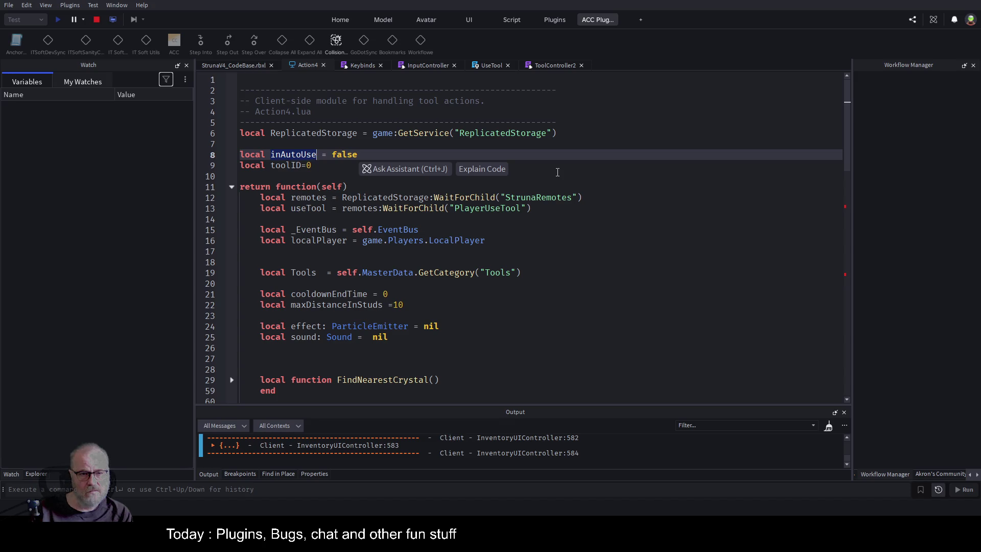
pyautogui.hotkey('ctrl', 'f')
# Step to the next inAutoUse match, then bring up the UseTool script.
pyautogui.press('Return')
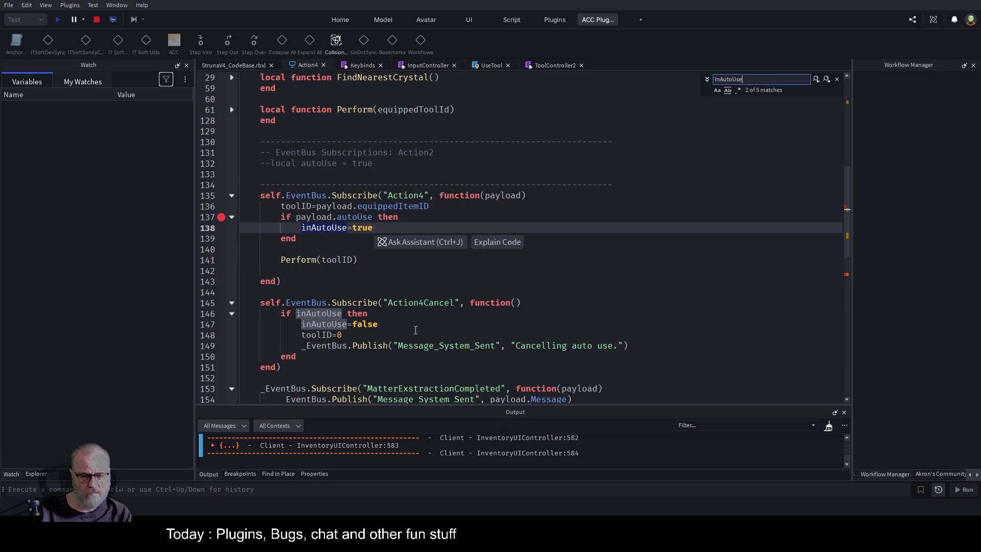
pyautogui.scroll(-4, 436, 290)
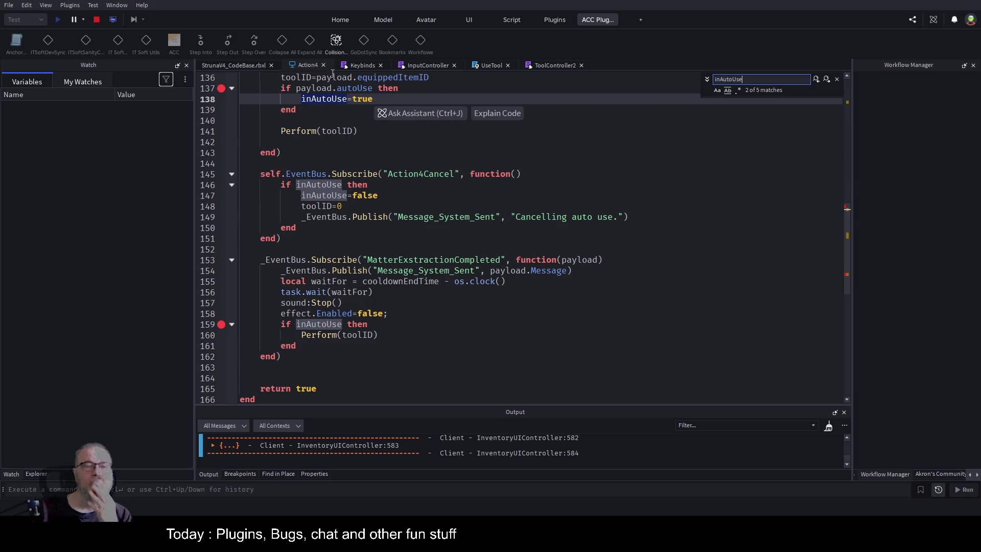
pyautogui.click(484, 66)
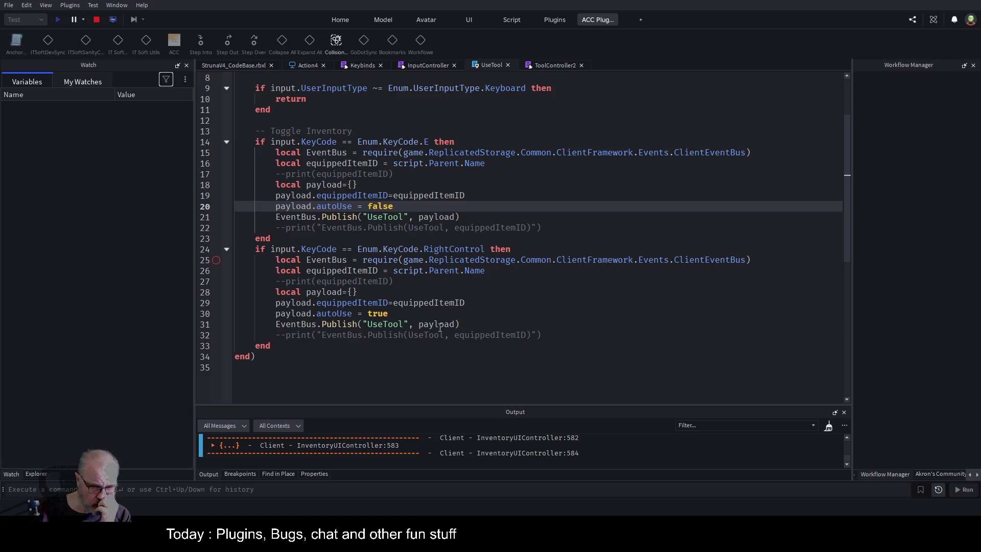
# Review UseTool's RightControl Publish call and ToolController2's Subscribe("UseTool"), then return to Action4's top.
pyautogui.click(351, 326)
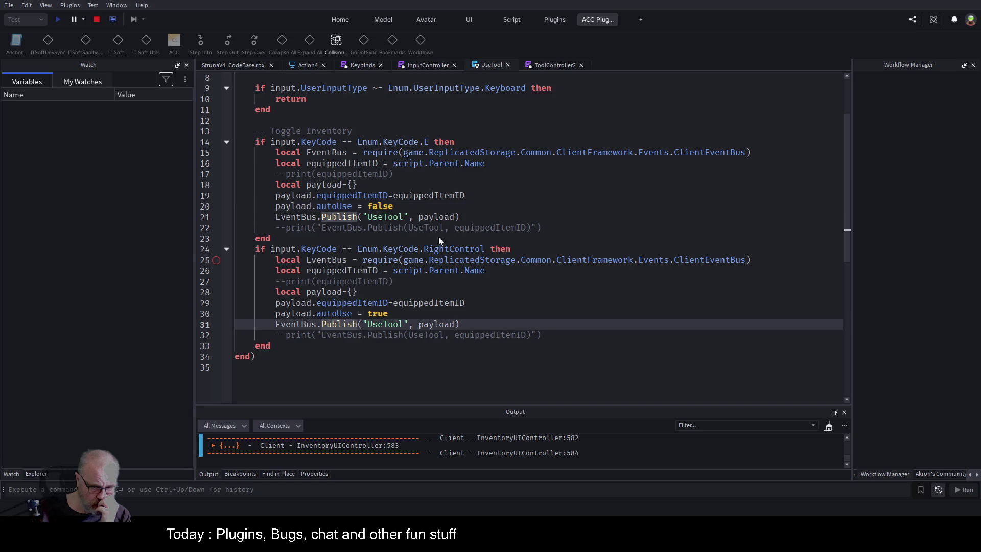
pyautogui.click(751, 172)
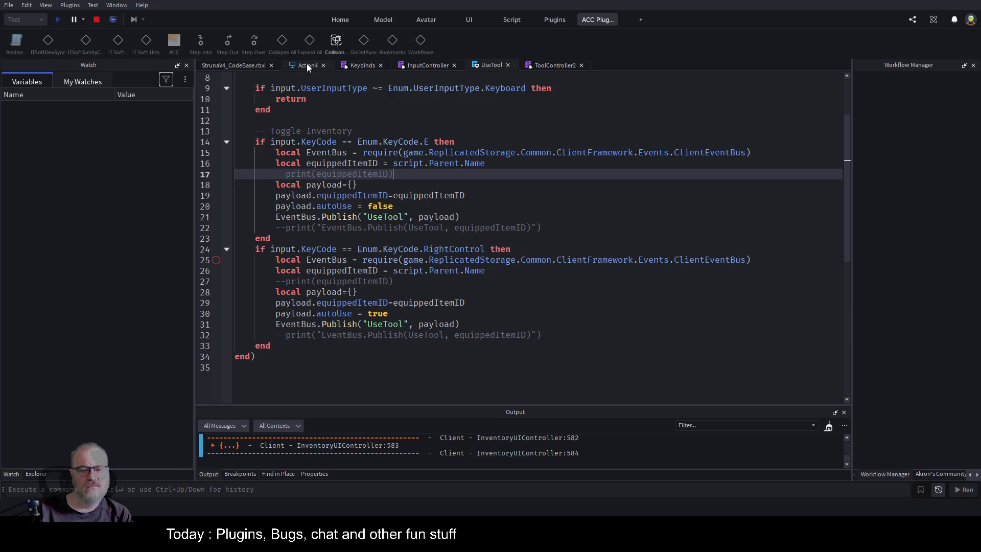
pyautogui.click(555, 67)
pyautogui.click(467, 276)
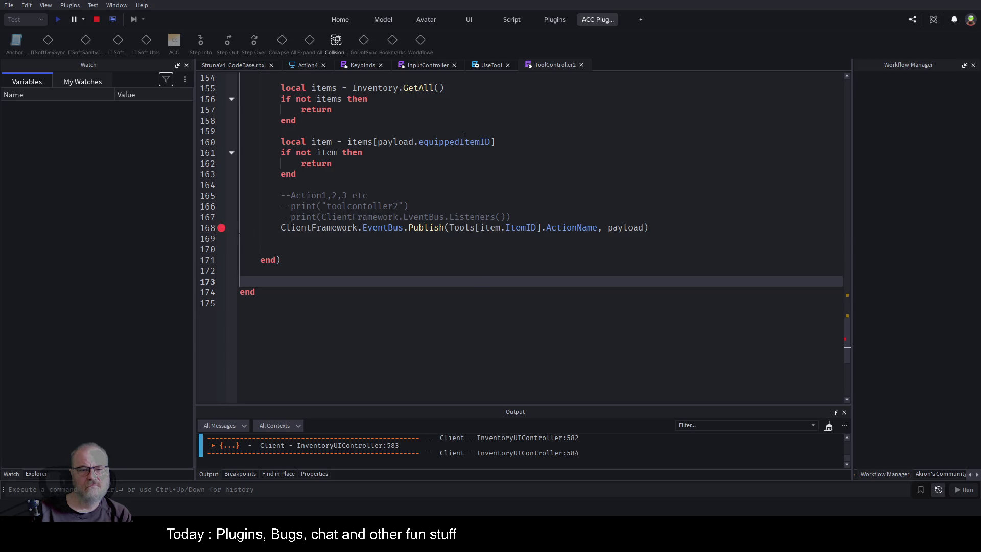
pyautogui.scroll(2, 463, 135)
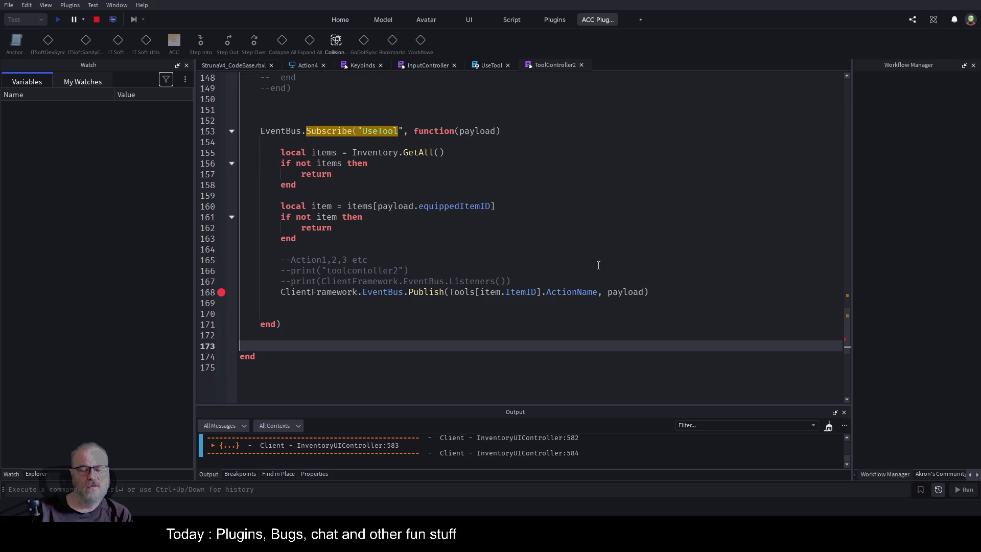
pyautogui.click(307, 71)
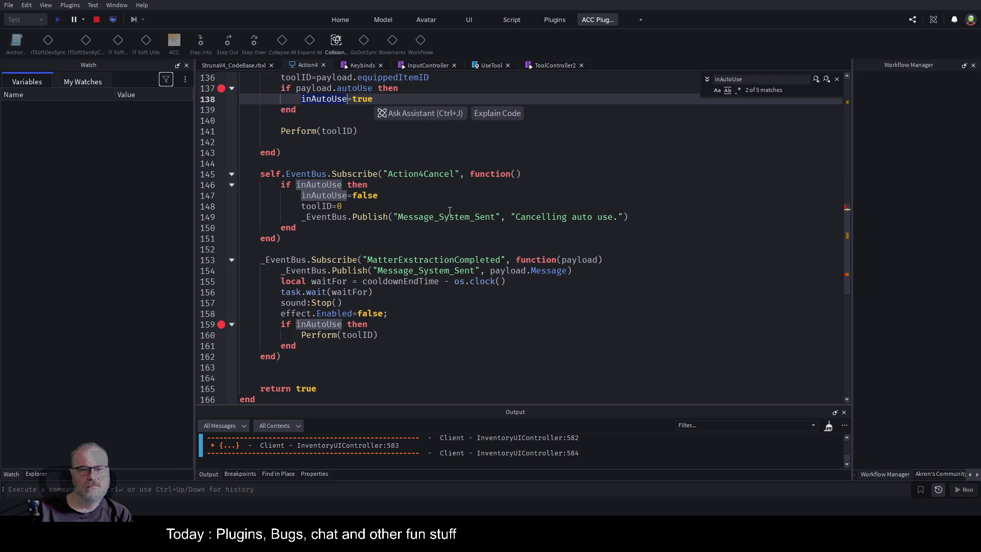
pyautogui.scroll(20, 450, 211)
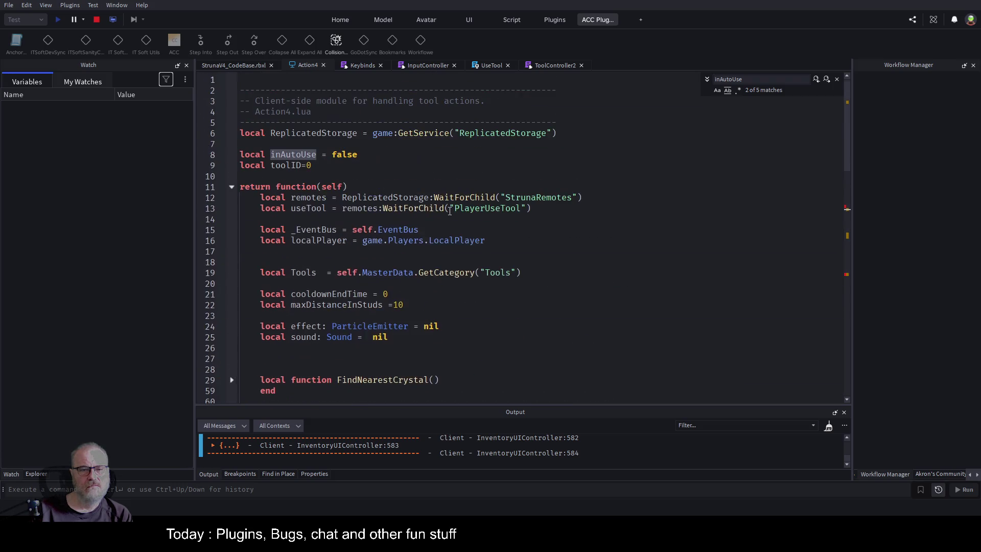
# Expand ReplicatedStorage > Common > ClientFramework > Controllers > ActionsController > Bind in Explorer to show Action4.
pyautogui.click(231, 187)
pyautogui.click(36, 474)
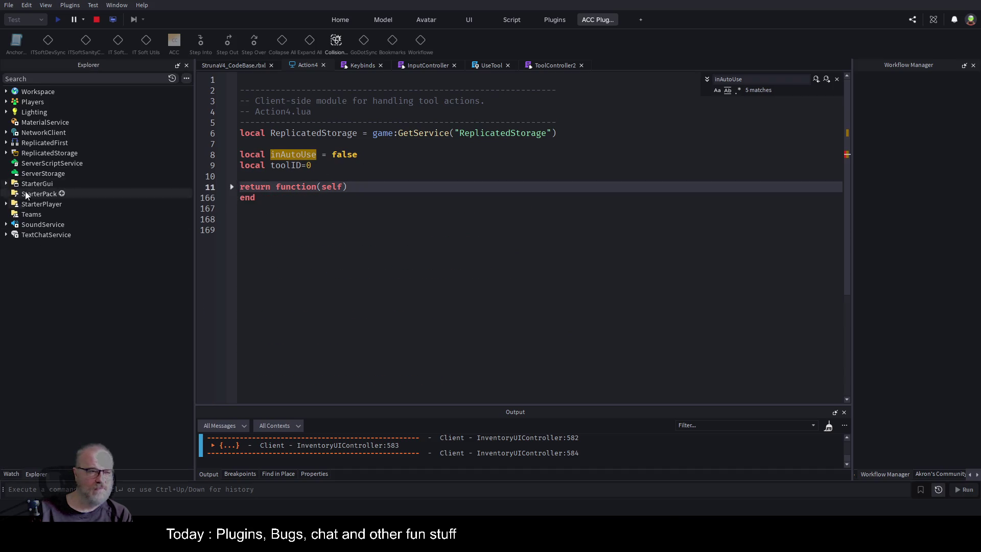
pyautogui.click(6, 153)
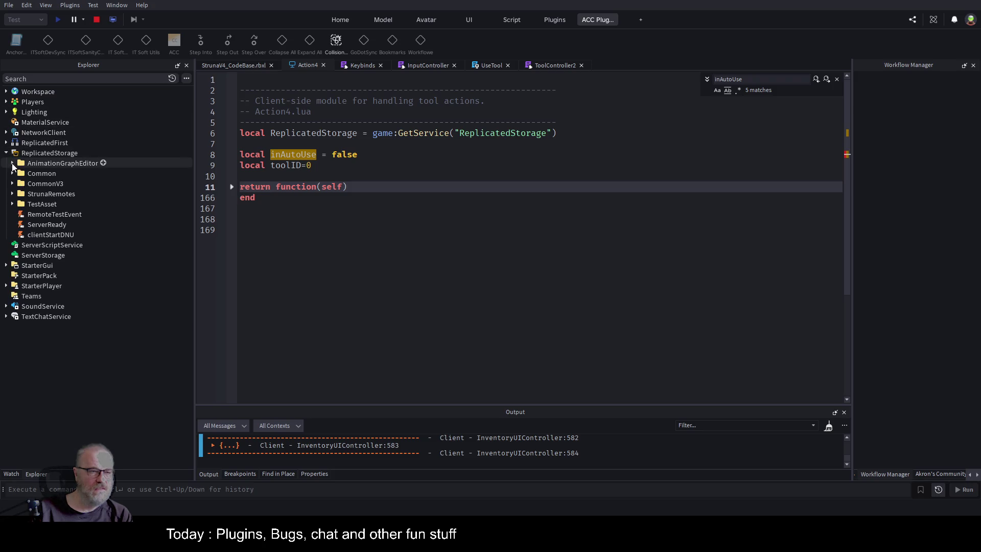
pyautogui.click(12, 173)
pyautogui.click(19, 195)
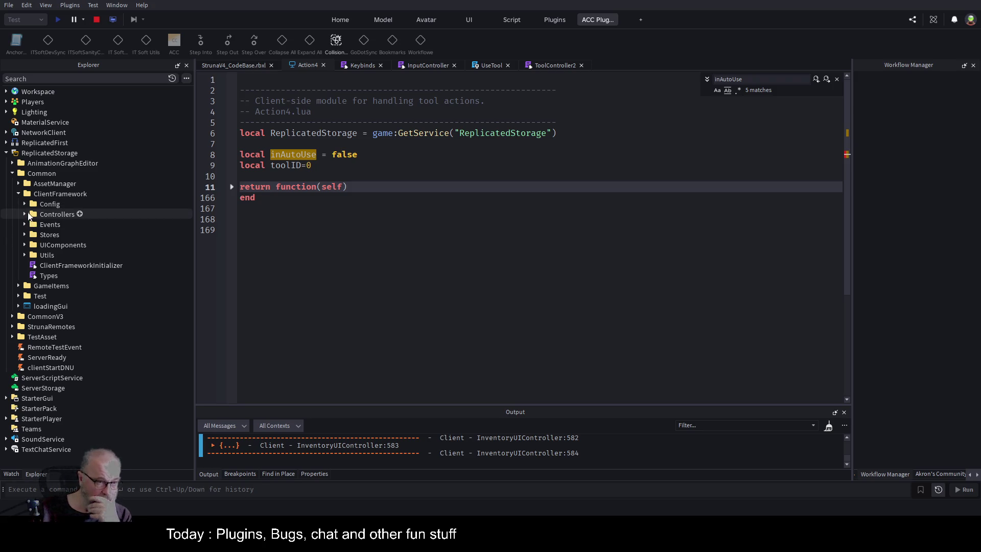
pyautogui.click(26, 214)
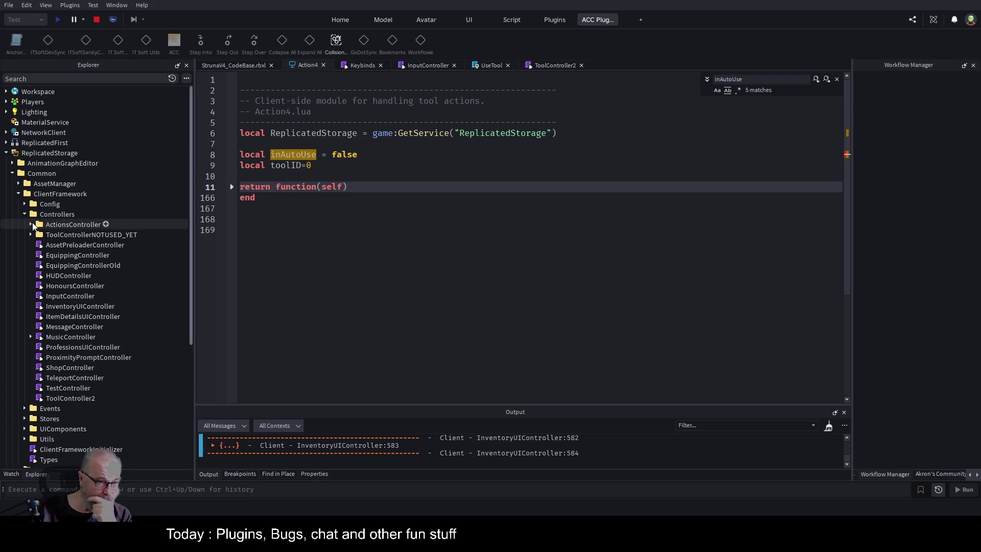
pyautogui.click(32, 224)
pyautogui.click(37, 235)
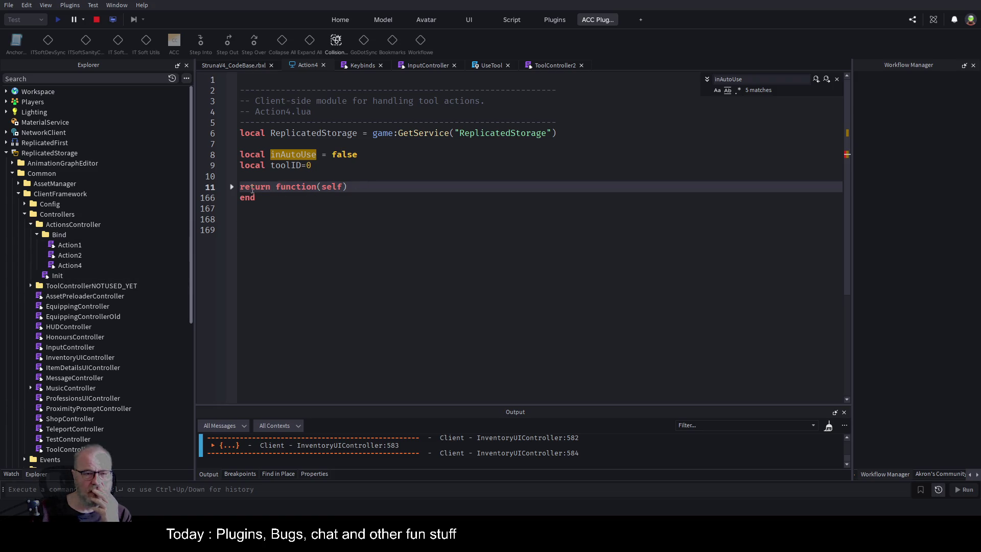
# Unfold Action4's main function and select the Perform call in its handler near line 140.
pyautogui.click(231, 186)
pyautogui.scroll(-5, 456, 251)
pyautogui.scroll(-3, 457, 252)
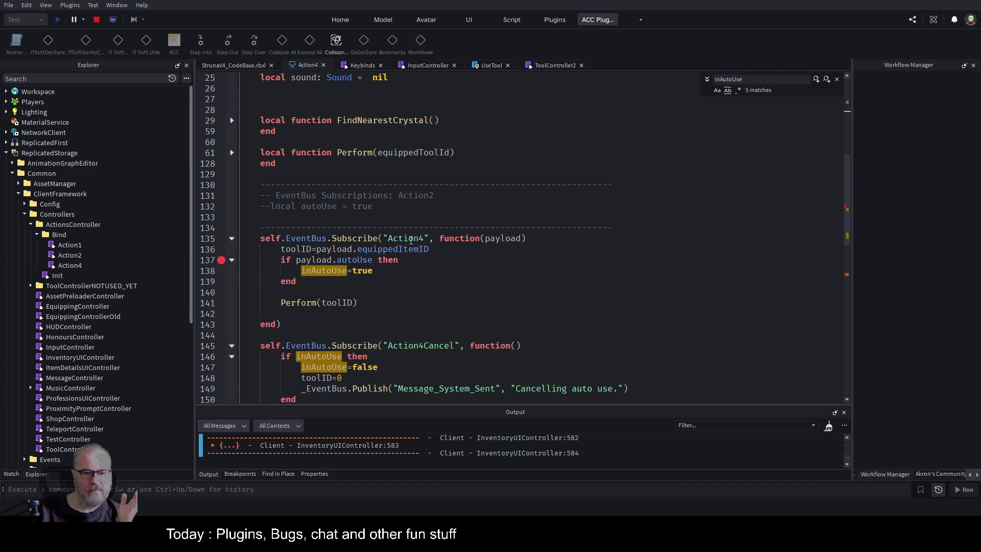
pyautogui.click(277, 253)
pyautogui.press('Down')
pyautogui.press('Down')
pyautogui.press('Down')
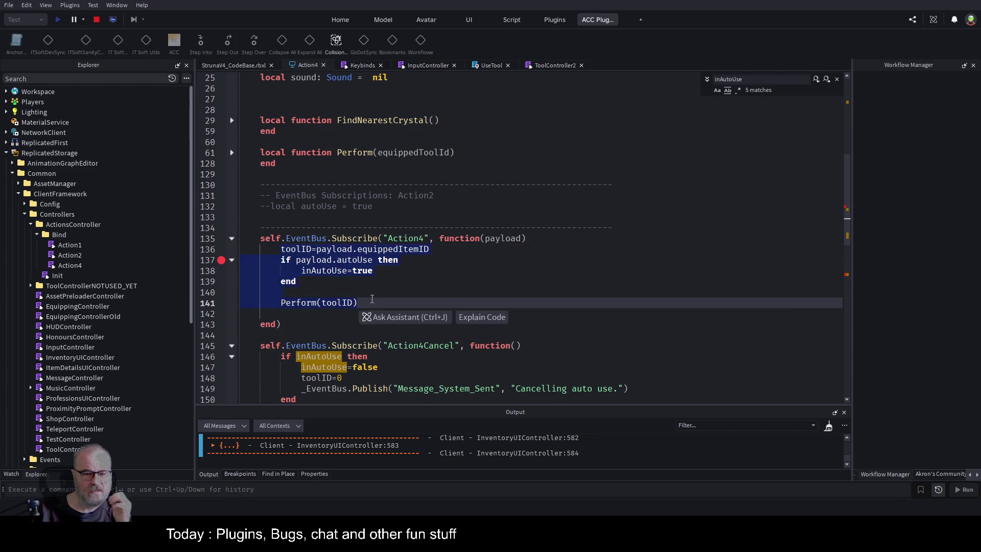
pyautogui.press('Up')
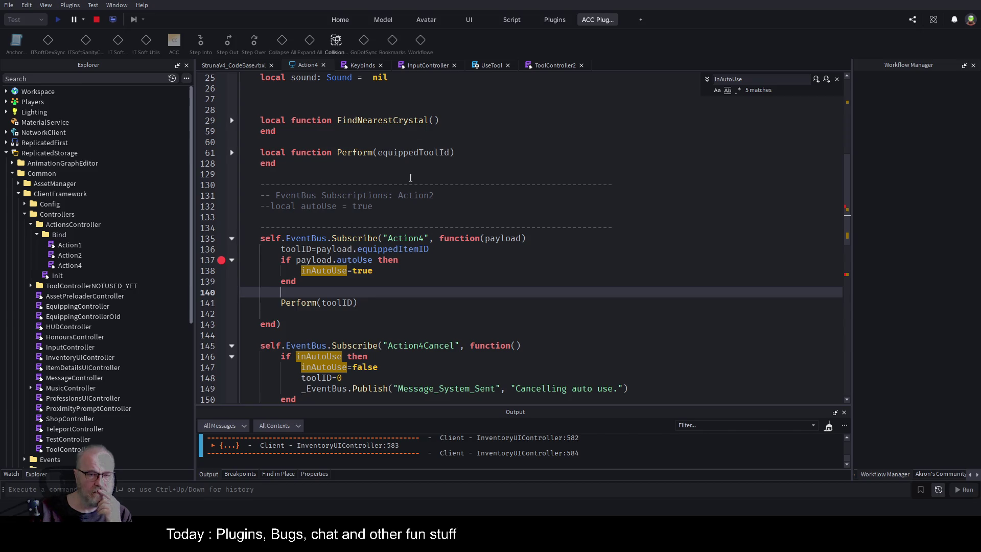
pyautogui.doubleClick(343, 151)
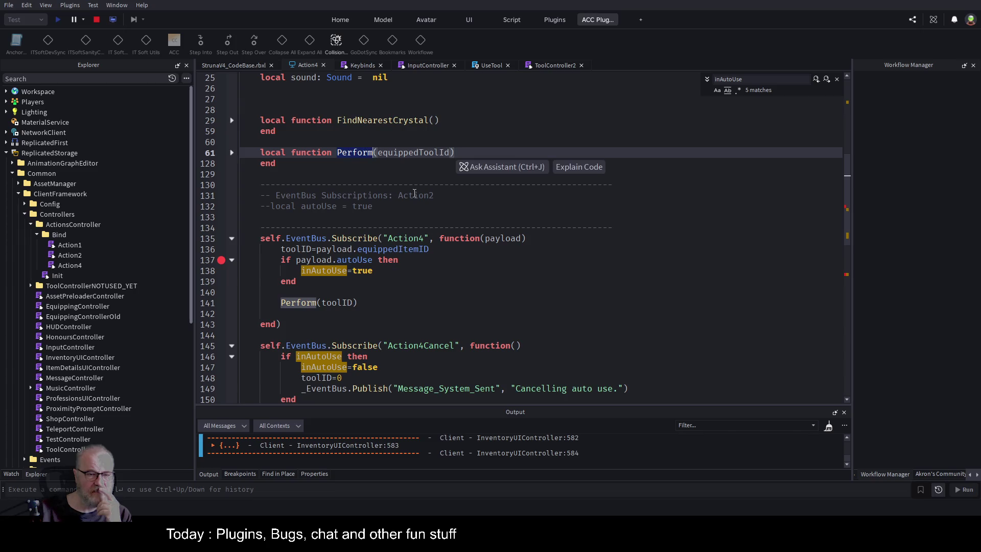
# Locate the inAutoUse = false declaration on line 8, then open ActionsController's Init module.
pyautogui.scroll(2, 351, 183)
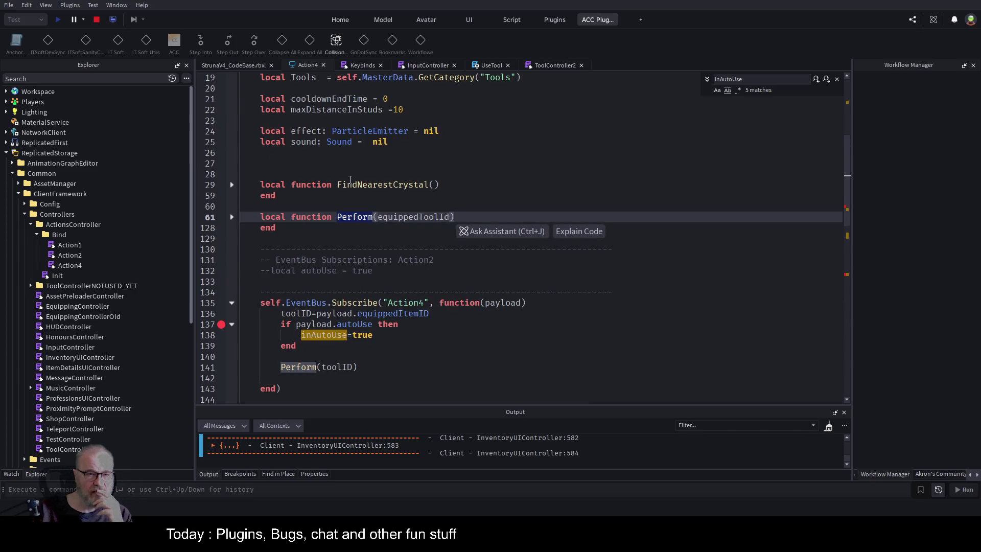
pyautogui.scroll(1, 350, 180)
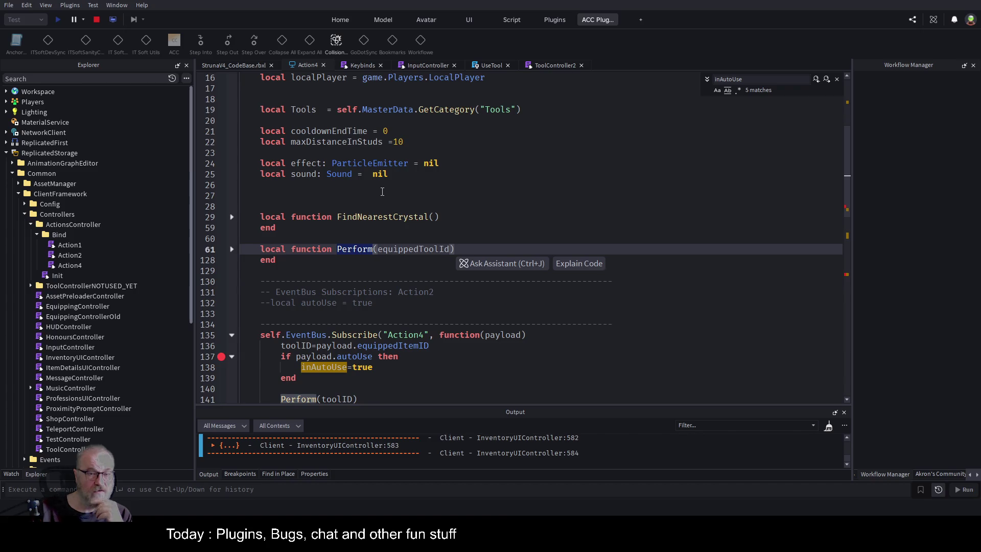
pyautogui.scroll(4, 382, 191)
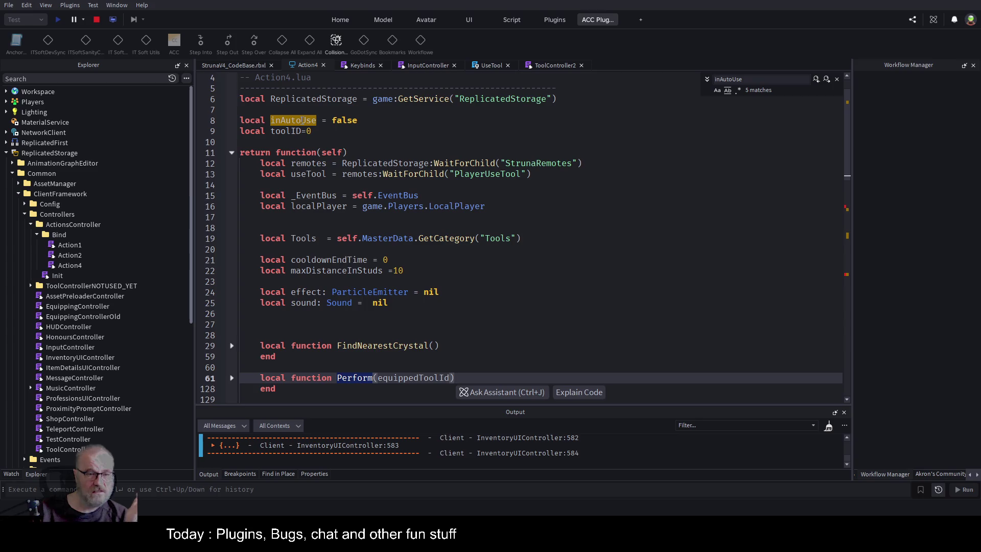
pyautogui.click(302, 120)
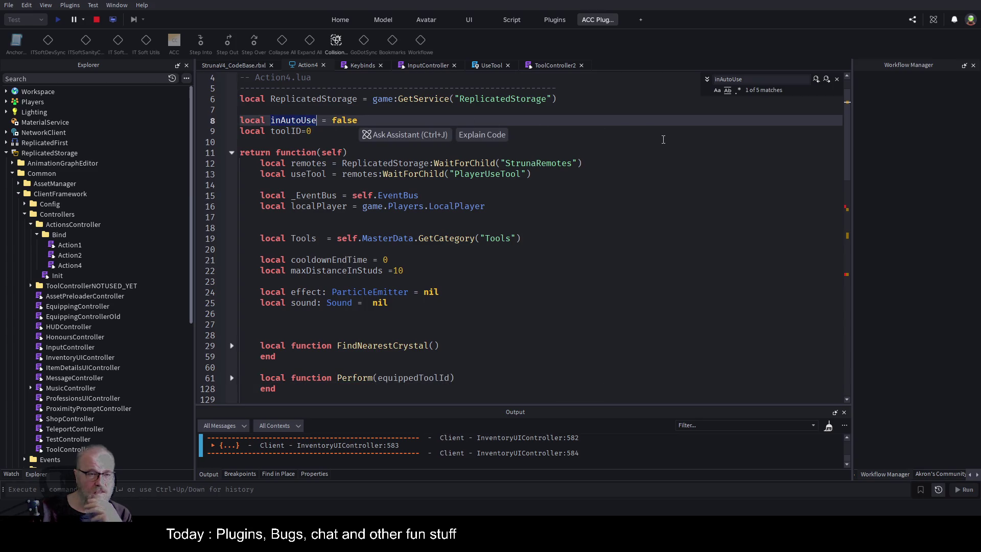
pyautogui.scroll(1, 604, 228)
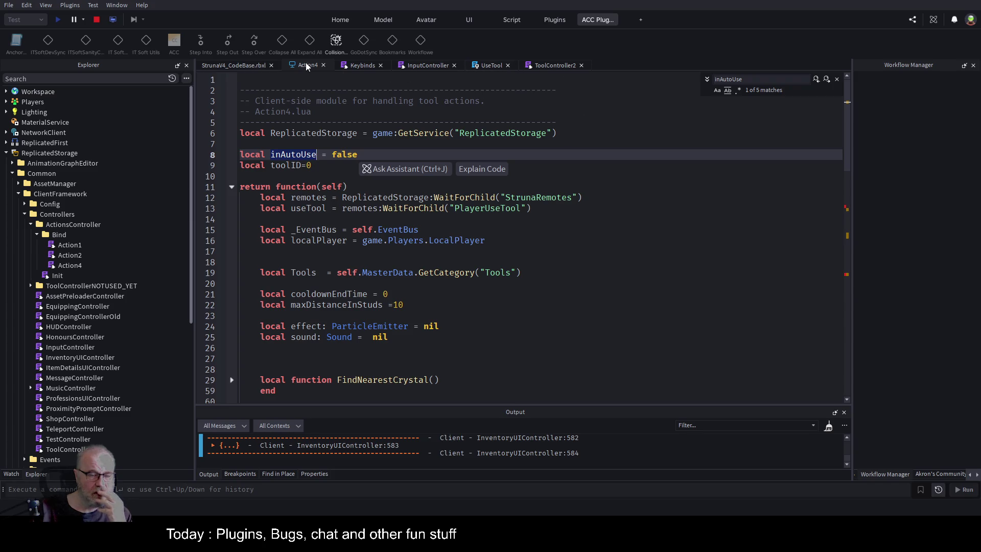
pyautogui.click(57, 276)
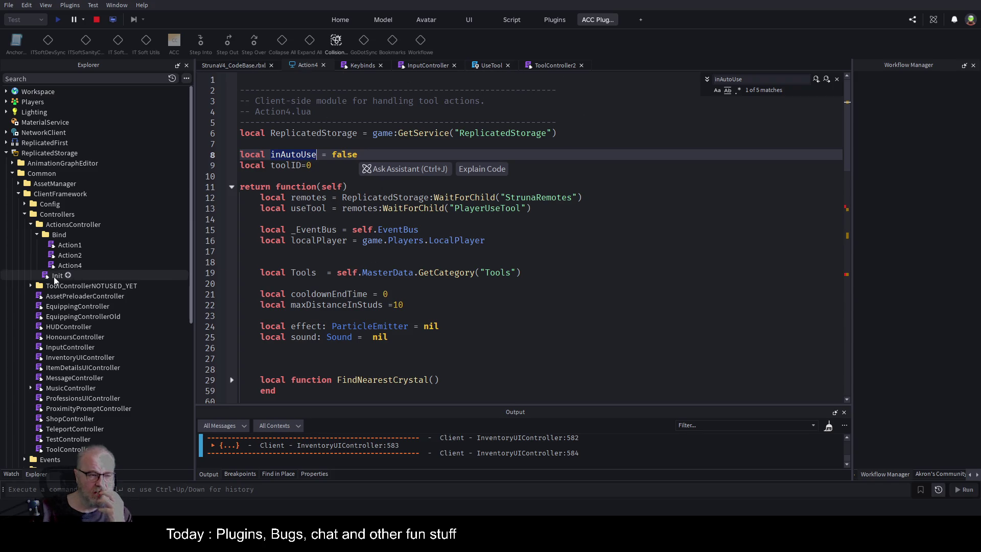
pyautogui.doubleClick(57, 276)
pyautogui.scroll(-5, 523, 225)
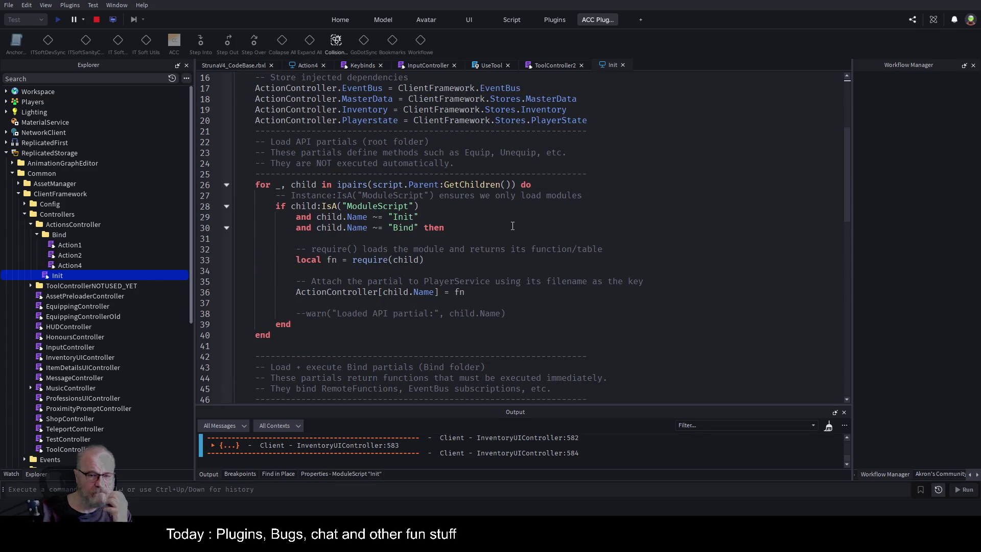
pyautogui.scroll(-4, 517, 226)
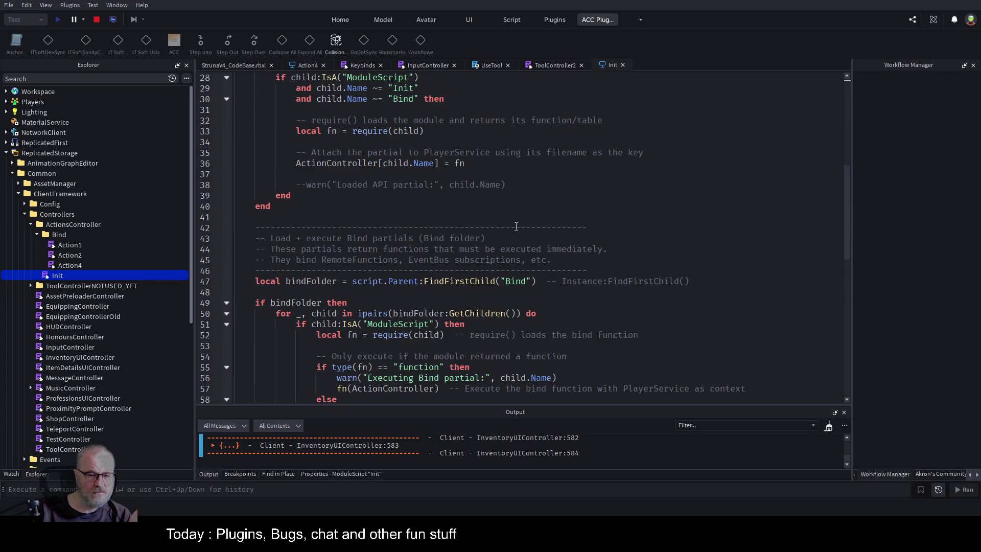
pyautogui.click(623, 65)
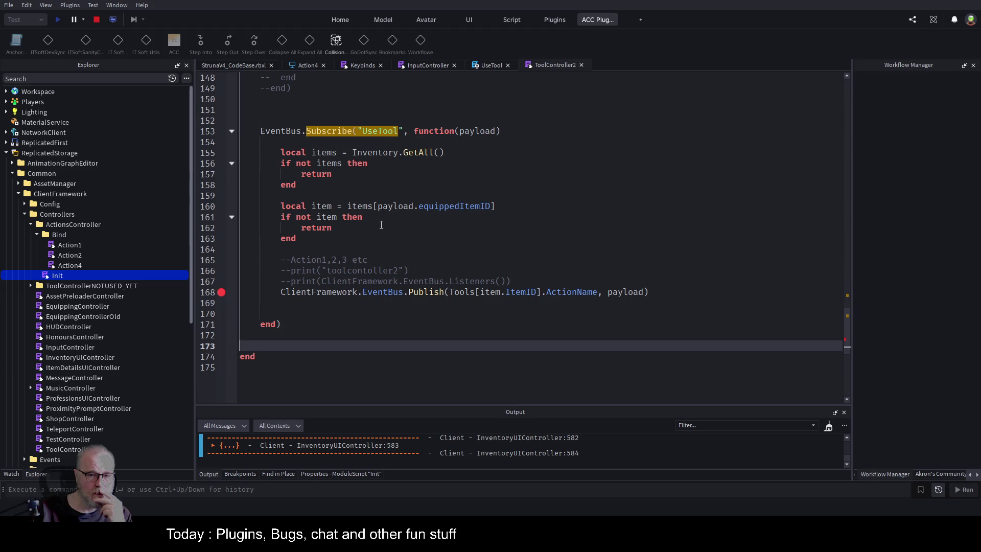
pyautogui.scroll(5, 478, 162)
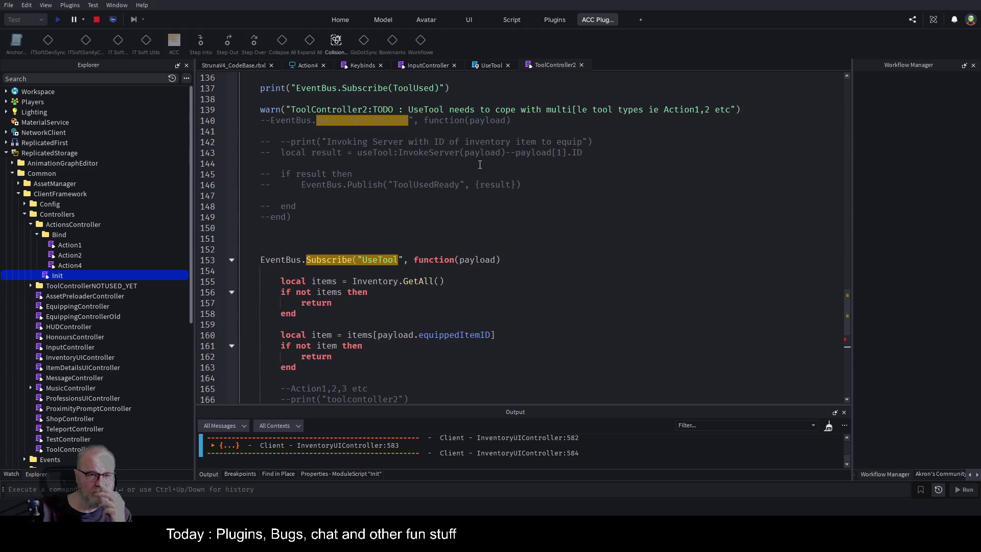
pyautogui.scroll(2, 479, 164)
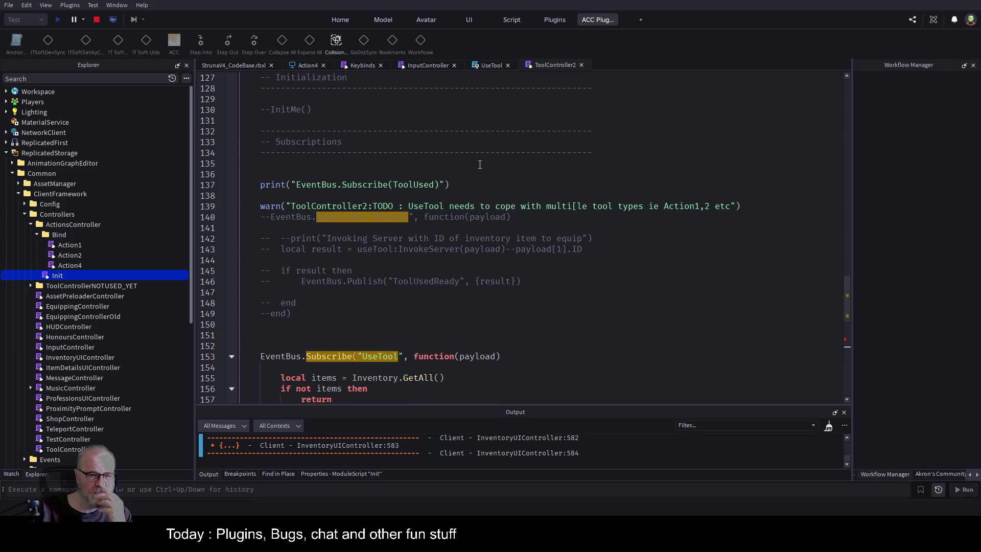
pyautogui.click(307, 65)
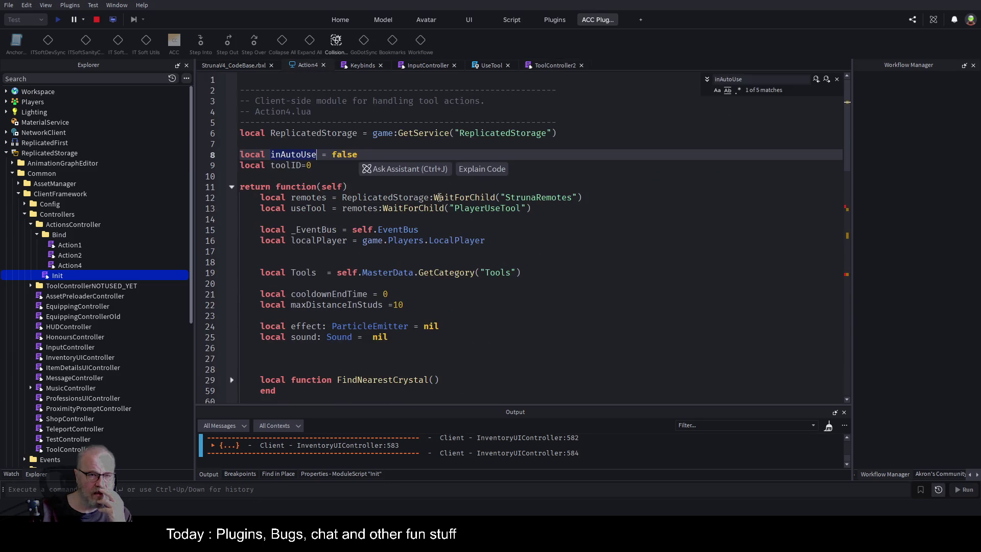
pyautogui.click(648, 249)
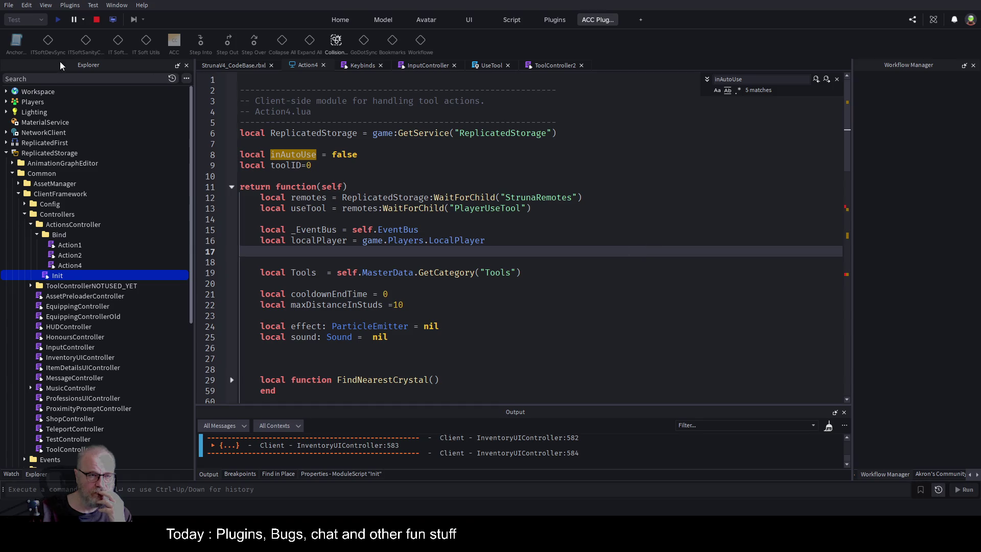
pyautogui.click(97, 21)
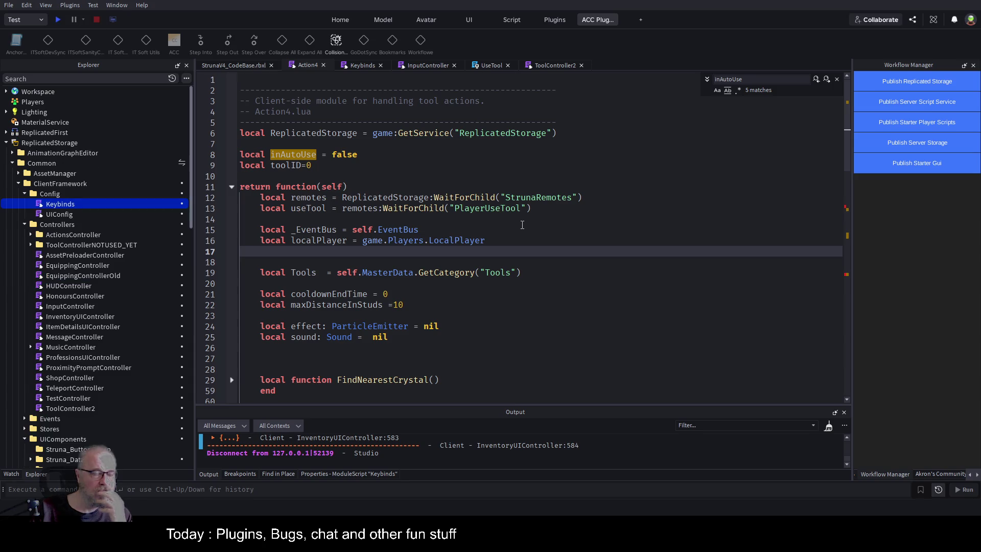
# Start a new playtest and set a breakpoint on Action4's line 9 toolID line.
pyautogui.click(58, 20)
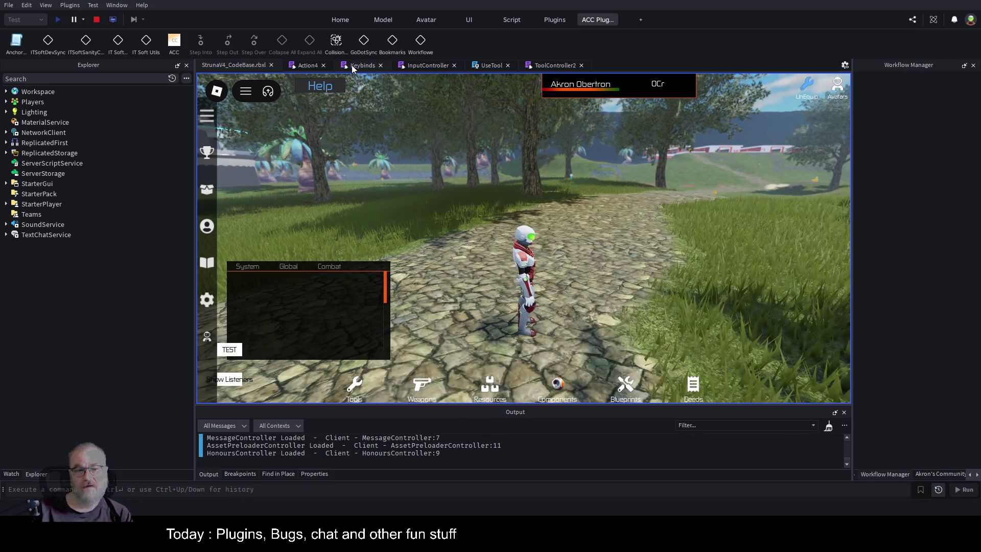
pyautogui.click(313, 66)
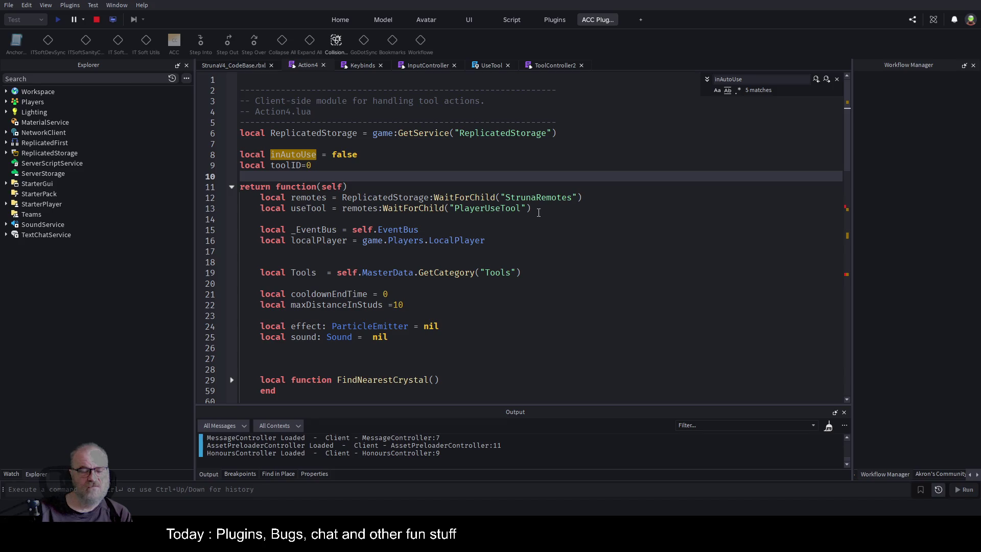
pyautogui.scroll(-9, 465, 259)
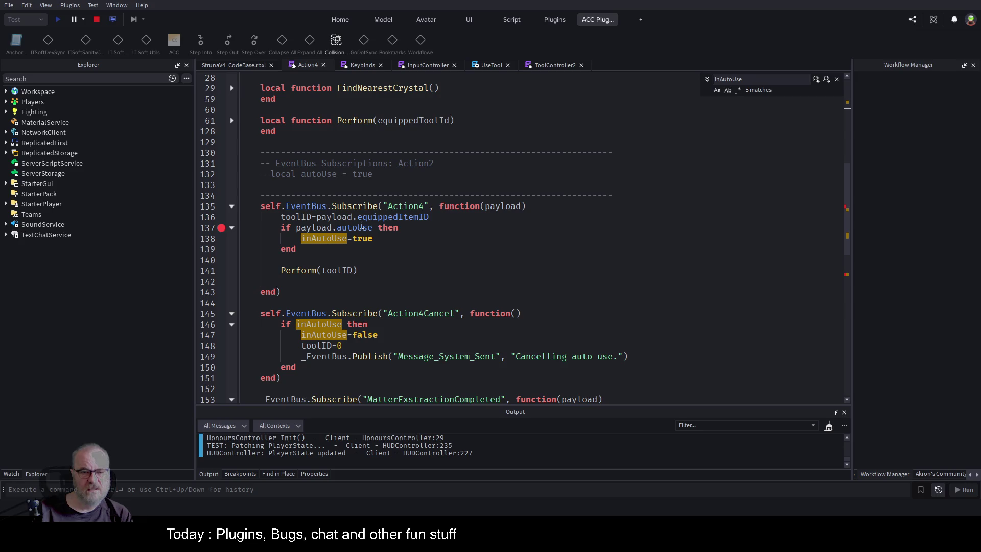
pyautogui.scroll(6, 418, 231)
pyautogui.scroll(3, 417, 231)
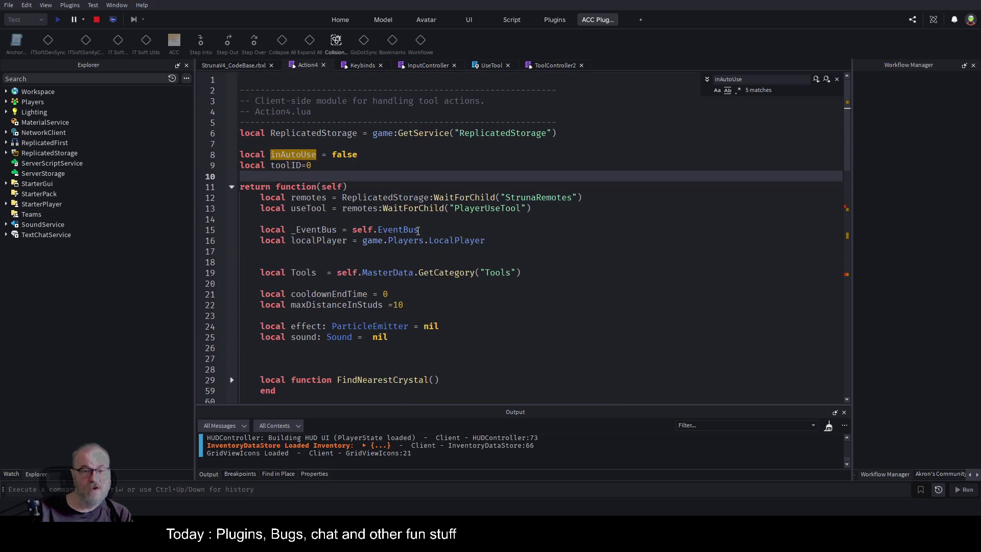
pyautogui.click(221, 165)
pyautogui.scroll(-15, 518, 208)
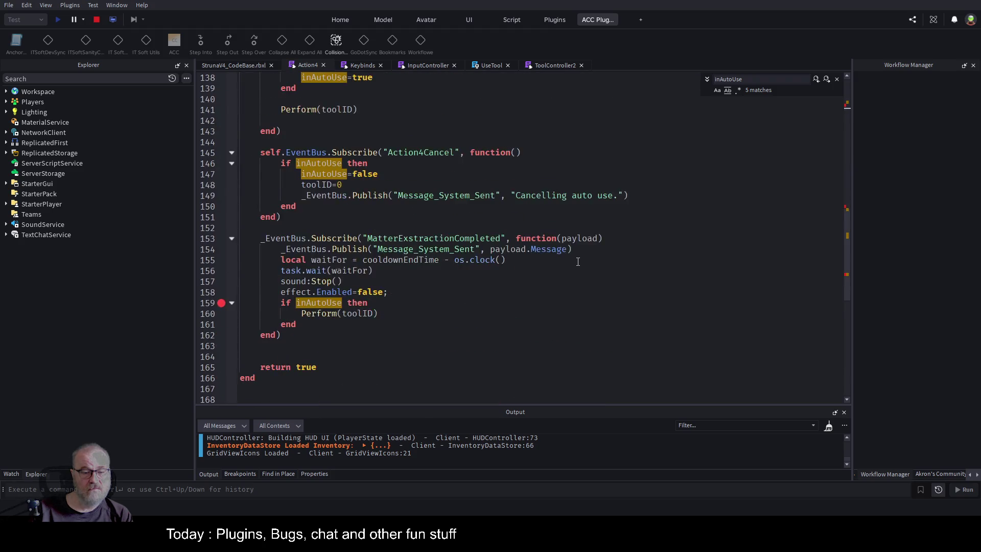
pyautogui.scroll(15, 395, 171)
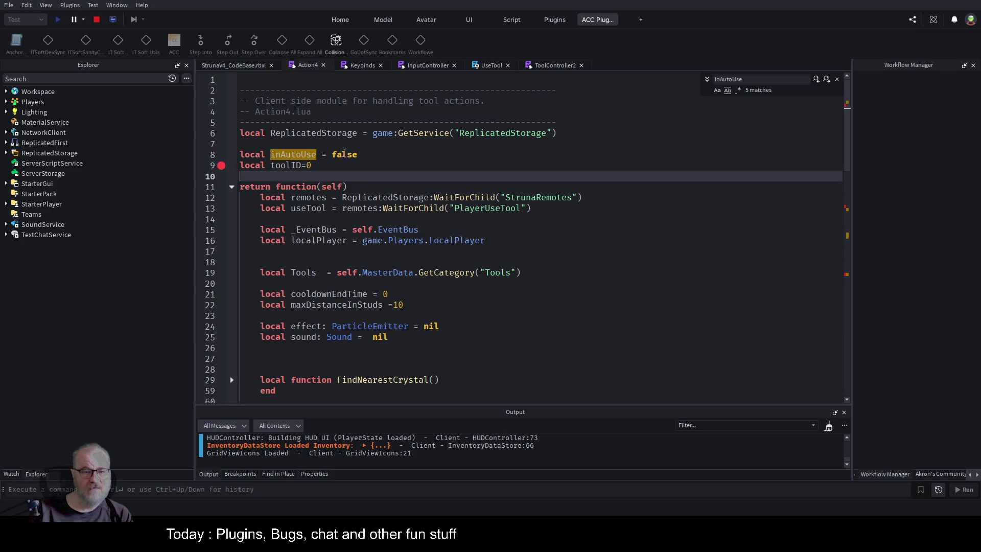
pyautogui.click(250, 65)
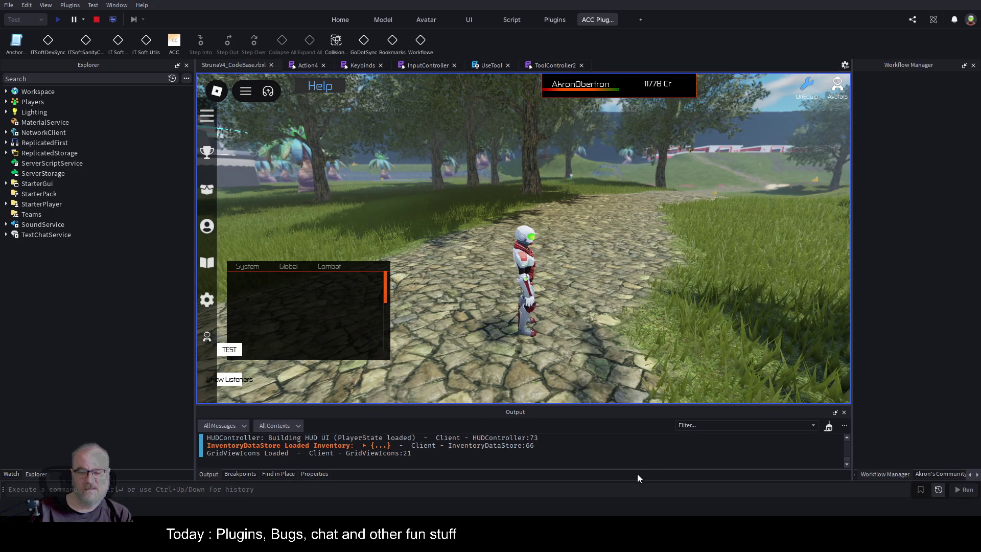
# Equip DE001 from the Tools inventory, run to the yellow crystal and use the tool on it.
pyautogui.press('i')
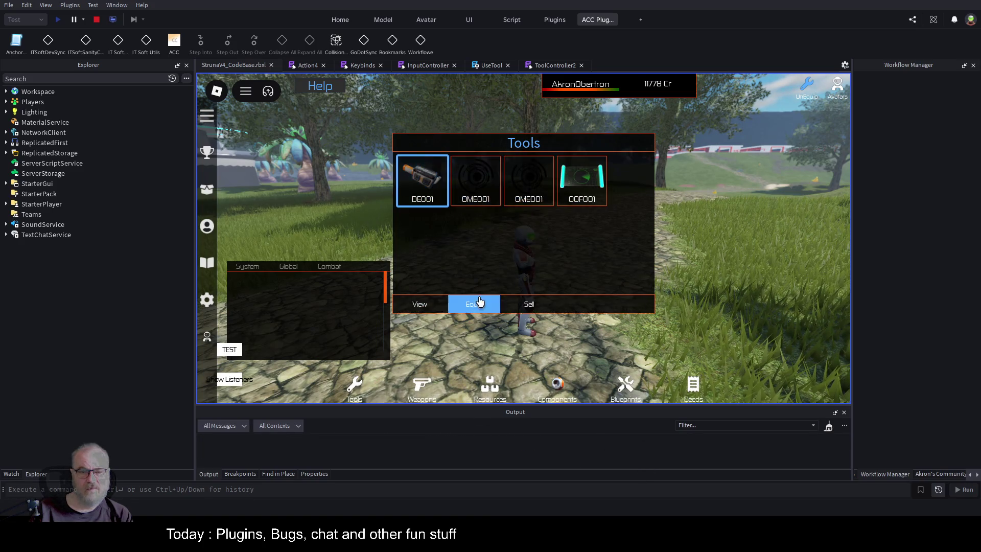
pyautogui.click(474, 304)
pyautogui.press('w')
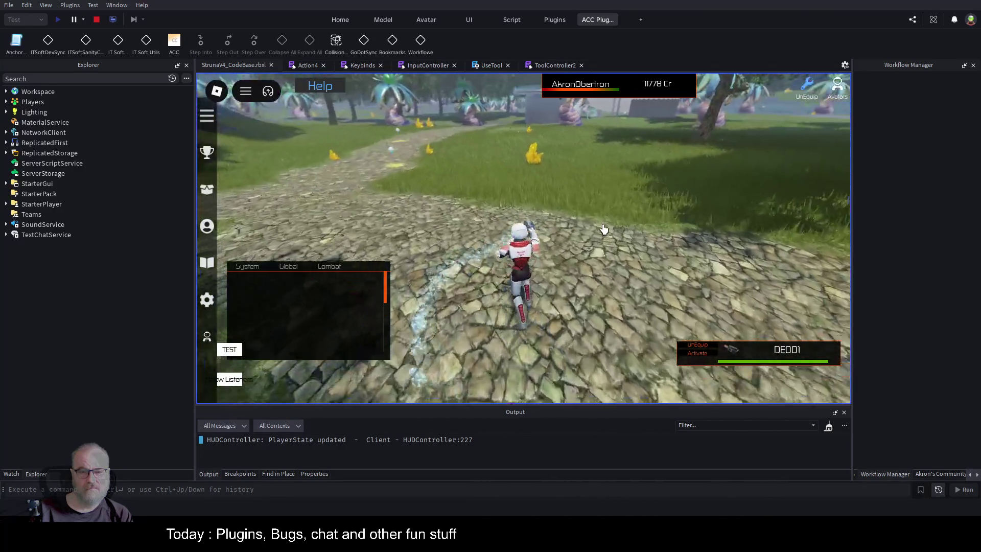
pyautogui.press('w')
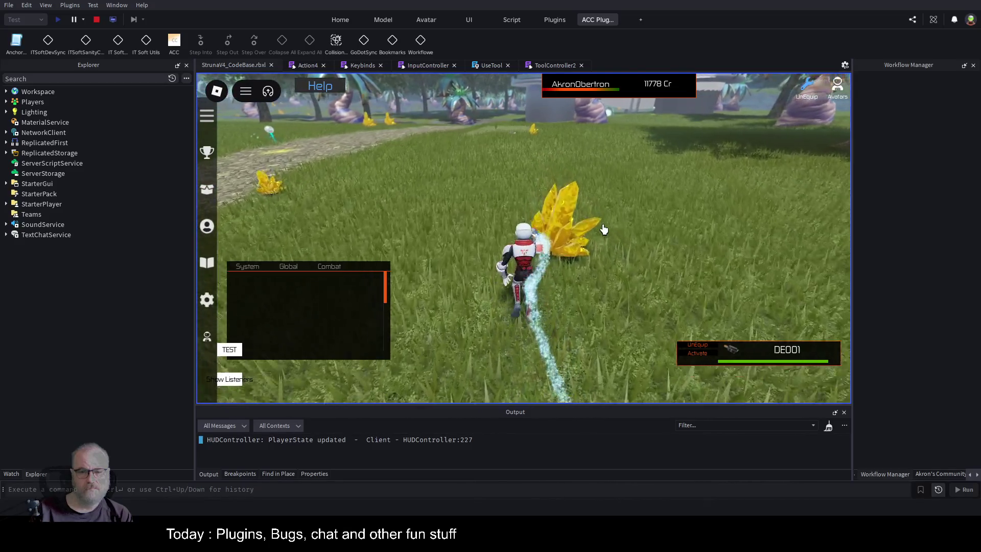
pyautogui.click(602, 229)
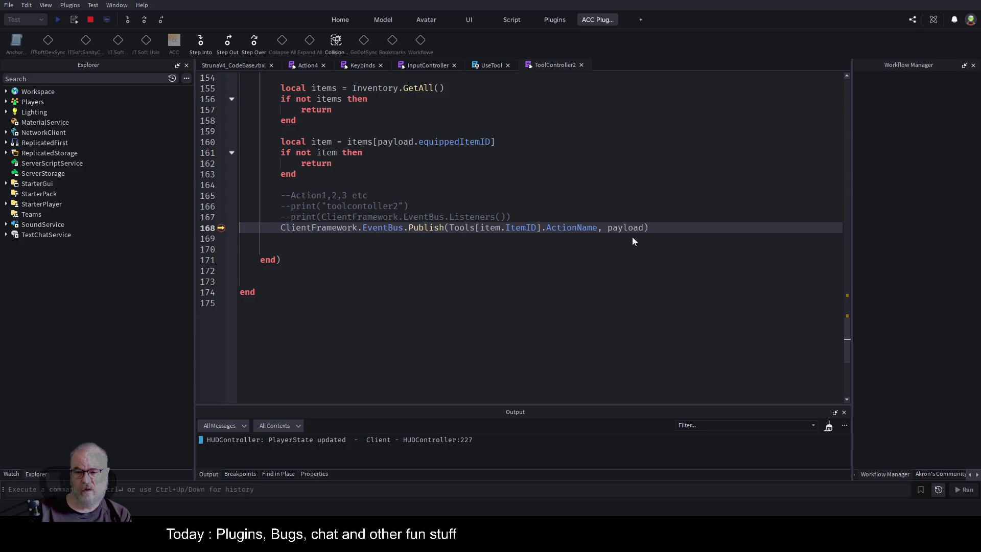
# Resume to Action4's breakpoint, step from line 137 to Perform(toolID) on line 141, then resume.
pyautogui.click(614, 181)
pyautogui.press('F5')
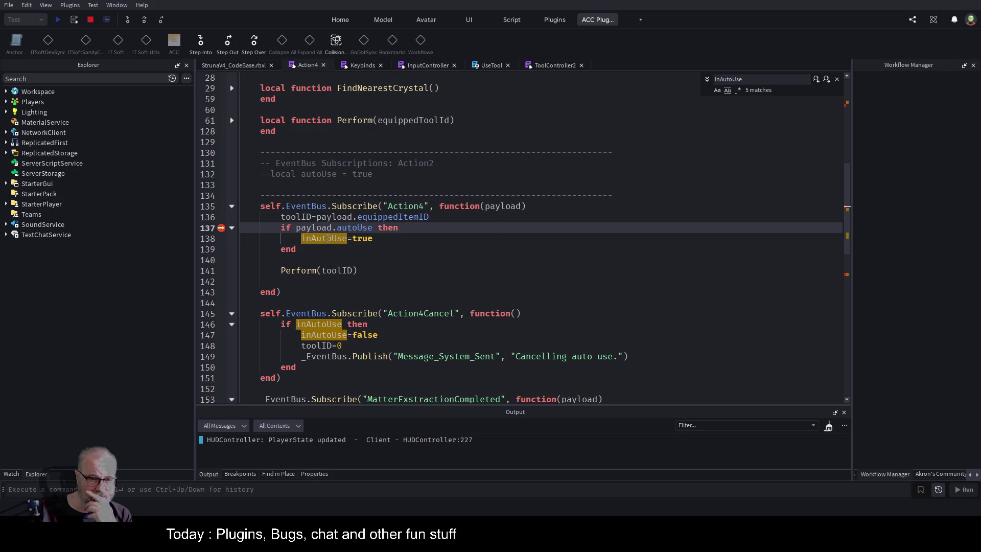
pyautogui.scroll(9, 481, 229)
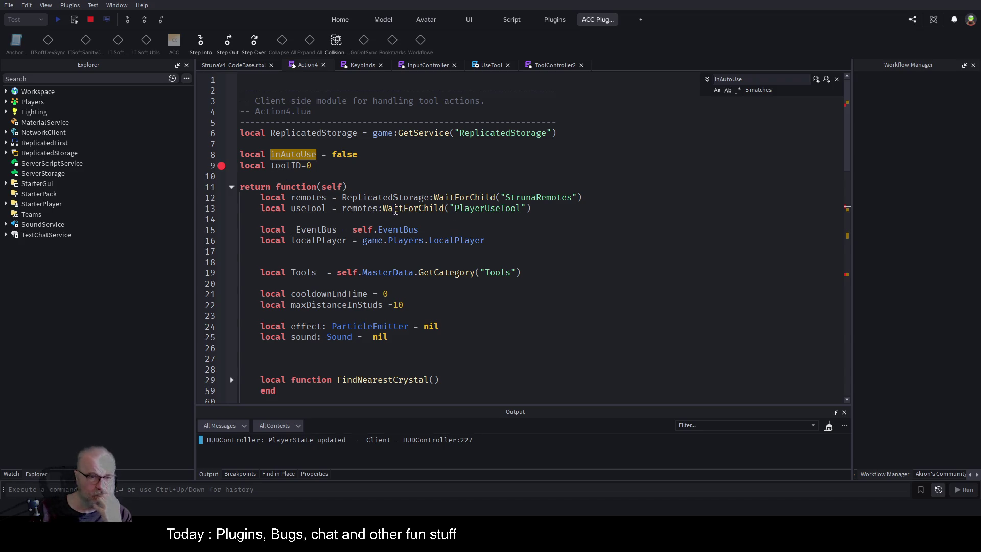
pyautogui.scroll(-1, 393, 214)
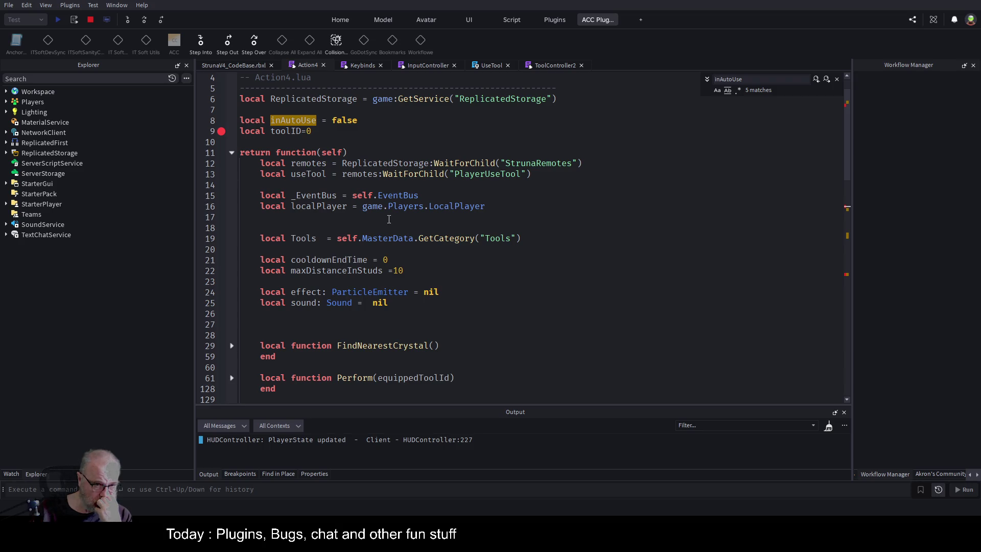
pyautogui.scroll(-6, 391, 219)
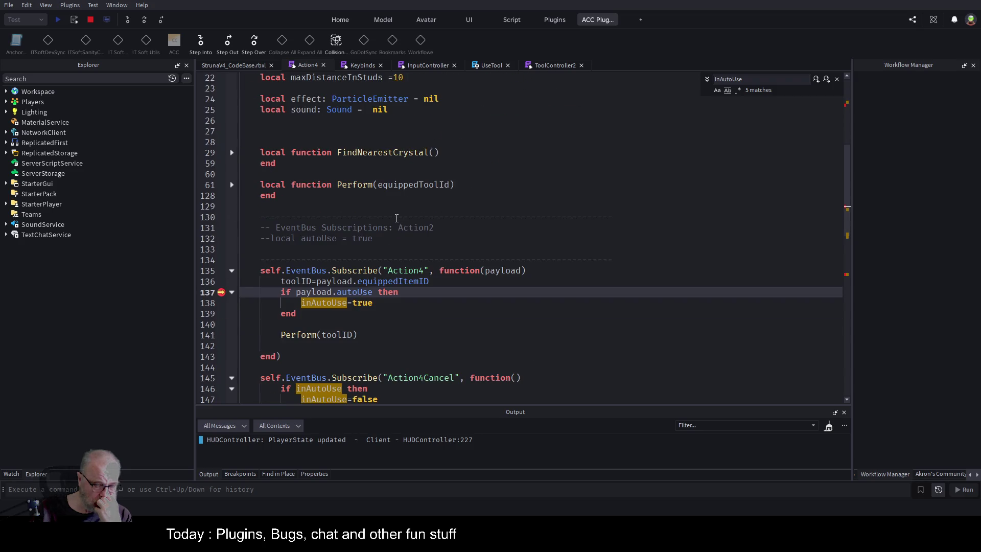
pyautogui.scroll(-2, 397, 218)
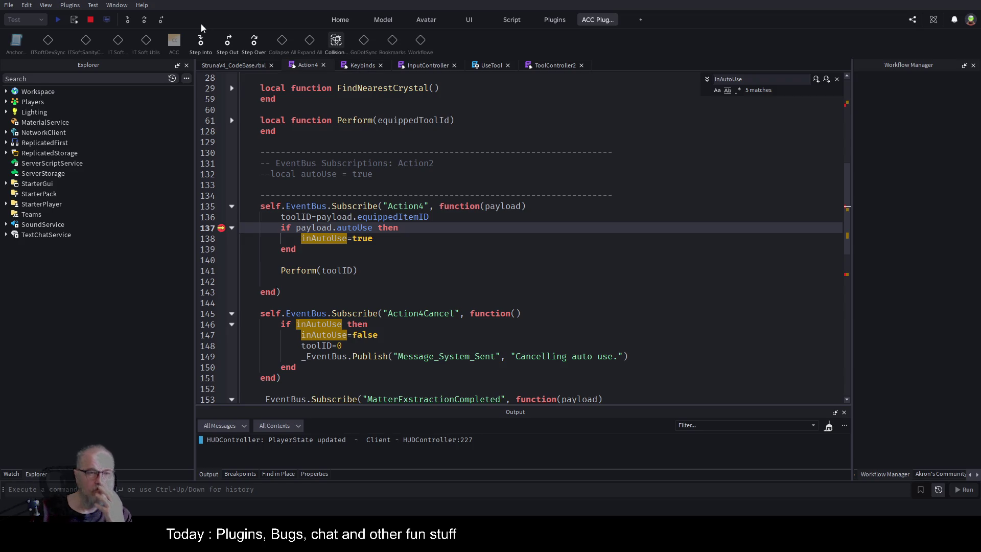
pyautogui.click(145, 19)
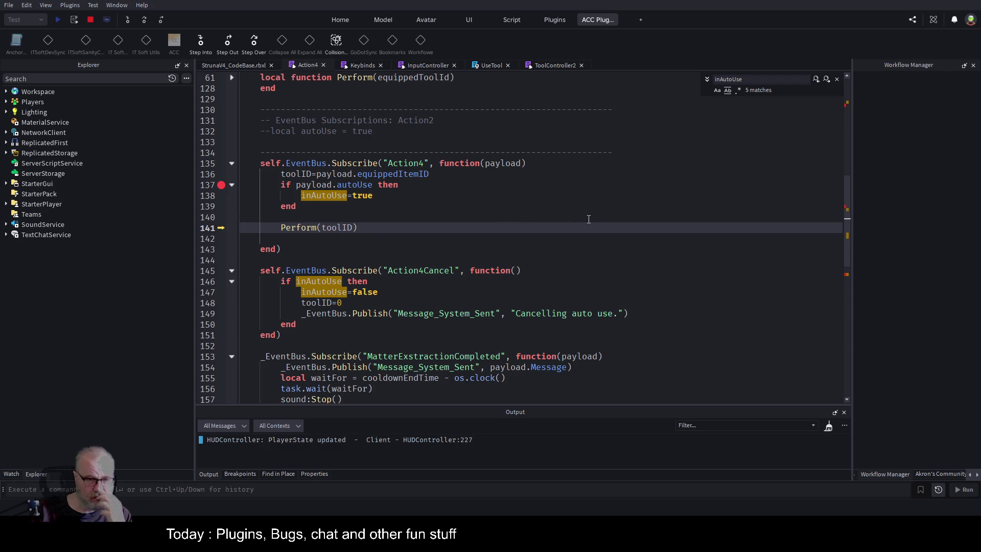
pyautogui.press('F5')
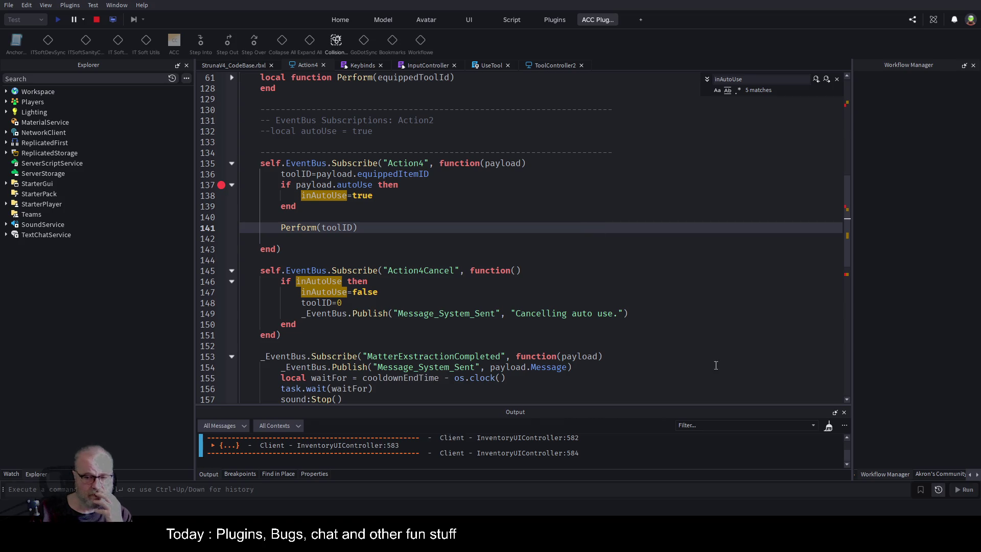
# Continue past Action4's line 159 inAutoUse breakpoint and show the StrunaV4_CodeBase.rbxl game view.
pyautogui.scroll(1, 662, 455)
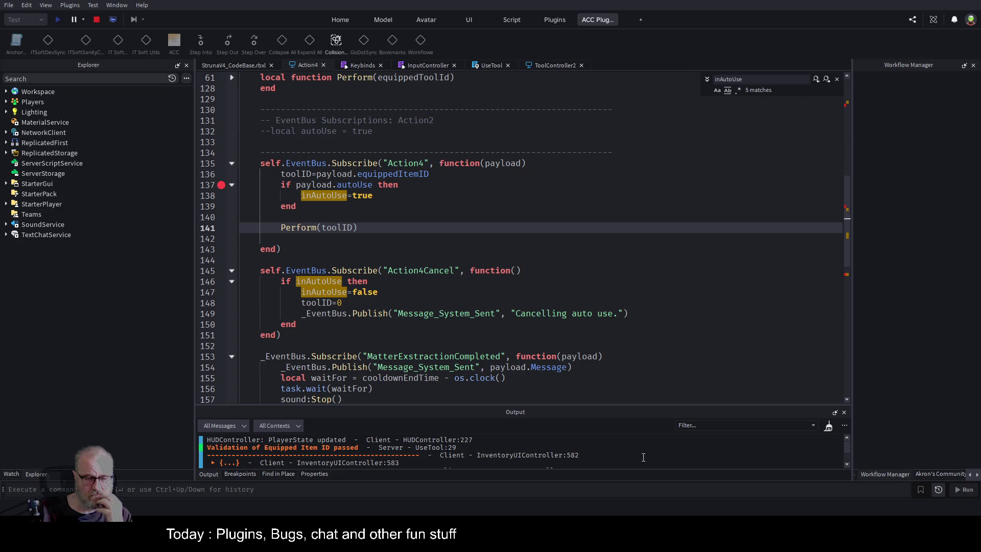
pyautogui.scroll(-1, 643, 457)
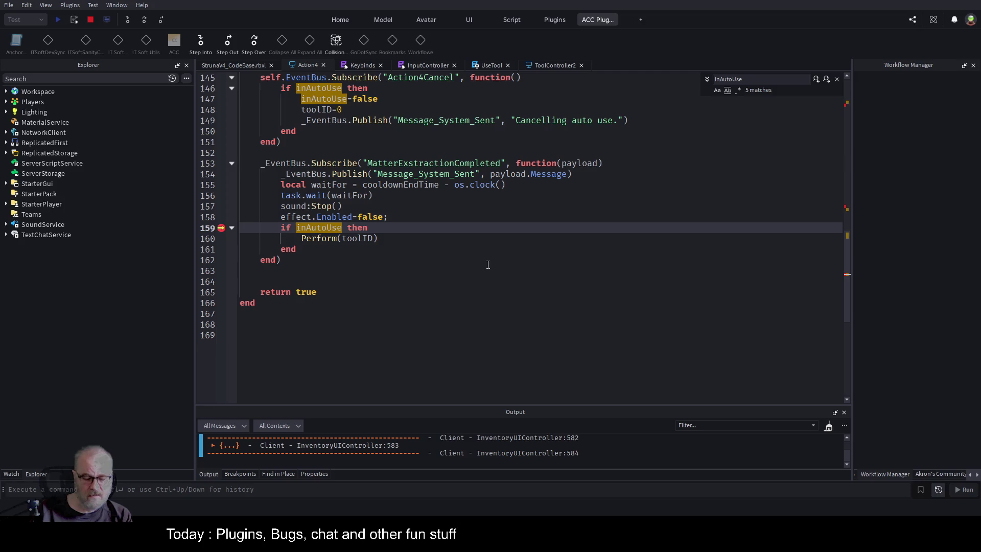
pyautogui.press('F5')
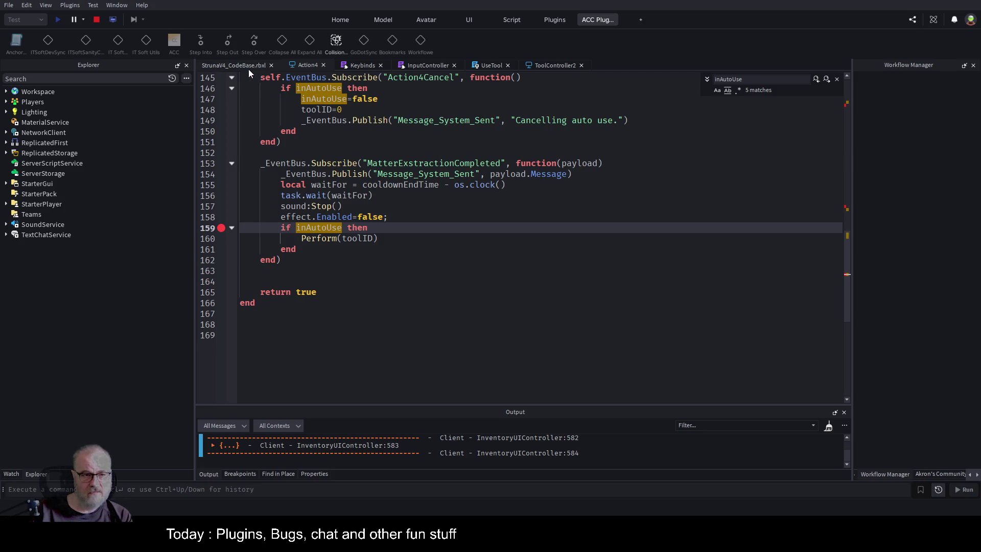
pyautogui.click(248, 66)
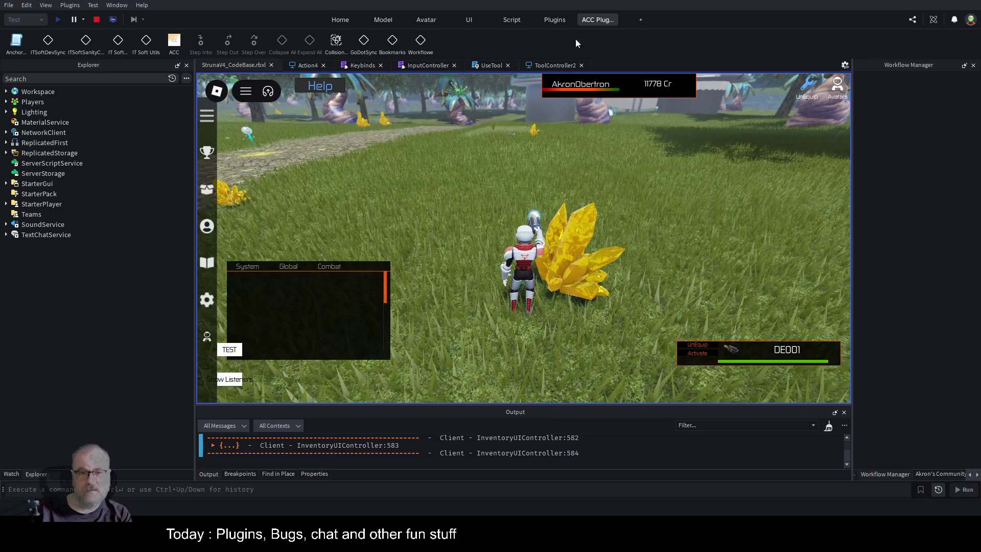
# Use the tool in-game to pause at Action4's line 137 payload.autoUse check, cross-checking the UseTool script.
pyautogui.click(489, 66)
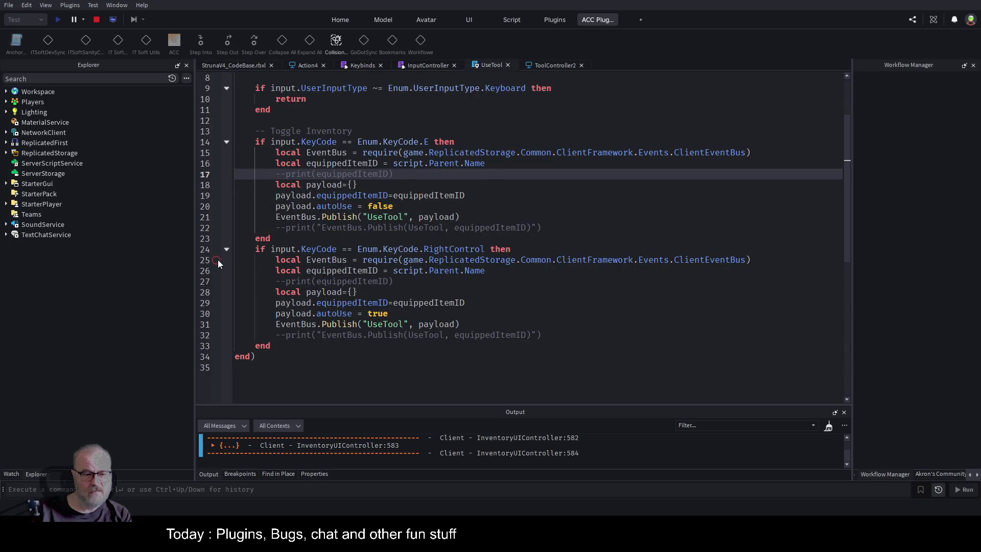
pyautogui.click(220, 66)
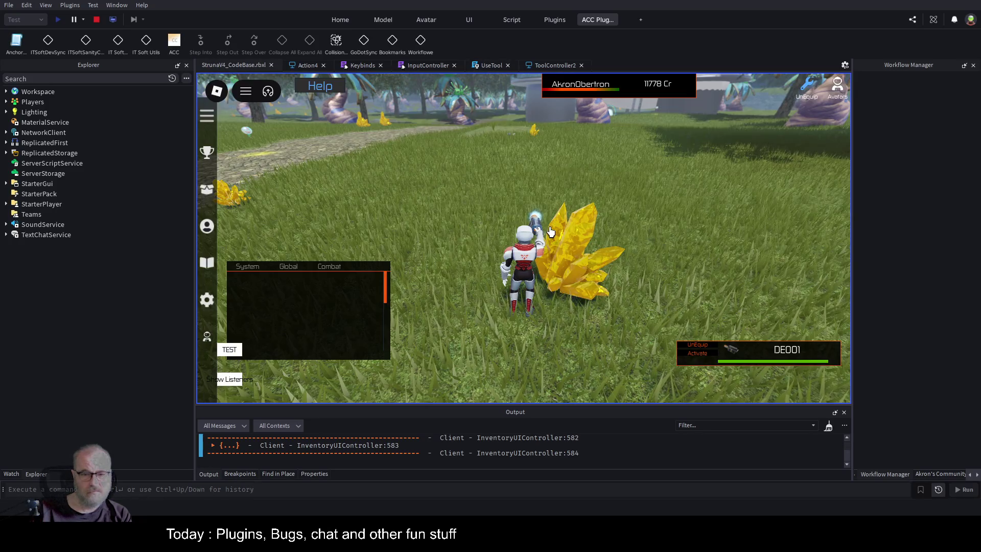
pyautogui.click(551, 232)
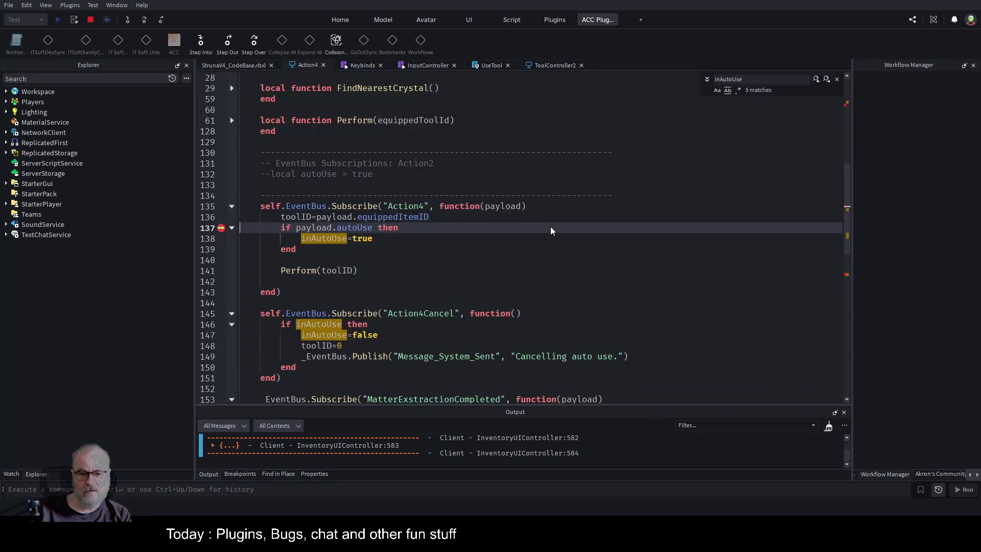
pyautogui.click(503, 66)
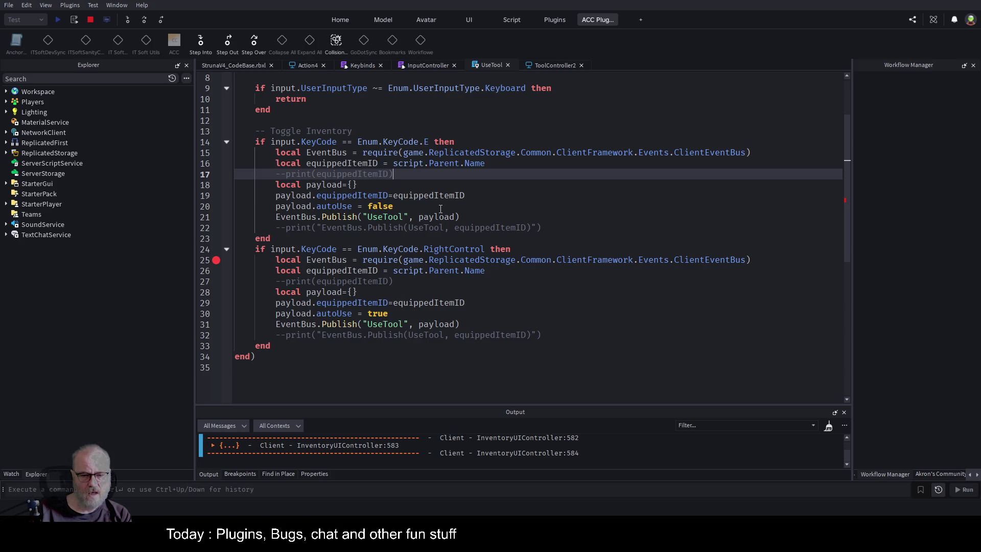
pyautogui.click(305, 65)
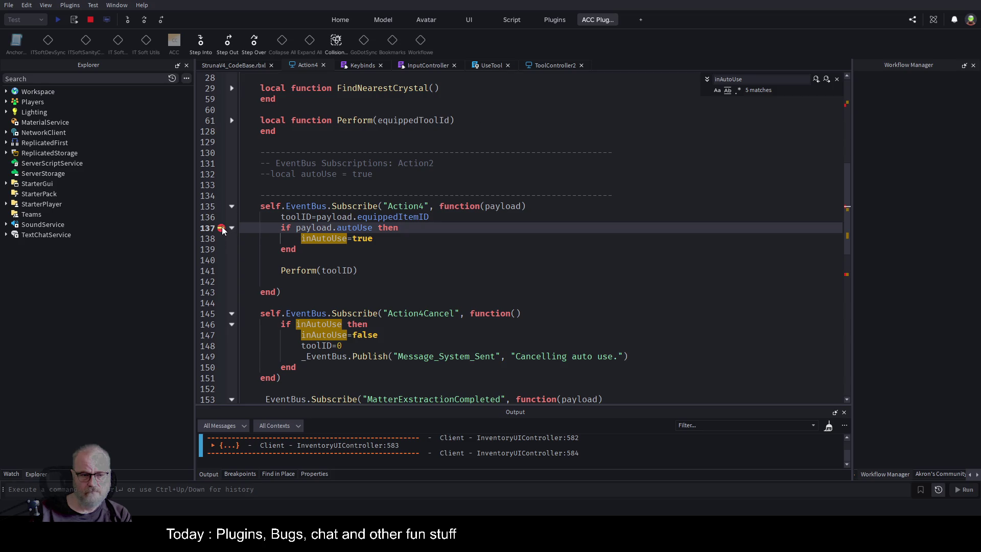
# Stop the playtest and open Attach > UseTool by searching 'useTool' in Explorer.
pyautogui.click(91, 20)
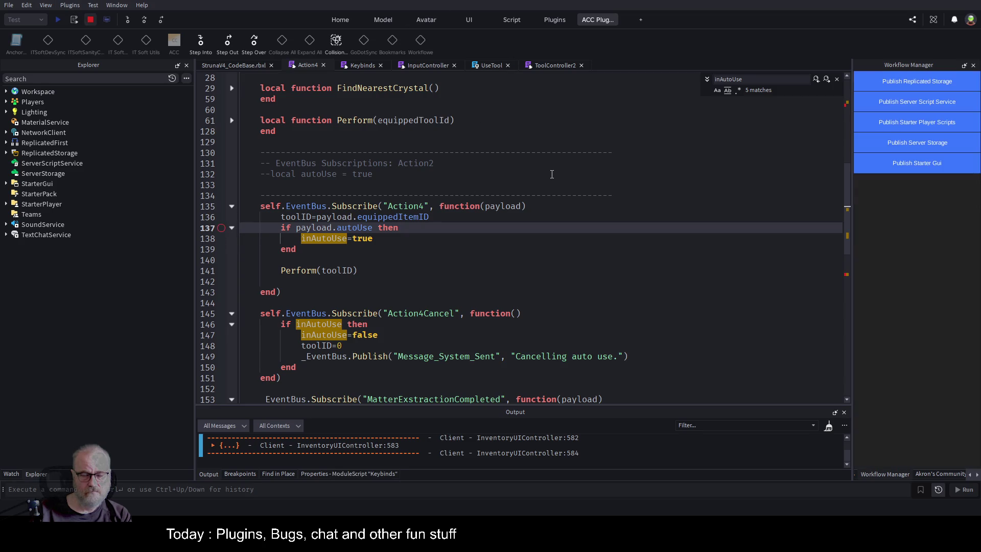
pyautogui.click(494, 65)
pyautogui.click(508, 65)
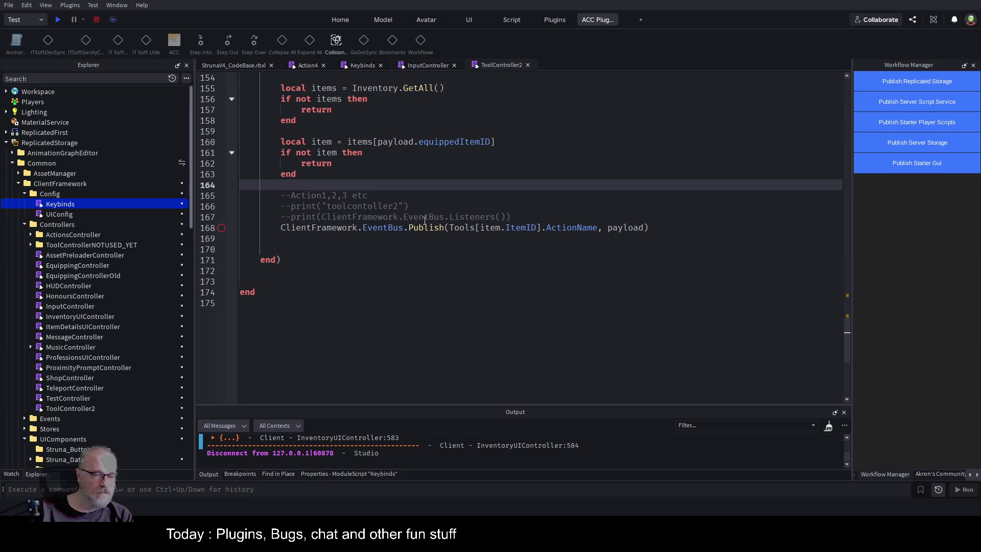
pyautogui.click(96, 78)
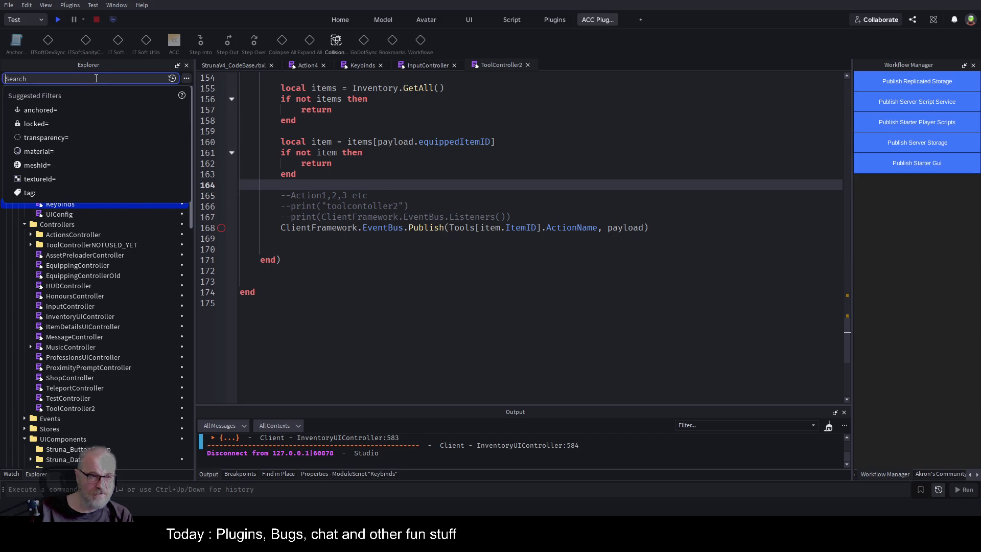
pyautogui.write('useTool')
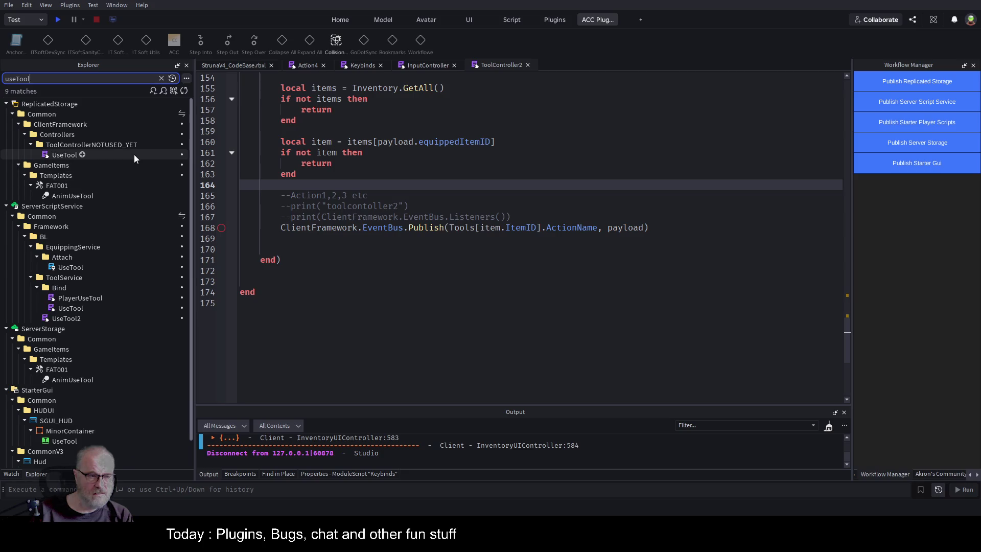
pyautogui.scroll(-1, 133, 154)
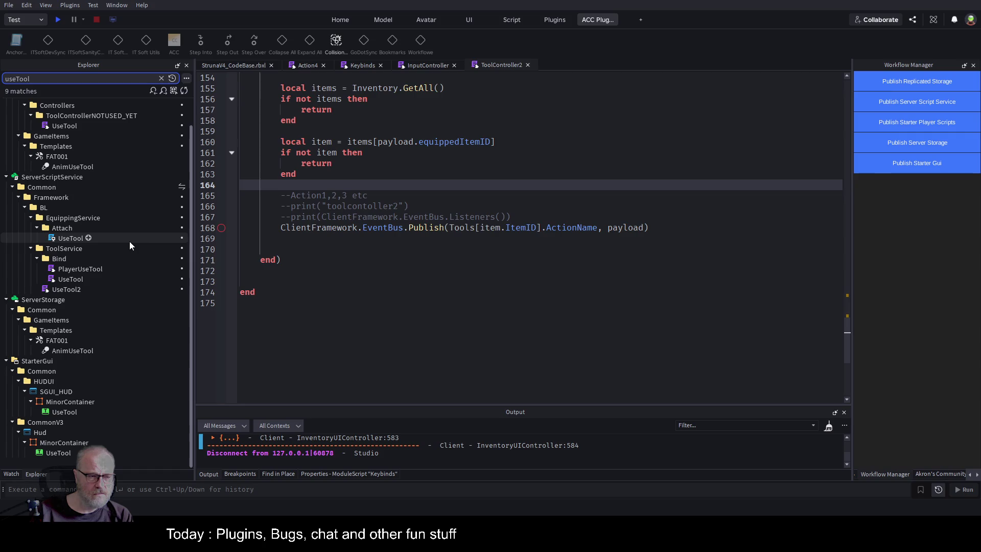
pyautogui.click(70, 239)
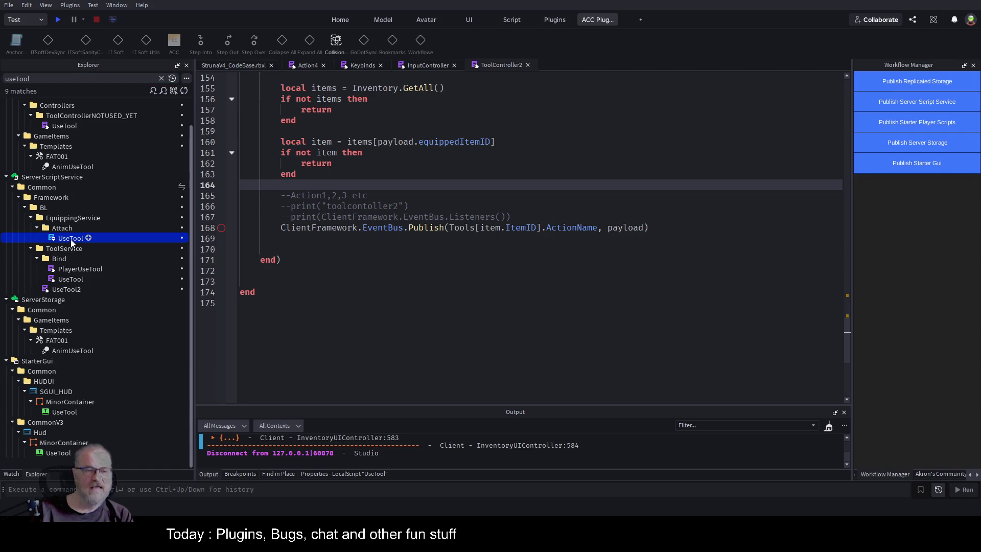
pyautogui.doubleClick(71, 239)
# Go to UseTool's autoUse = true line and save the place with Ctrl+S.
pyautogui.scroll(-3, 461, 234)
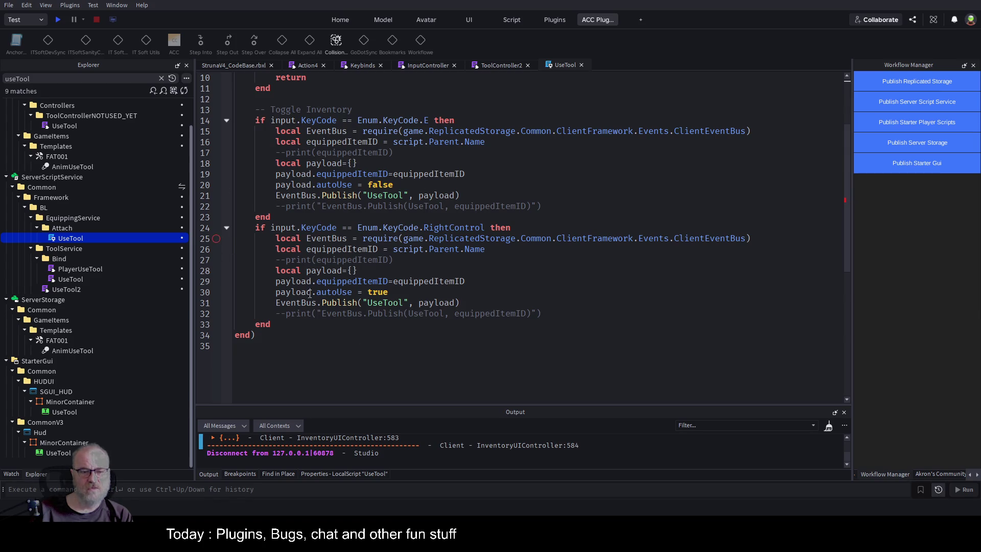
pyautogui.click(490, 287)
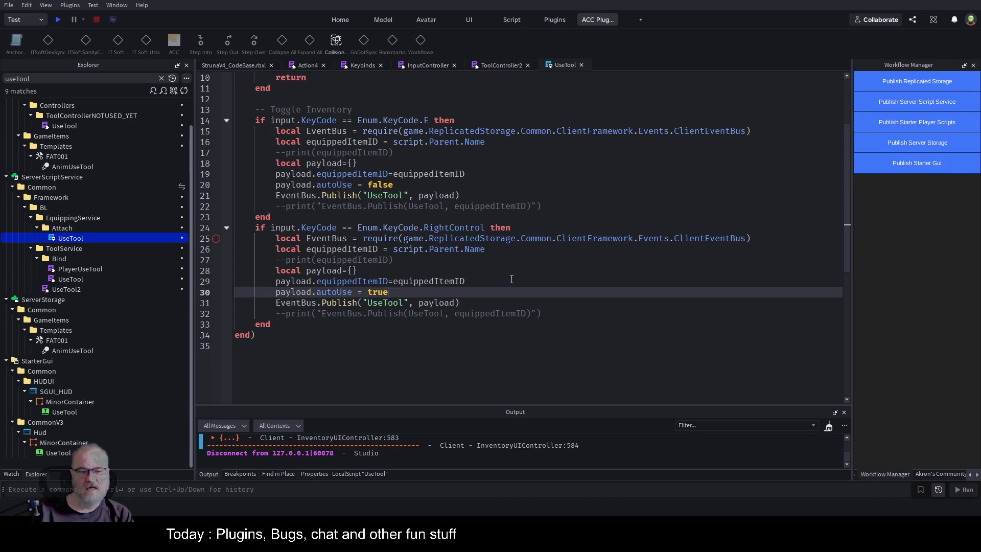
pyautogui.hotkey('ctrl', 's')
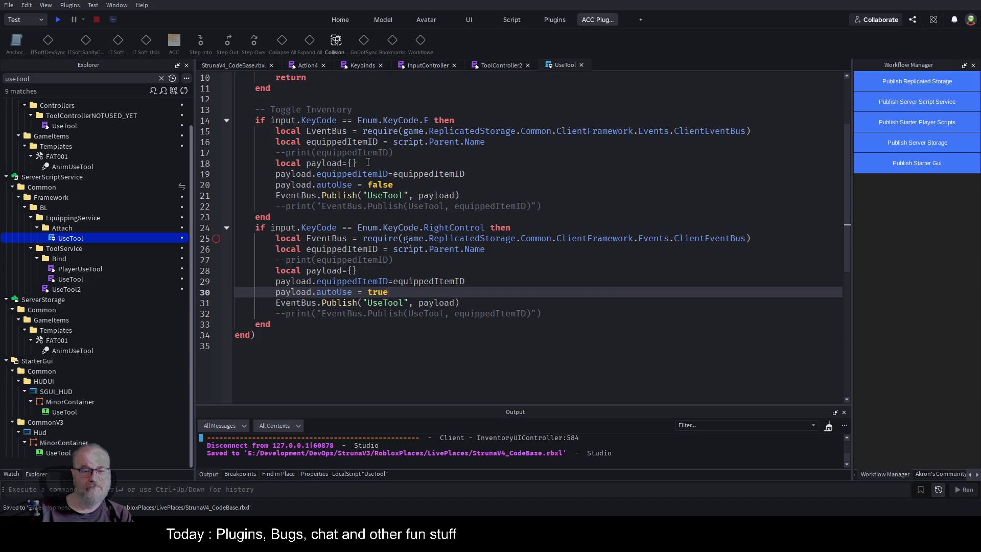
pyautogui.click(410, 213)
pyautogui.hotkey('ctrl', 's')
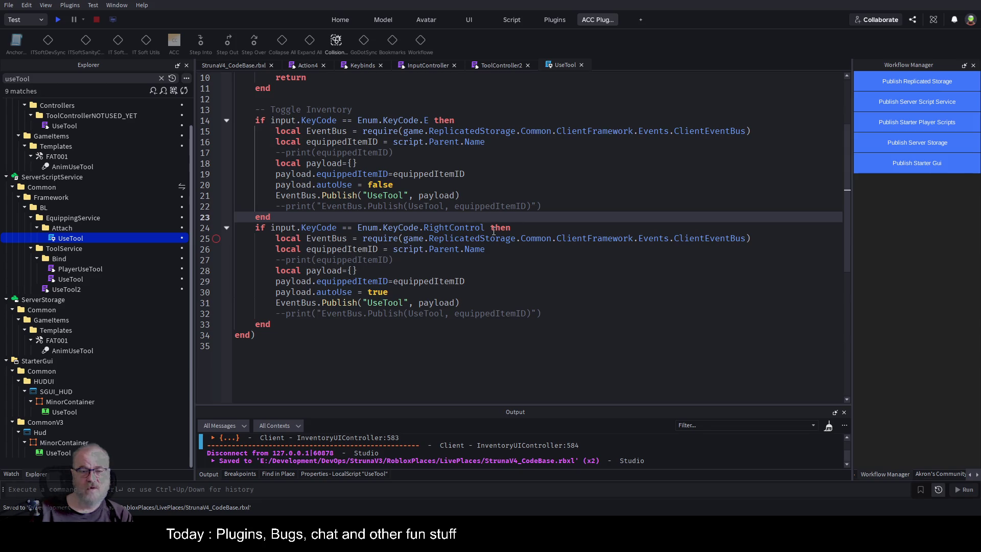
# Compare autoUse false on line 20 with true on line 30, trace equippedItemID, then start a new playtest.
pyautogui.doubleClick(377, 291)
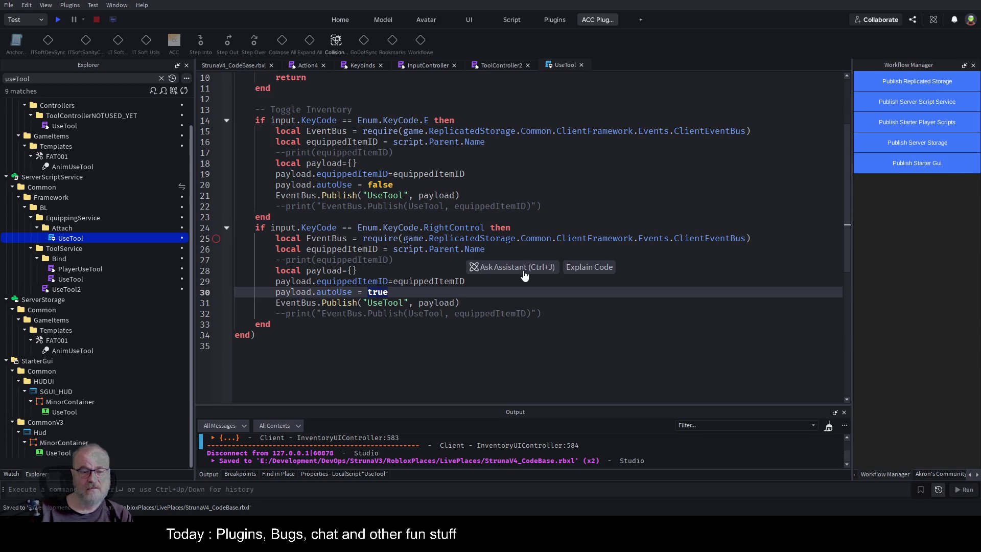
pyautogui.doubleClick(380, 184)
pyautogui.click(401, 295)
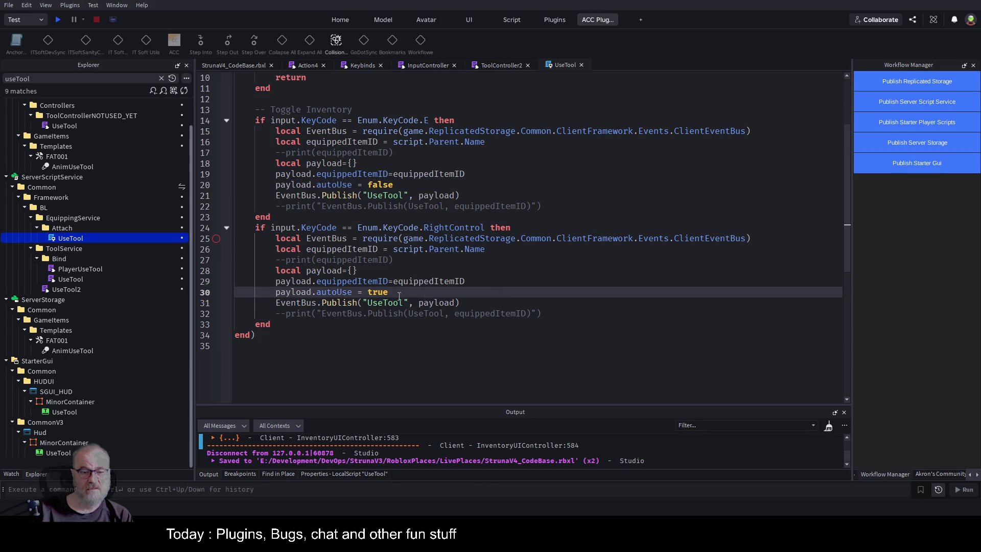
pyautogui.doubleClick(334, 291)
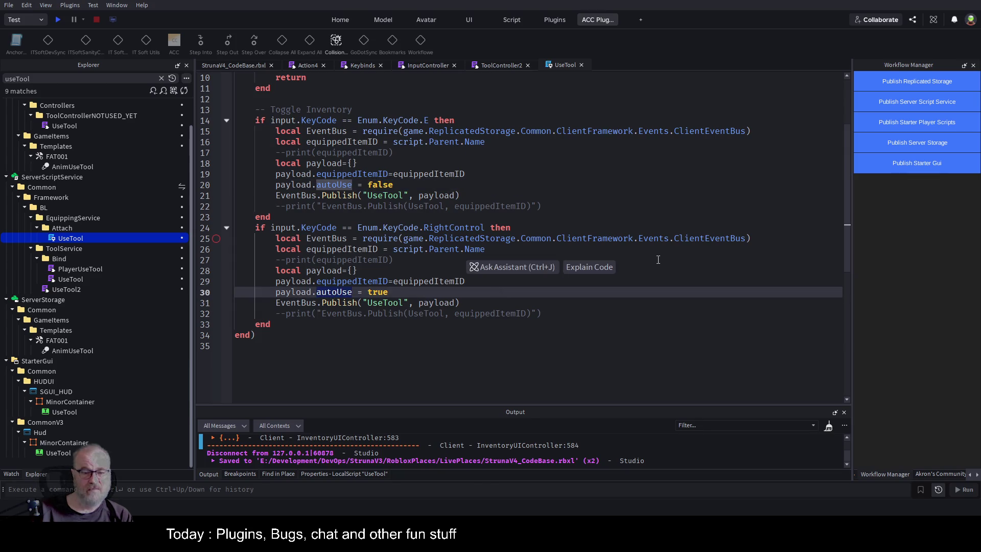
pyautogui.click(491, 303)
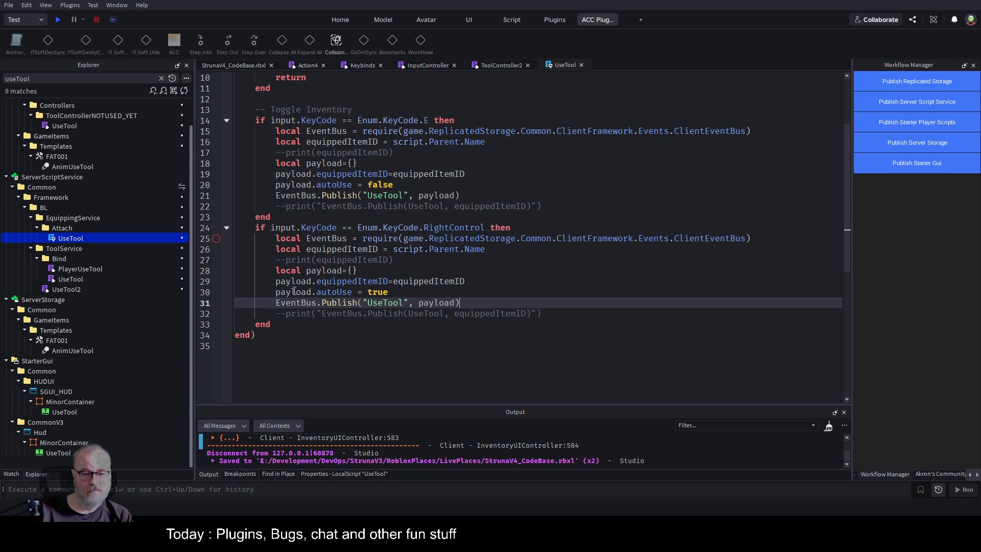
pyautogui.doubleClick(451, 281)
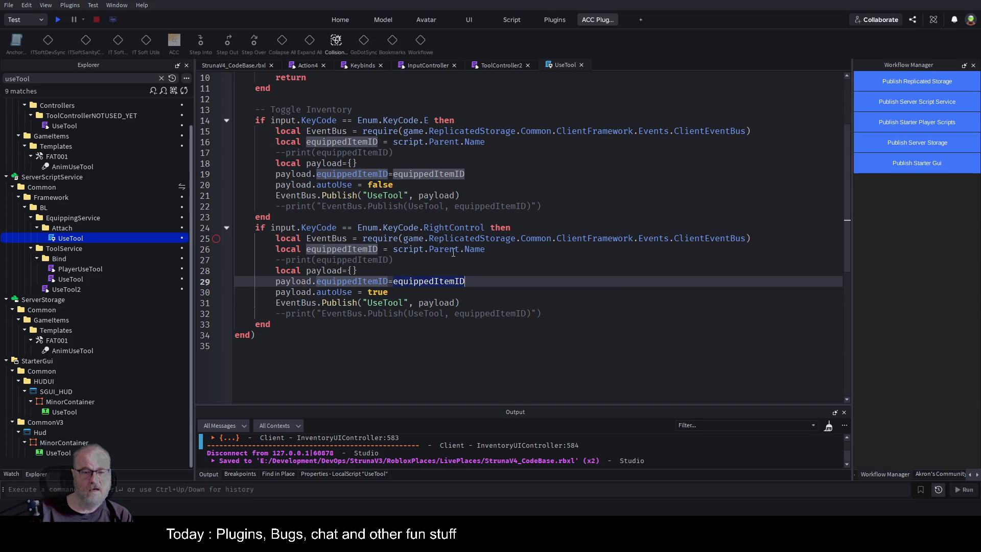
pyautogui.click(466, 250)
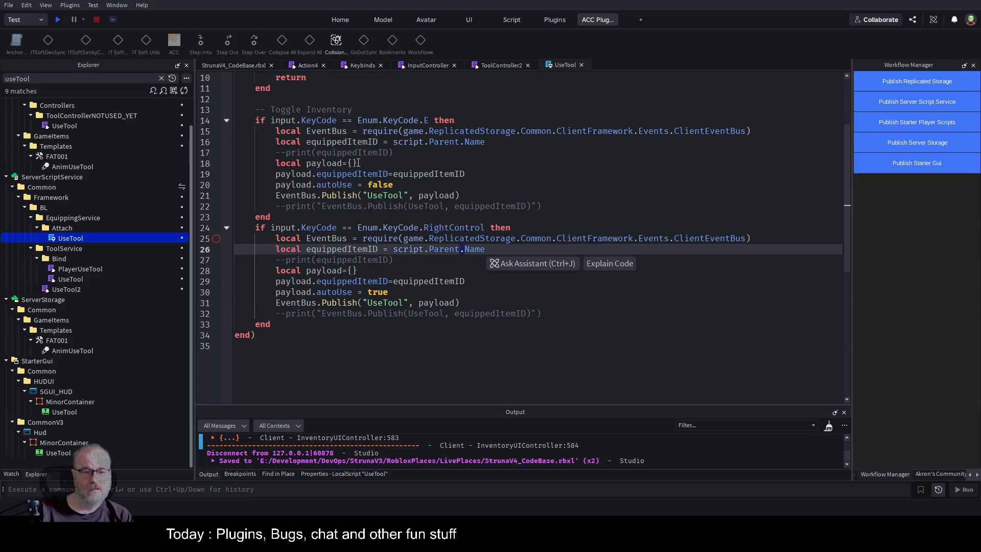
pyautogui.click(351, 142)
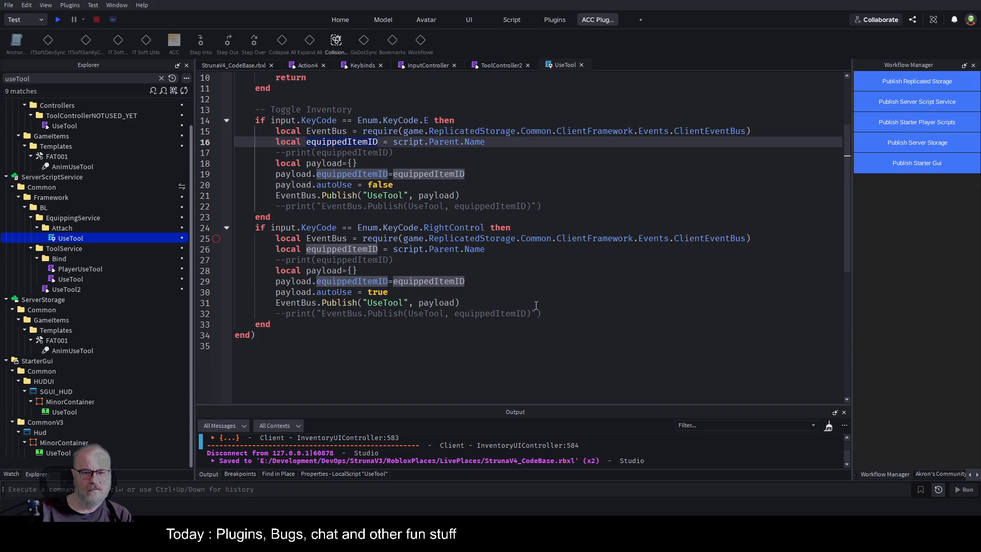
pyautogui.click(541, 289)
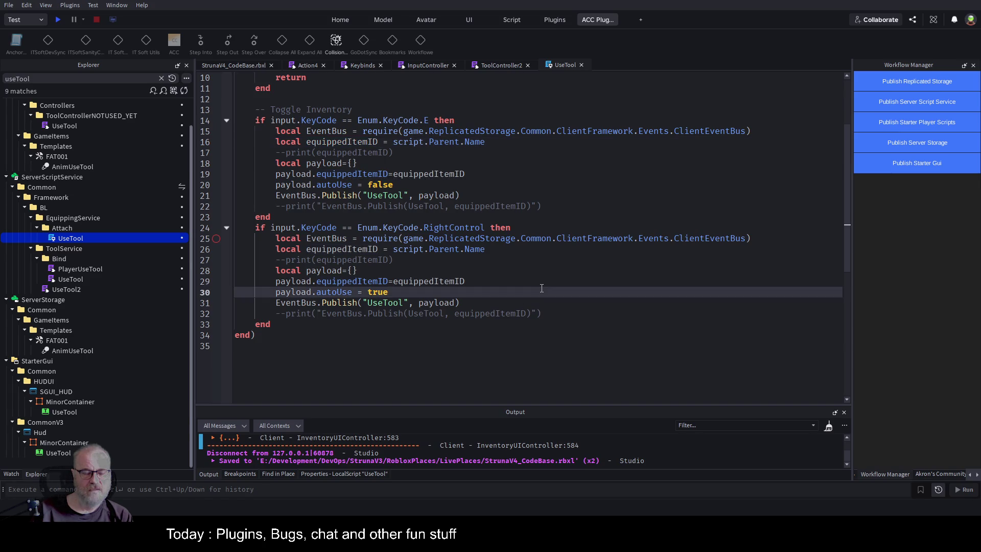
pyautogui.click(57, 19)
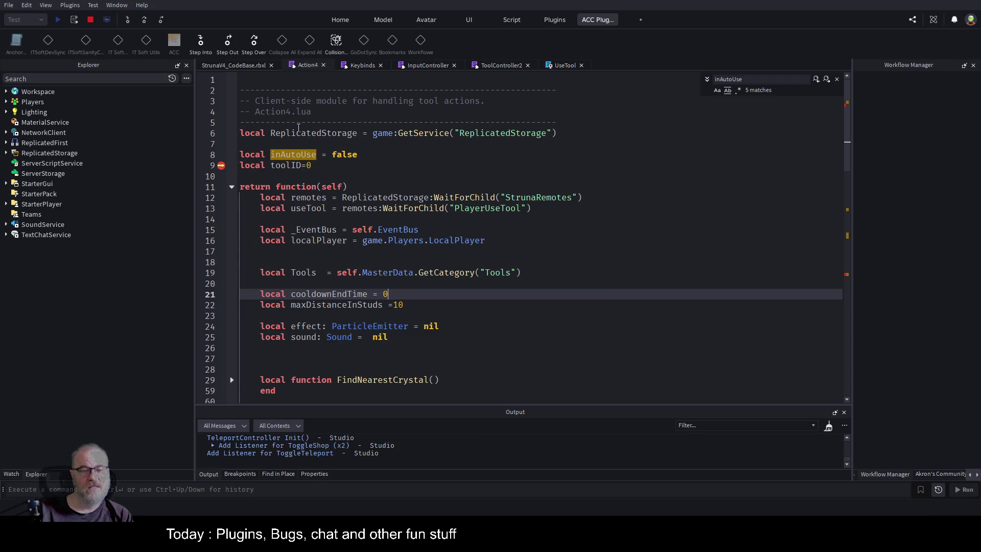
# Check variable values, step over Action4's toolID line, delete the line 9 breakpoint and resume with F5.
pyautogui.click(232, 187)
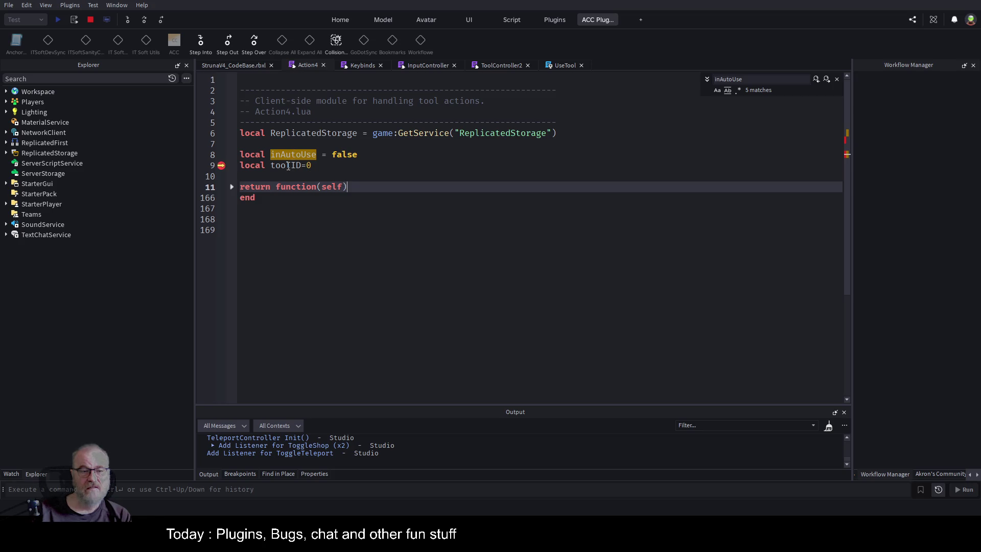
pyautogui.click(437, 178)
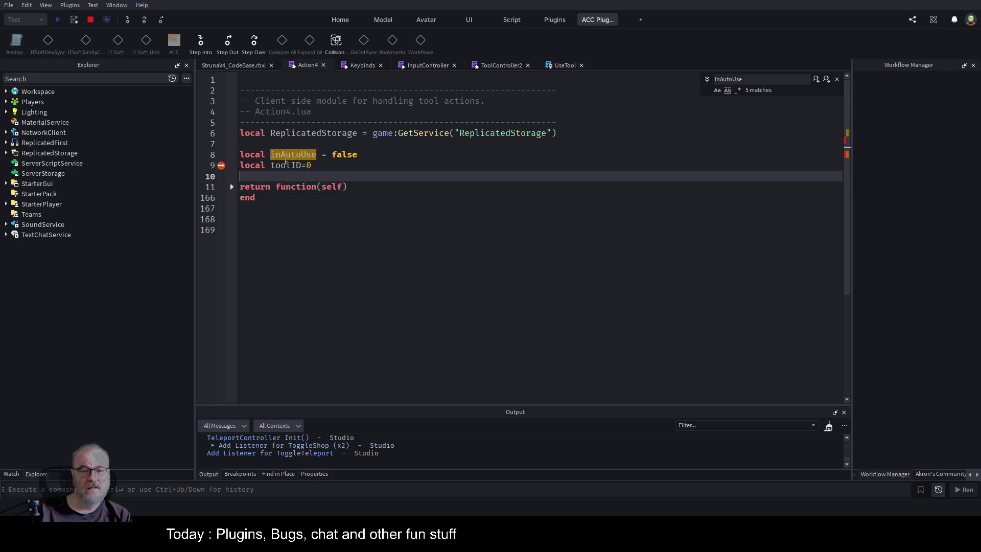
pyautogui.click(12, 475)
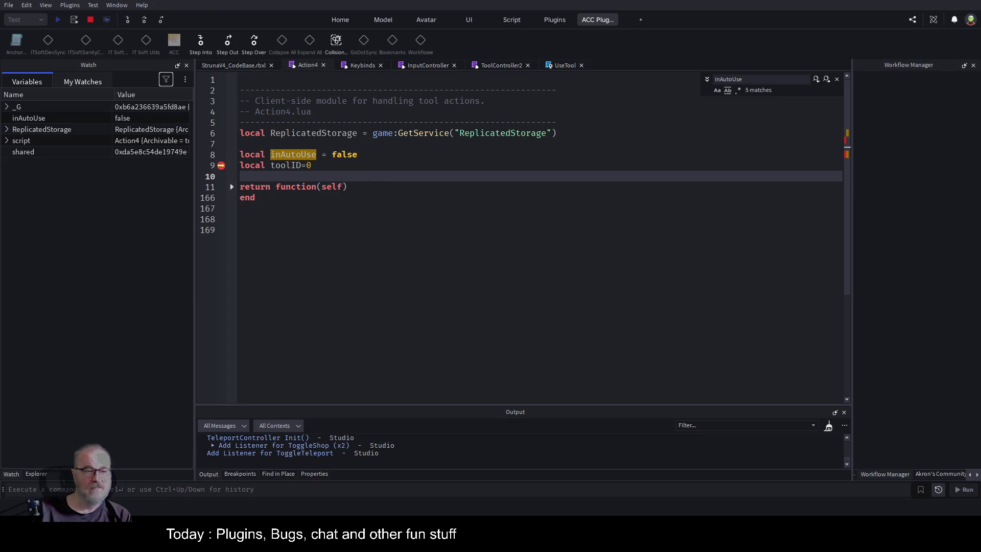
pyautogui.click(146, 21)
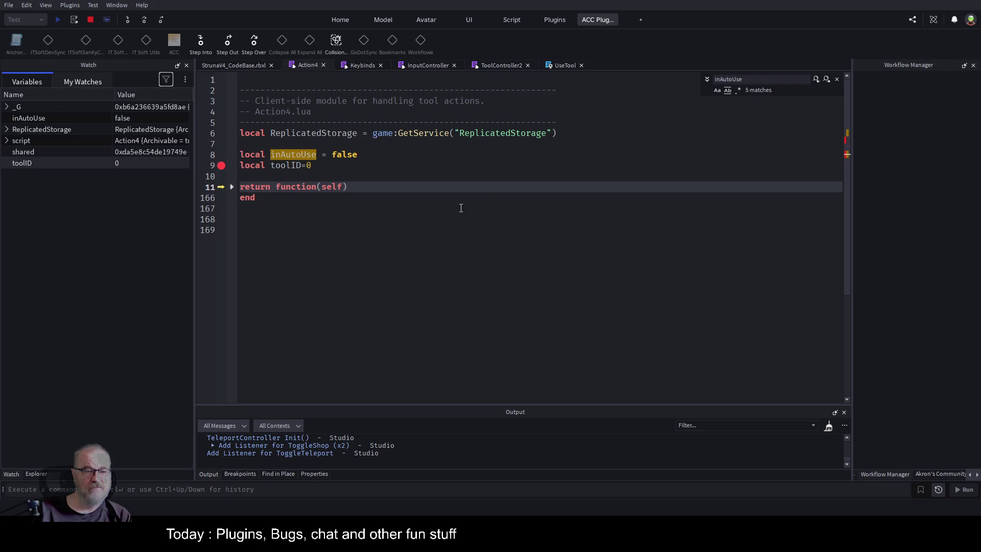
pyautogui.click(223, 167)
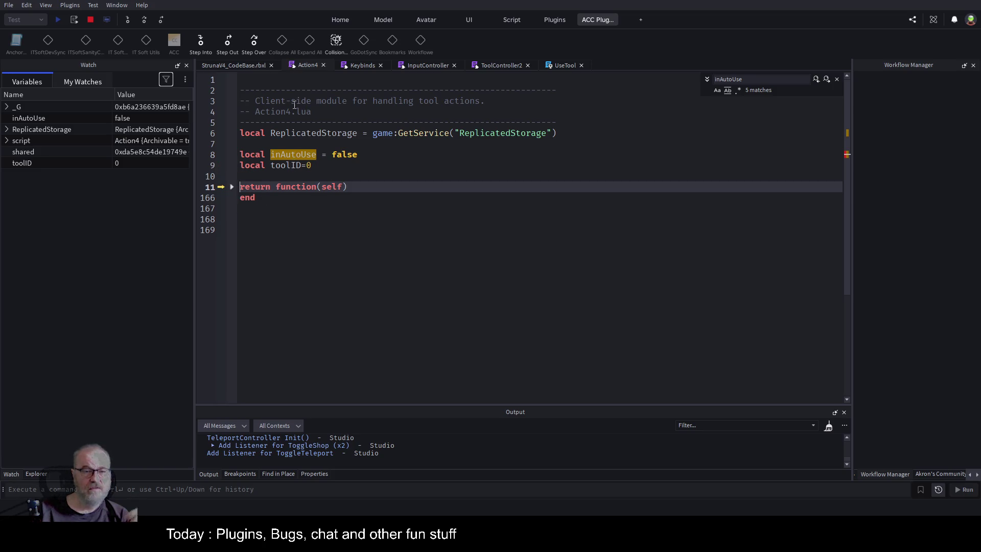
pyautogui.click(413, 235)
pyautogui.press('F5')
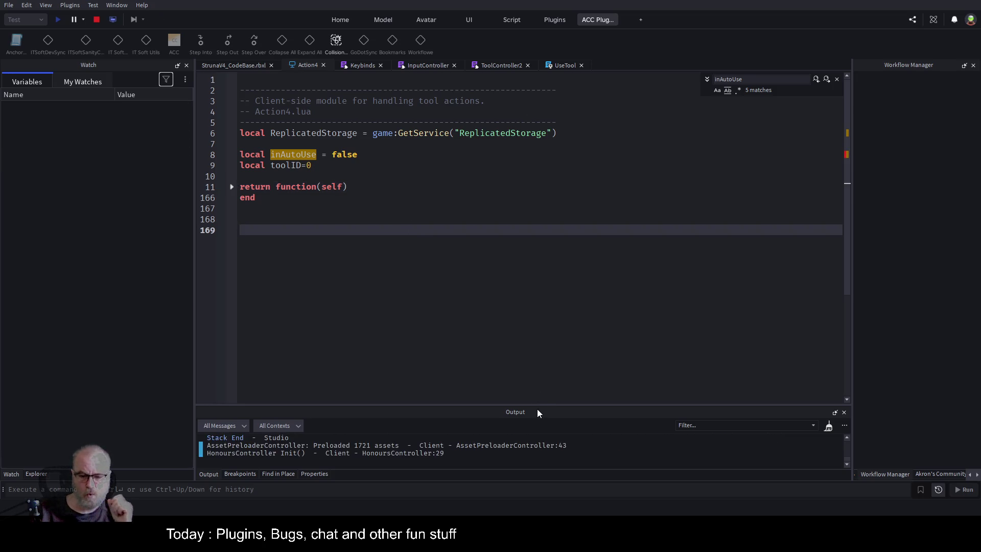
# Enlarge and clear the Output log, then equip the DE001 tool from the in-game Tools inventory.
pyautogui.moveTo(536, 407); pyautogui.dragTo(552, 228)
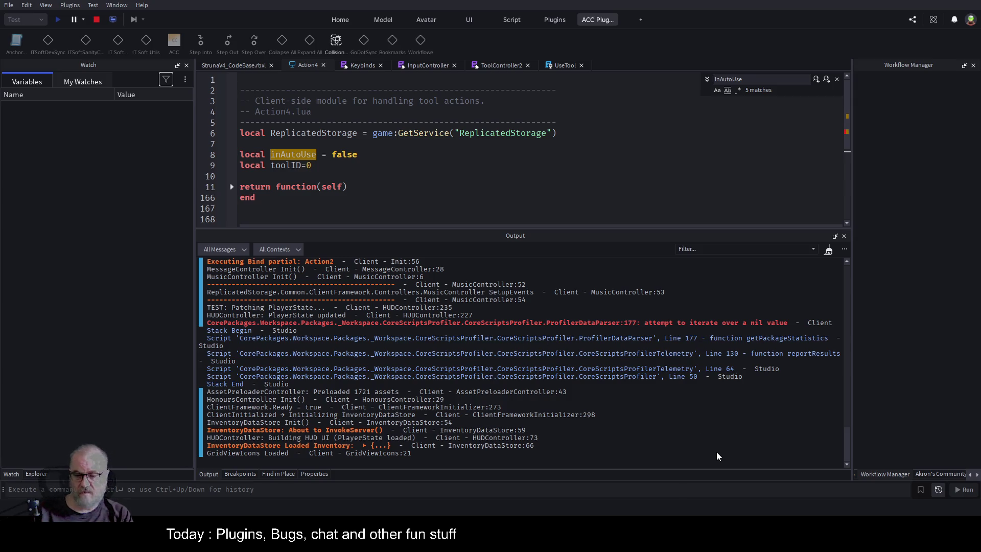
pyautogui.hotkey('ctrl', 'k')
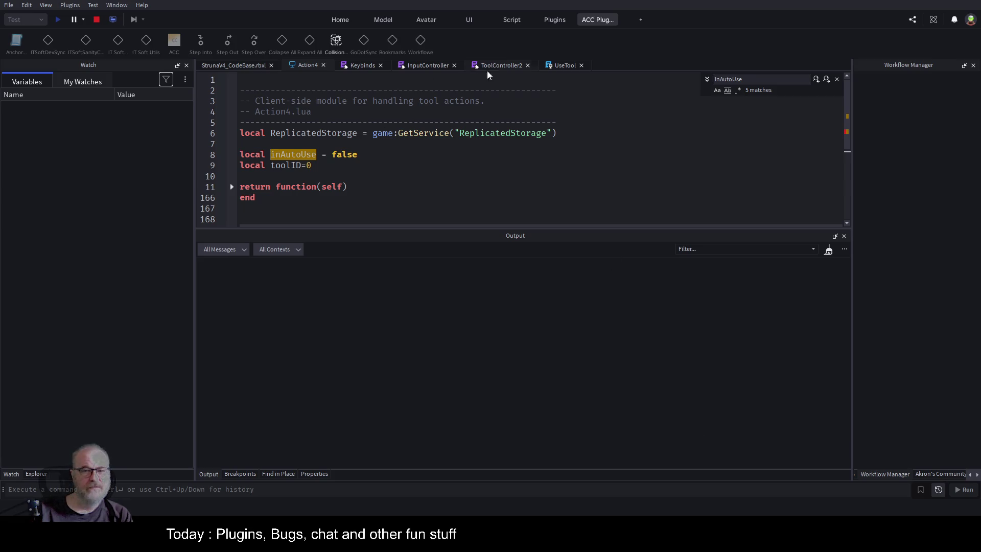
pyautogui.click(246, 64)
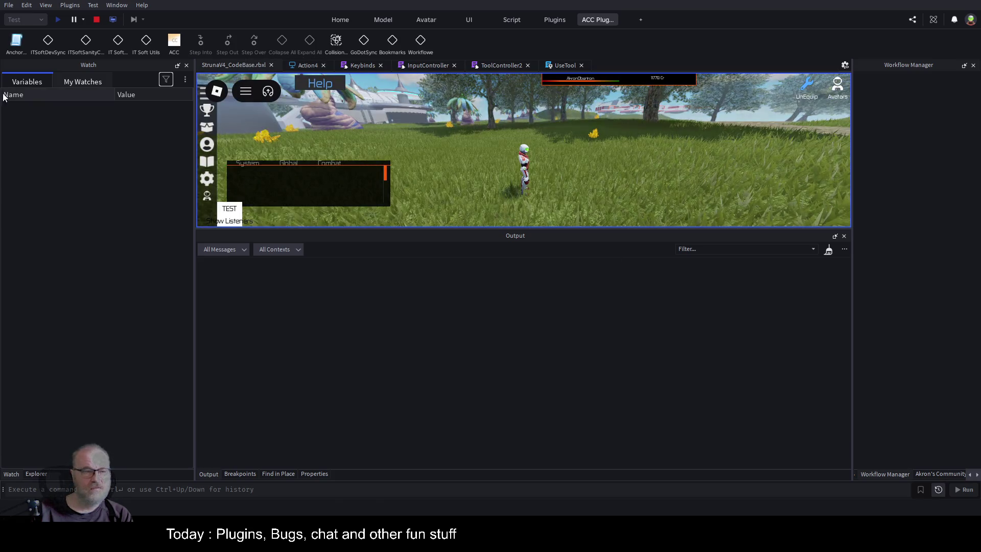
pyautogui.click(35, 471)
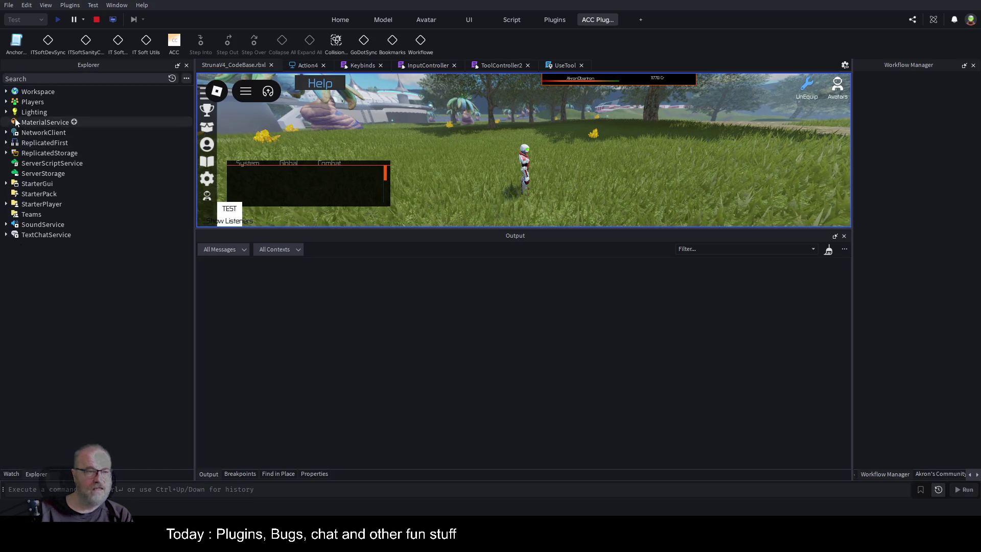
pyautogui.click(8, 91)
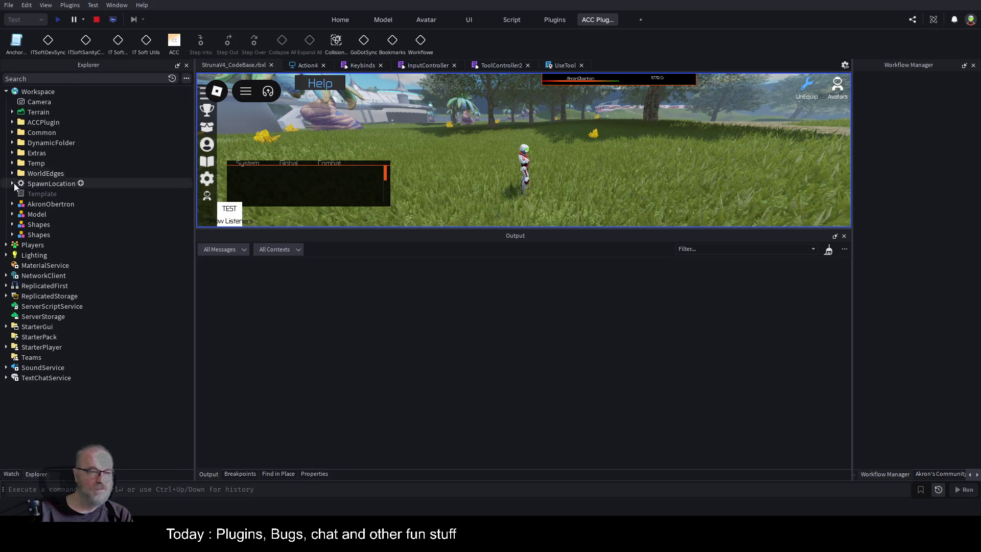
pyautogui.press('t')
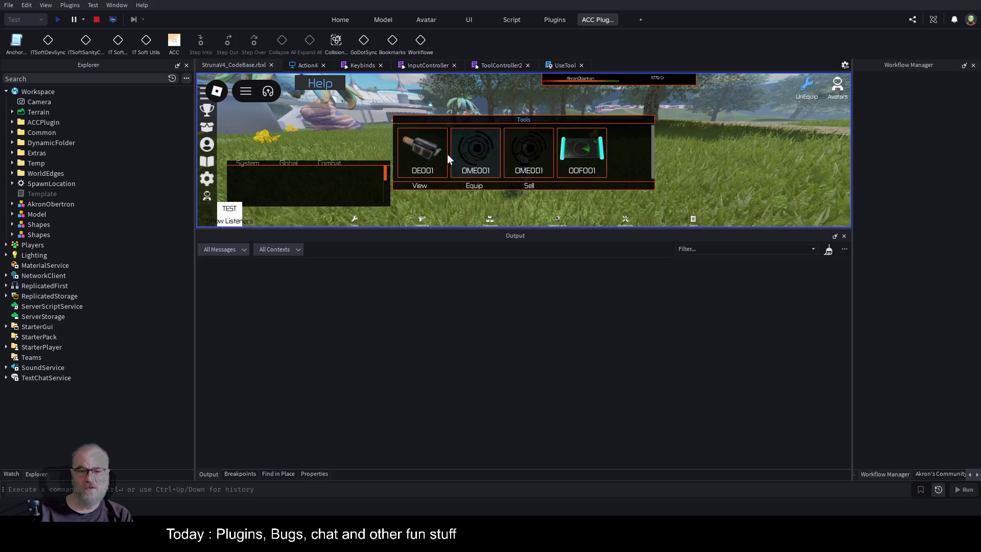
pyautogui.click(424, 153)
pyautogui.click(481, 192)
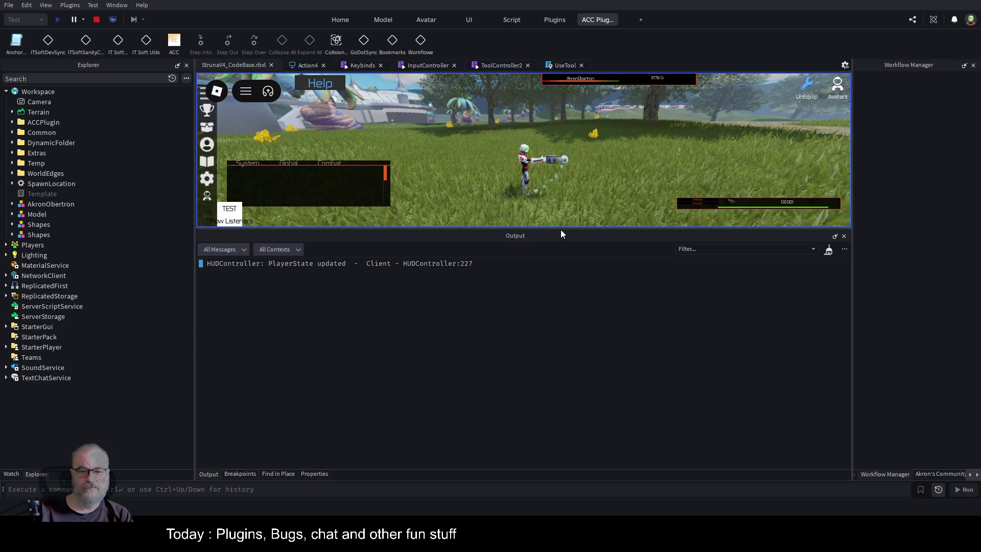
# Open the equipped DE001 tool's UseTool script from the player character in Explorer.
pyautogui.moveTo(565, 230); pyautogui.dragTo(623, 370)
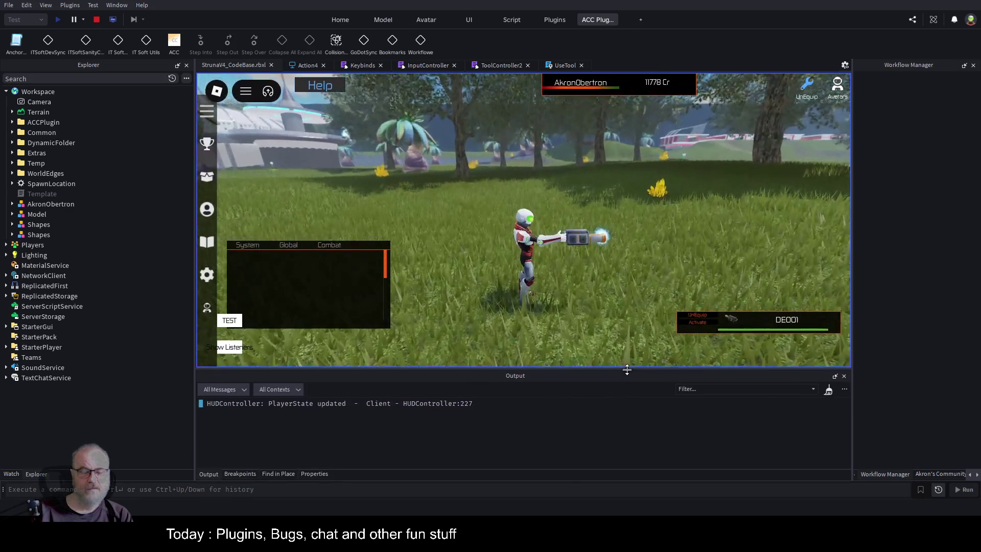
pyautogui.click(12, 203)
pyautogui.click(18, 224)
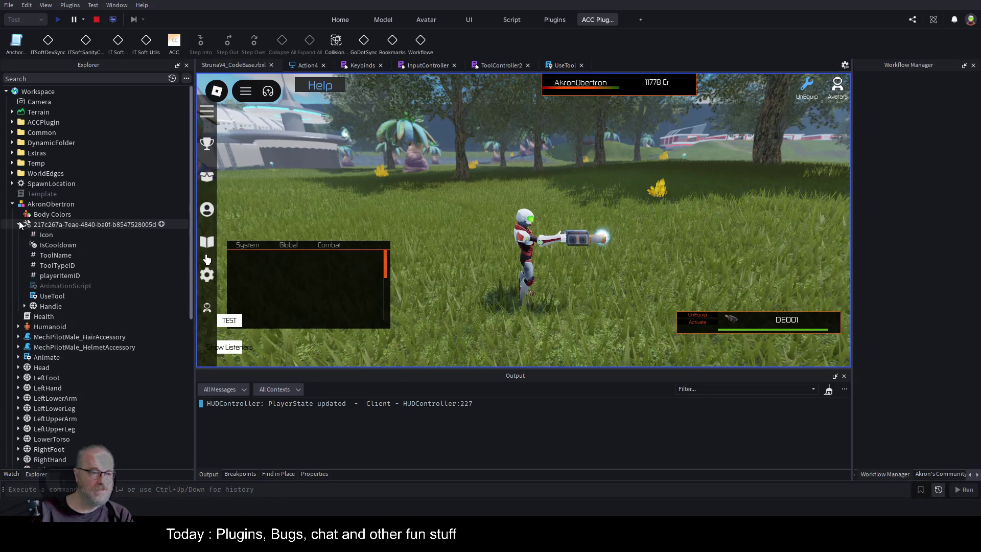
pyautogui.doubleClick(58, 296)
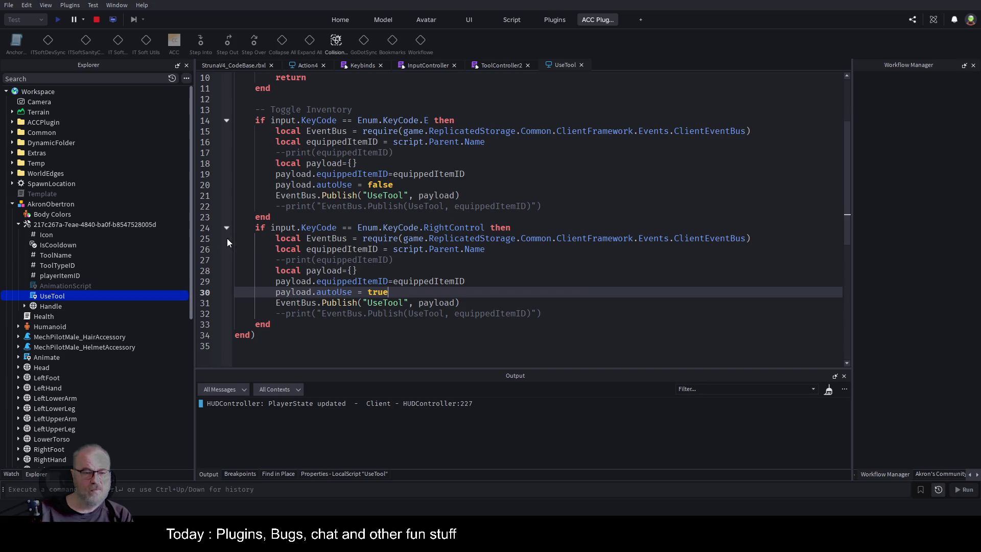
# Walk the character to the yellow crystal and press RightControl, halting at UseTool line 25.
pyautogui.click(232, 66)
pyautogui.press('w')
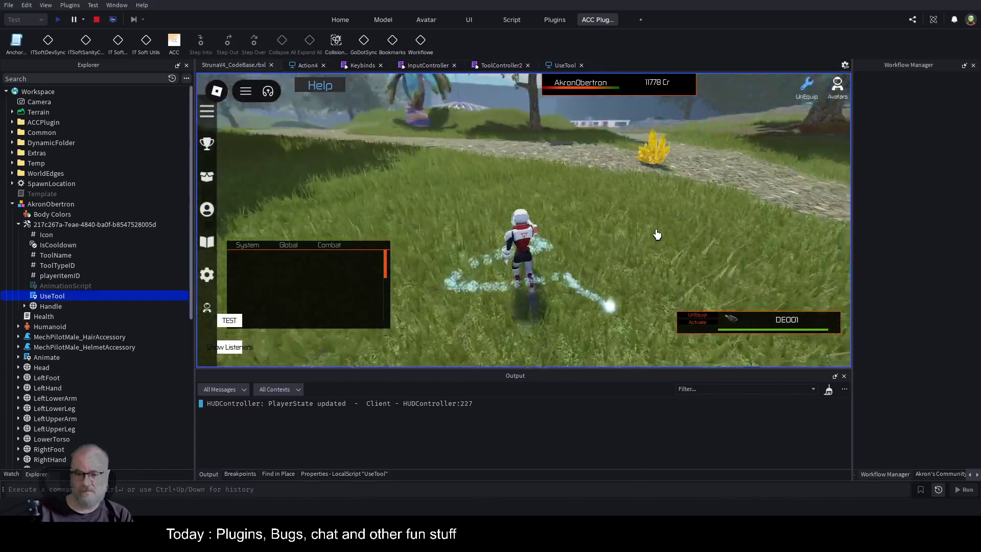
pyautogui.press('w')
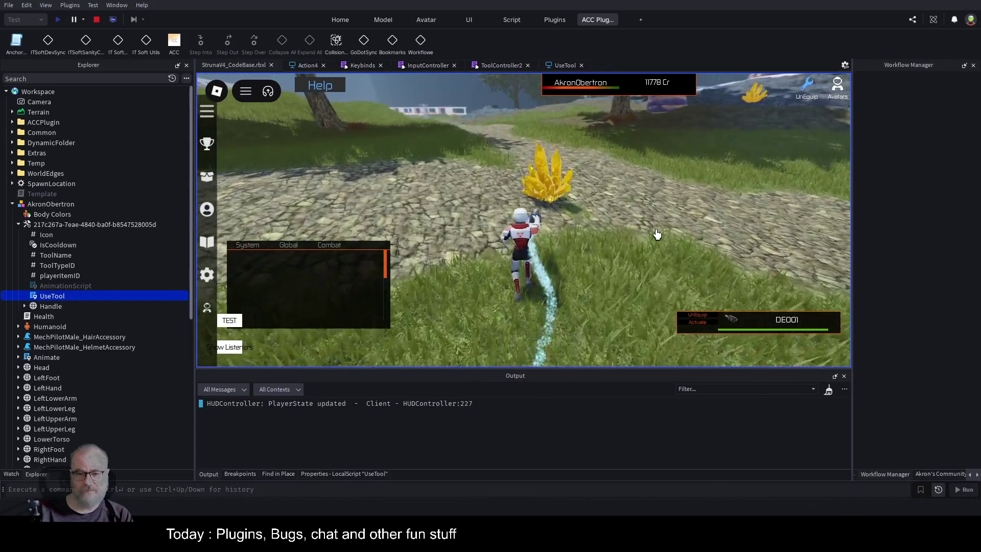
pyautogui.press('w')
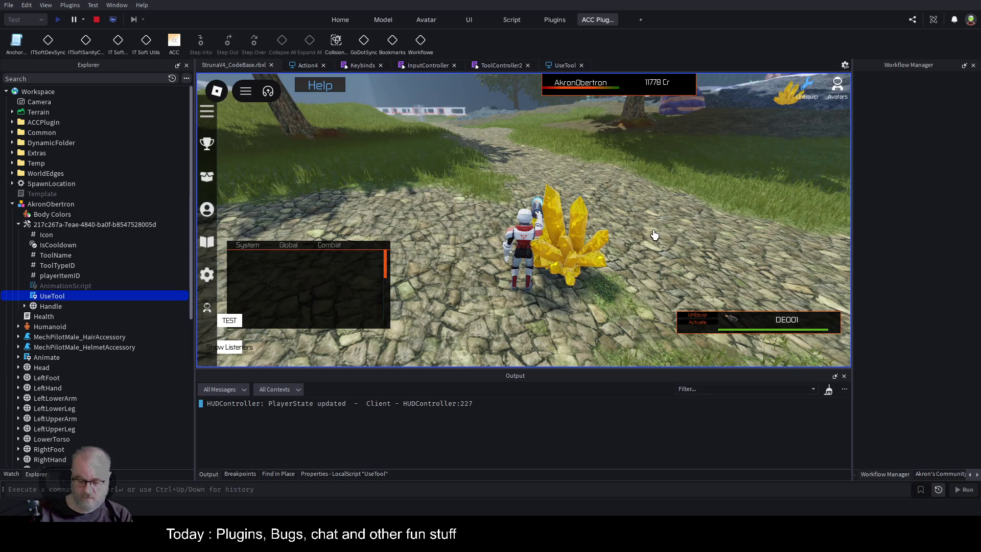
pyautogui.press('Control_R')
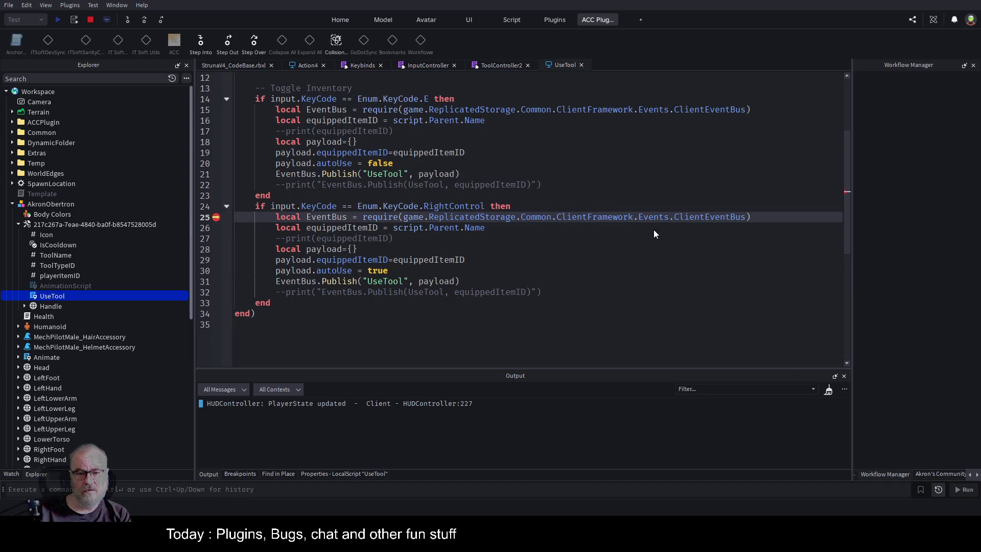
# Step over to UseTool's publish line and inspect the payload's autoUse=true and item values in Watch.
pyautogui.click(144, 21)
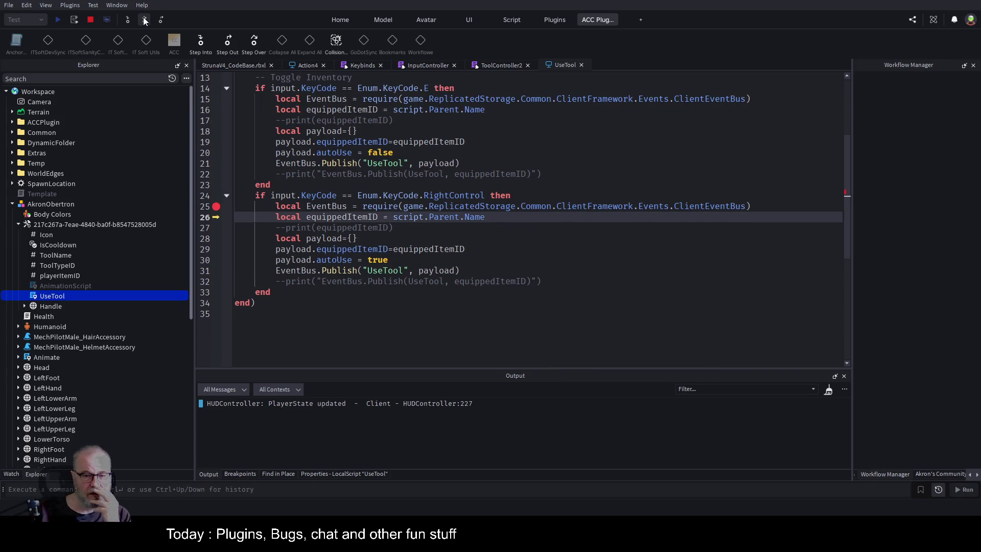
pyautogui.click(145, 20)
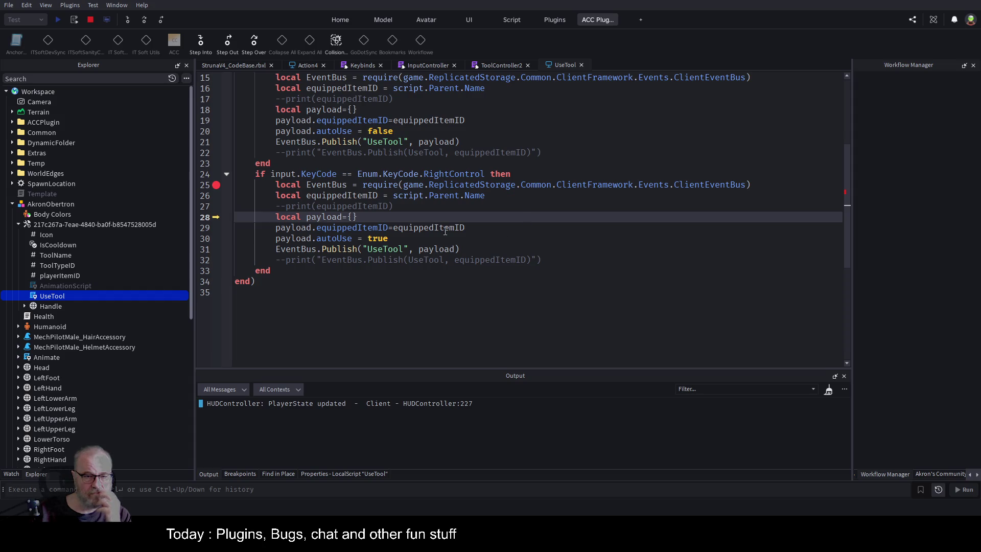
pyautogui.click(142, 19)
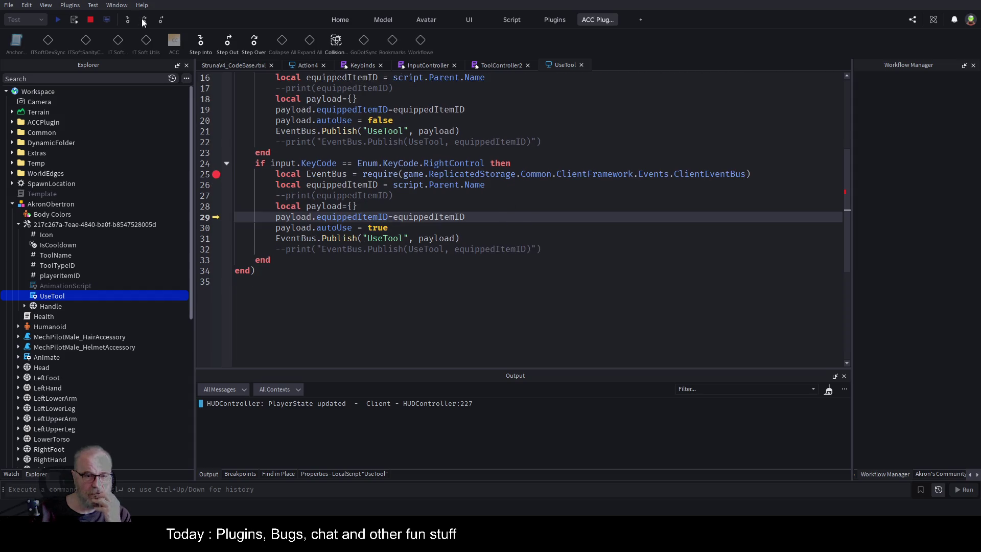
pyautogui.click(143, 20)
pyautogui.click(142, 19)
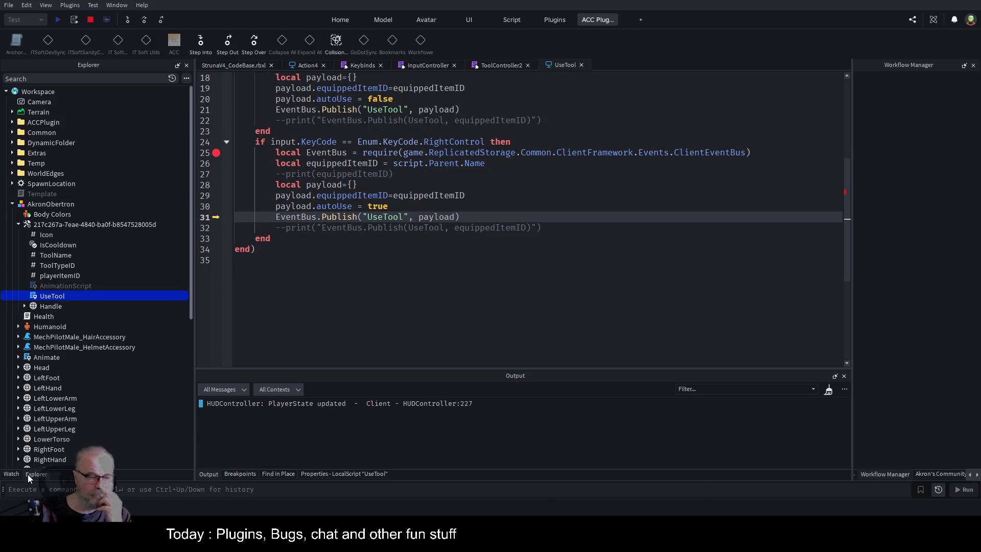
pyautogui.click(13, 474)
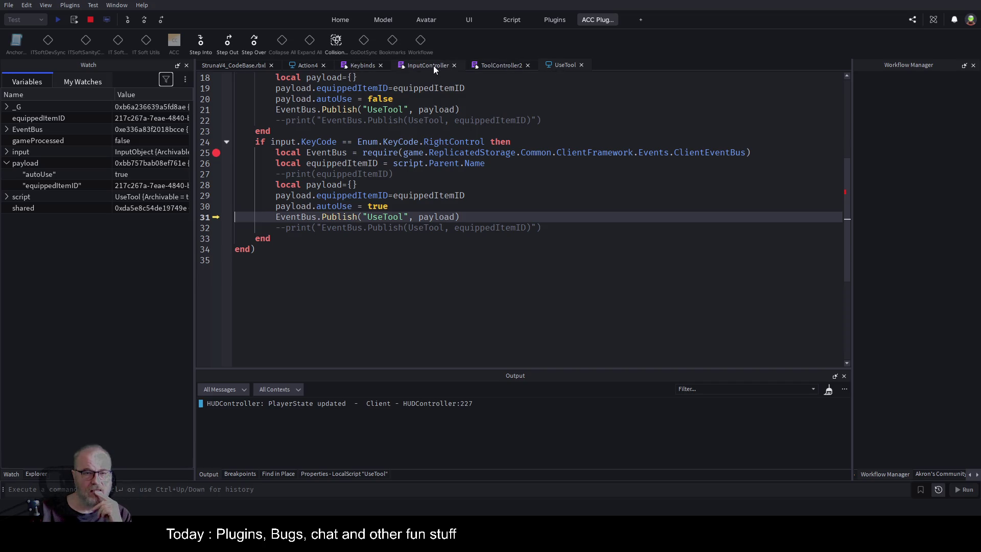
# Break on ToolController2 line 156, continue to it with F5, then resume the game.
pyautogui.click(496, 65)
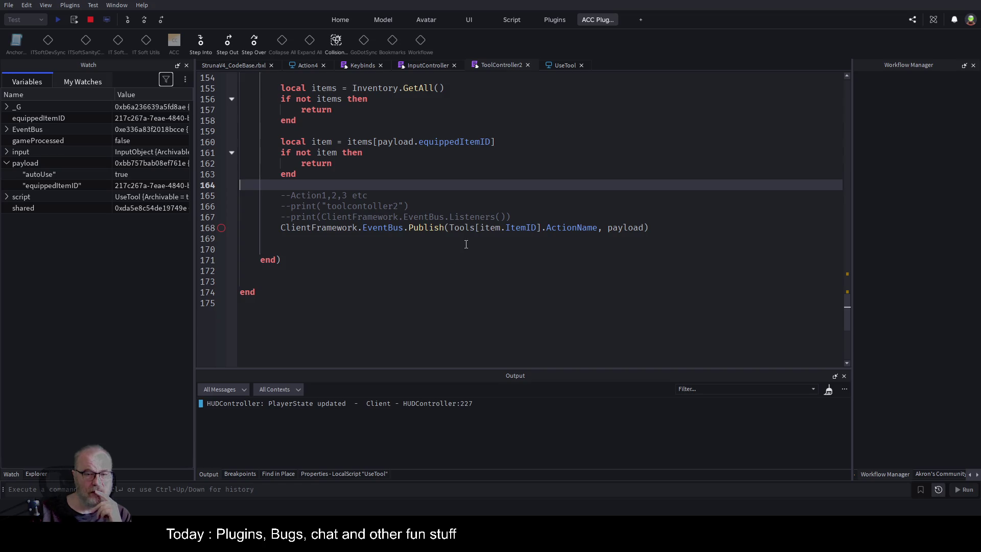
pyautogui.scroll(5, 466, 245)
pyautogui.scroll(3, 551, 218)
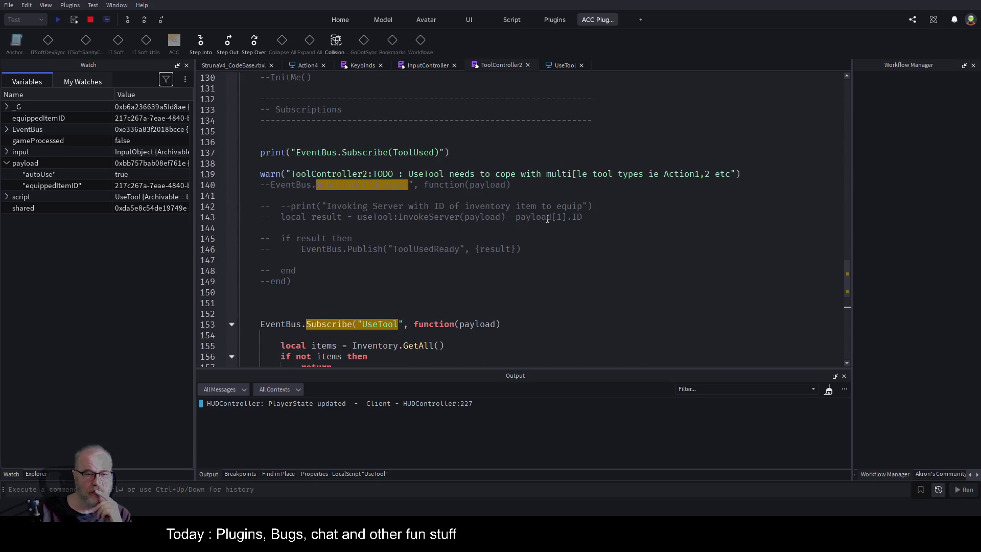
pyautogui.scroll(-4, 540, 241)
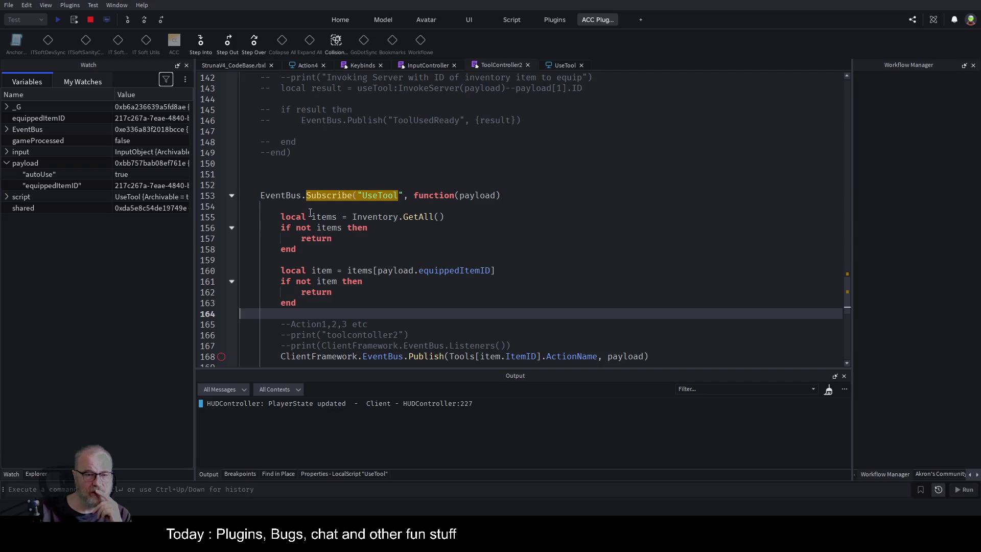
pyautogui.click(221, 228)
pyautogui.press('F5')
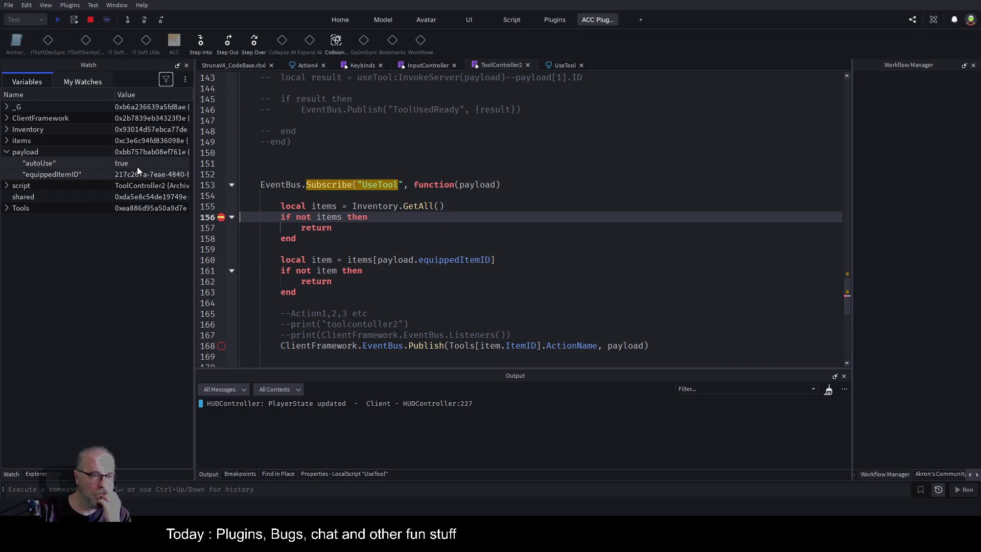
pyautogui.scroll(-1, 495, 226)
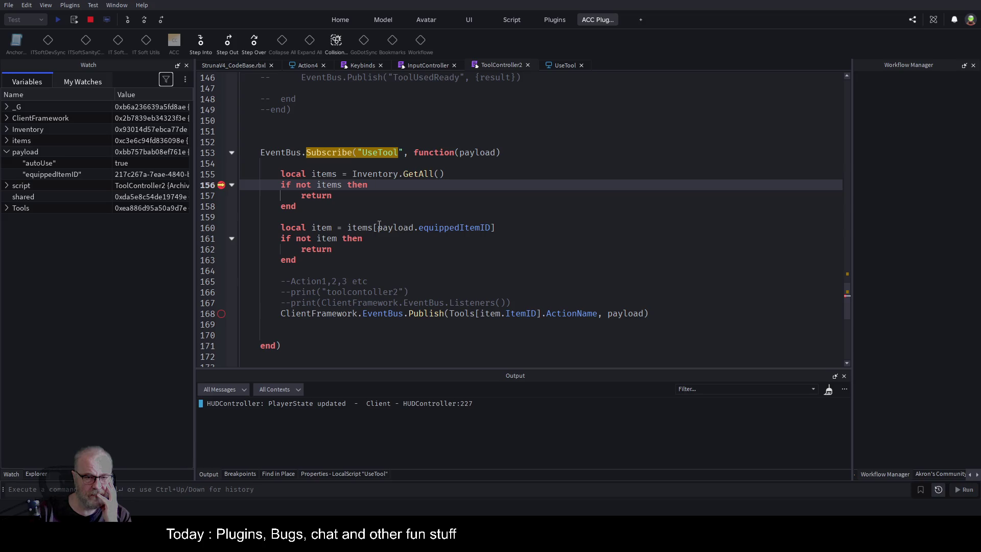
pyautogui.click(229, 42)
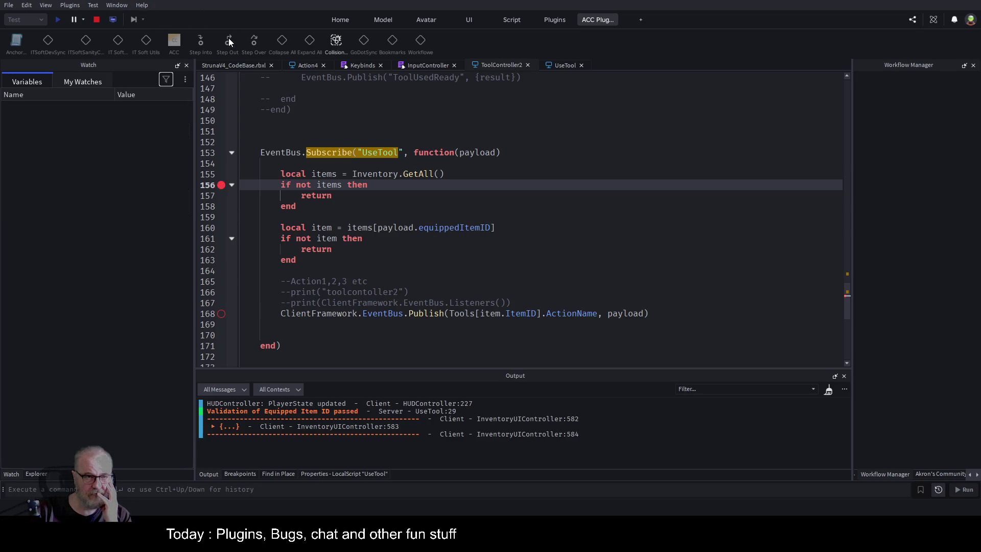
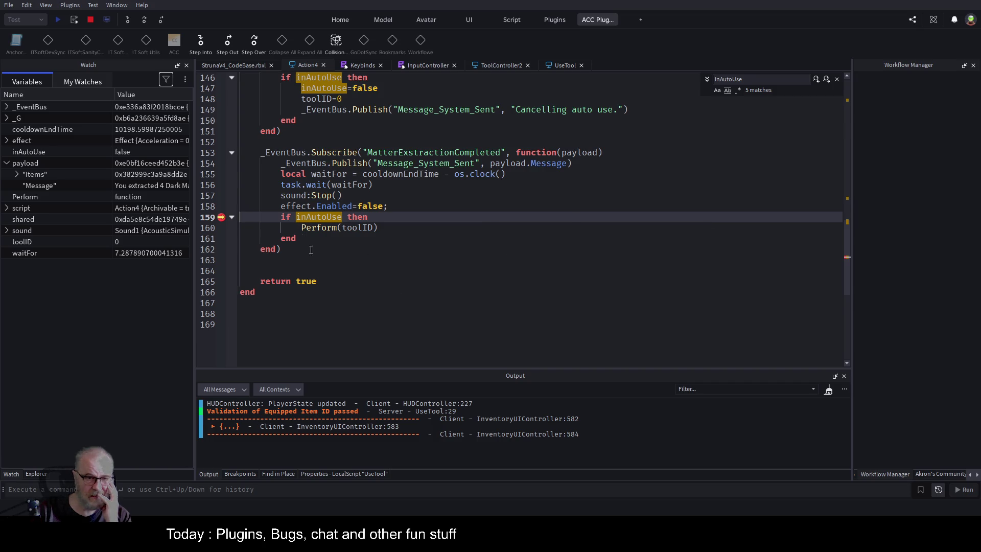
# Close the inAutoUse search in Action4 and put a breakpoint on ToolController2 line 168.
pyautogui.click(372, 263)
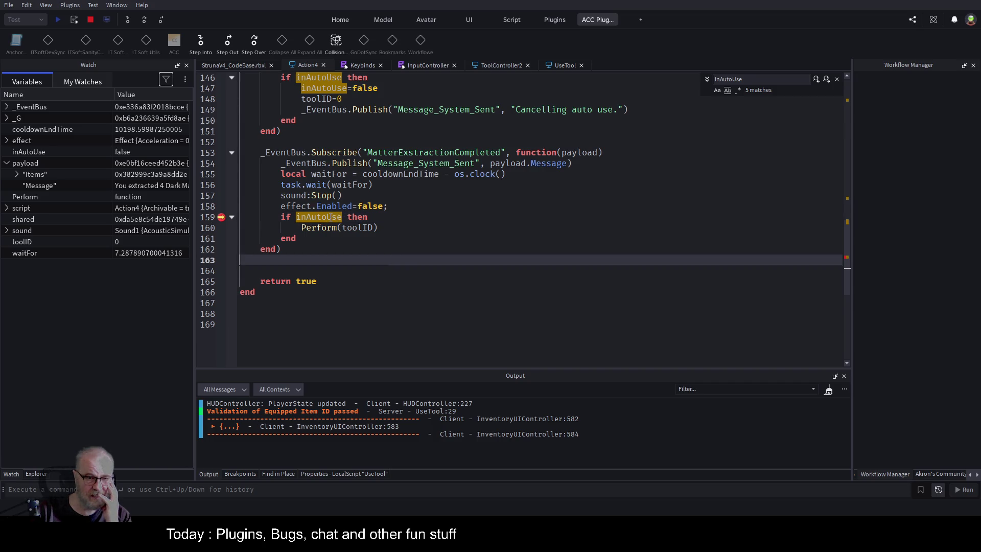
pyautogui.scroll(4, 395, 195)
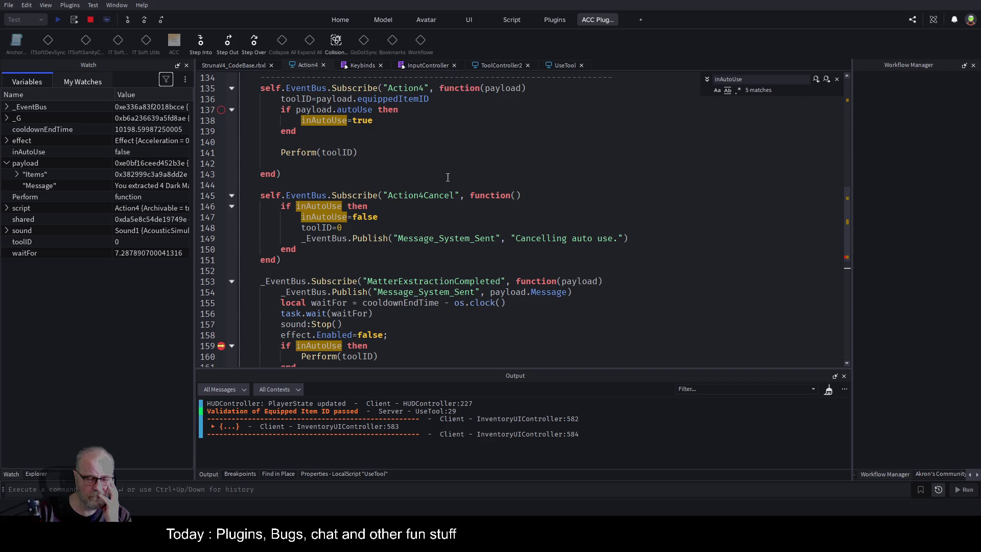
pyautogui.click(836, 79)
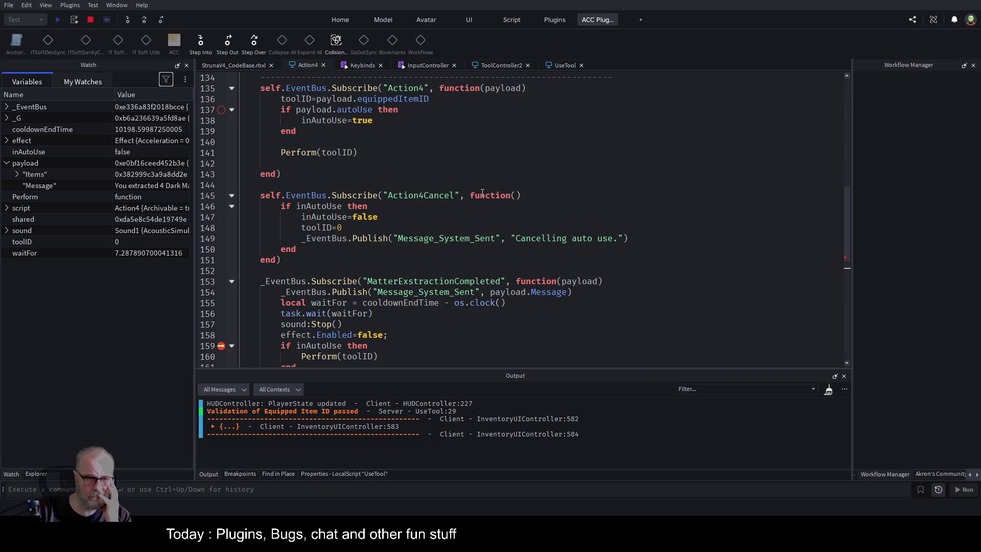
pyautogui.scroll(1, 482, 193)
pyautogui.click(515, 65)
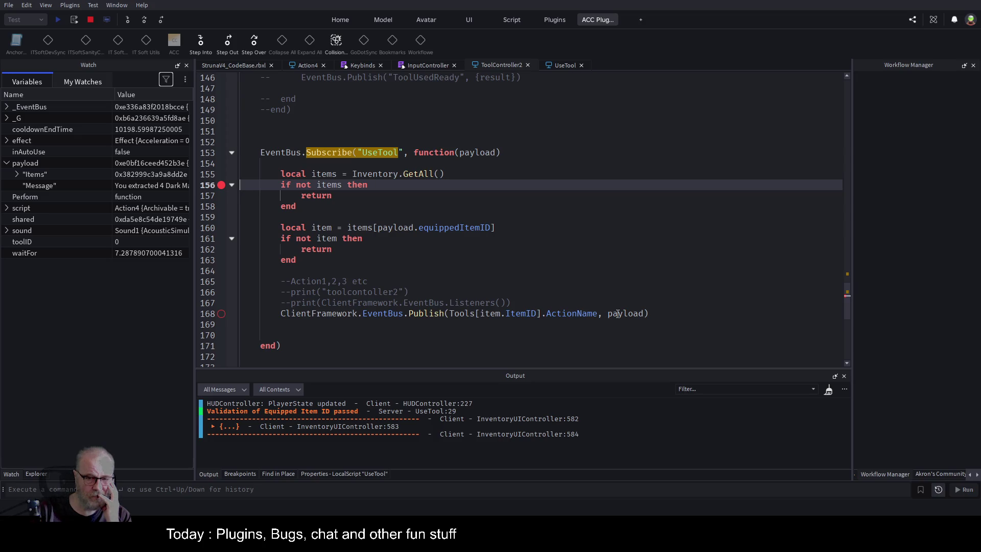
pyautogui.click(222, 313)
pyautogui.click(240, 64)
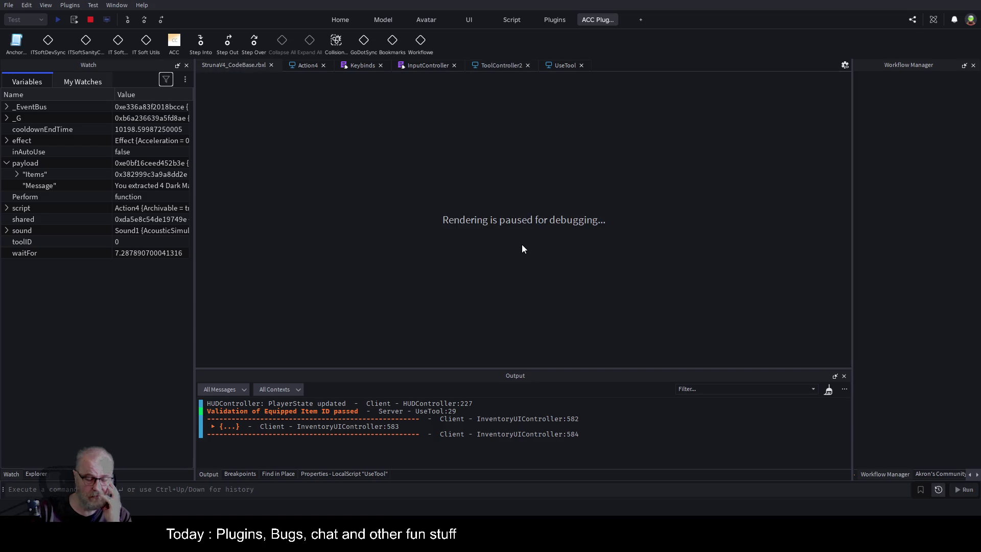
# Resume the paused game with F5, then press RightControl to hit UseTool line 25.
pyautogui.press('F5')
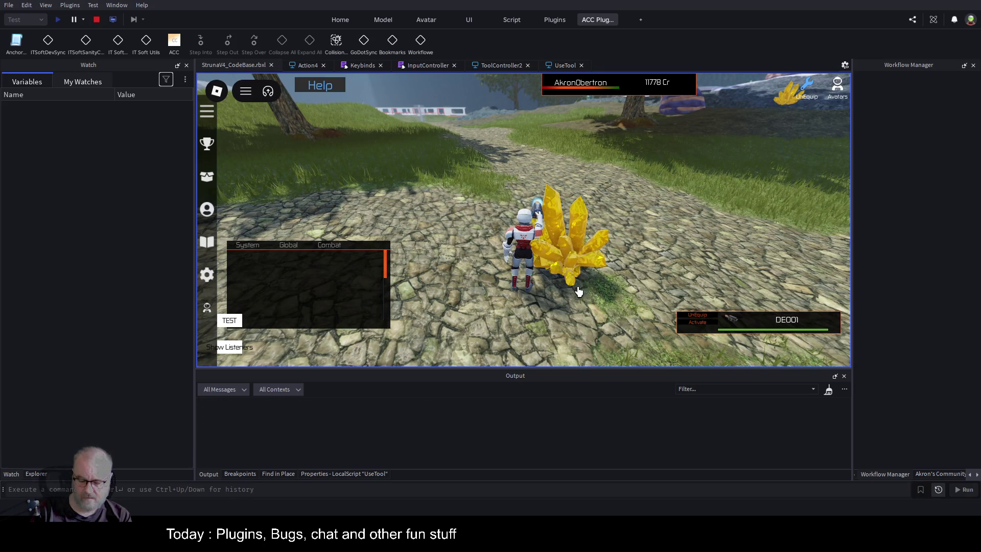
pyautogui.press('Control_R')
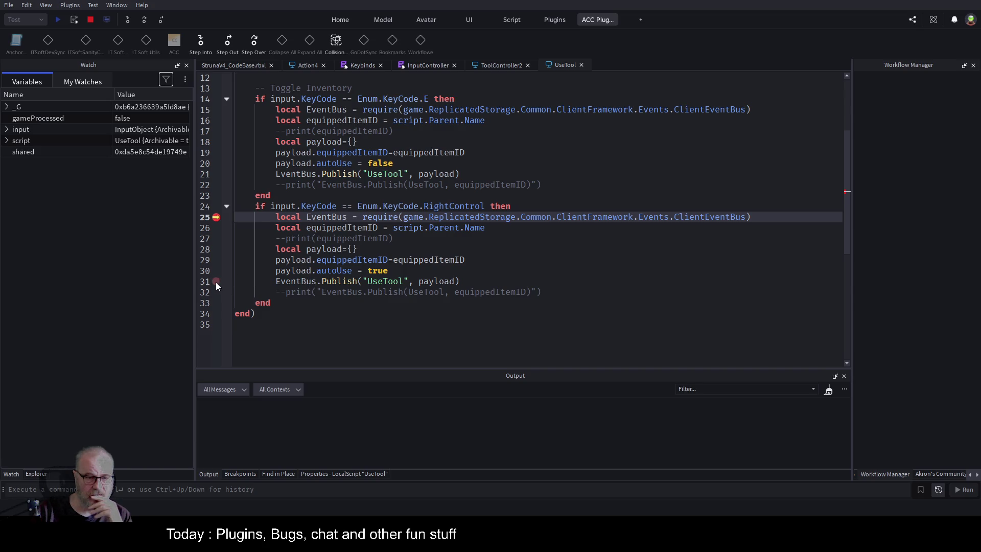
# Continue to line 31, disable the line 25 breakpoint, and run to ToolController2 line 168.
pyautogui.press('F5')
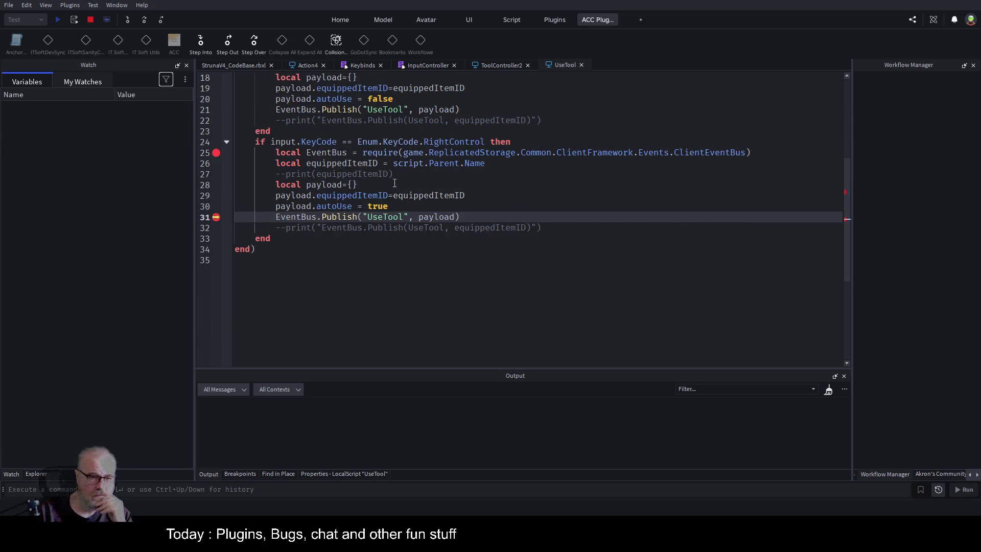
pyautogui.click(216, 152)
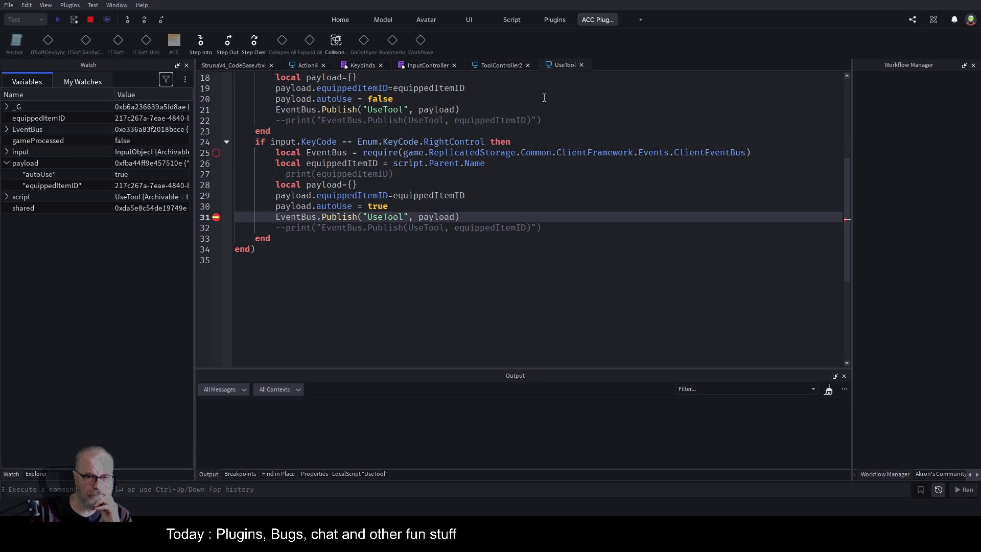
pyautogui.click(497, 67)
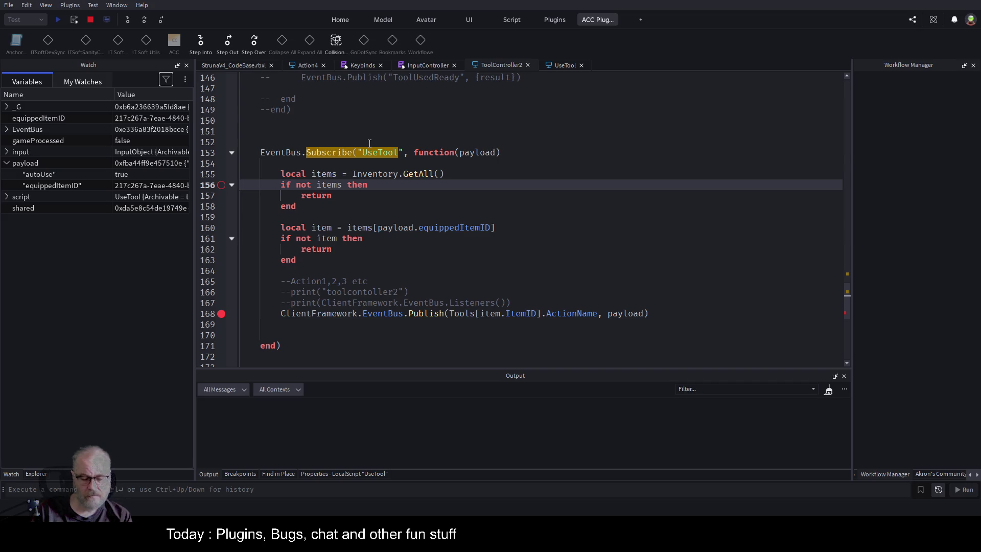
pyautogui.press('F5')
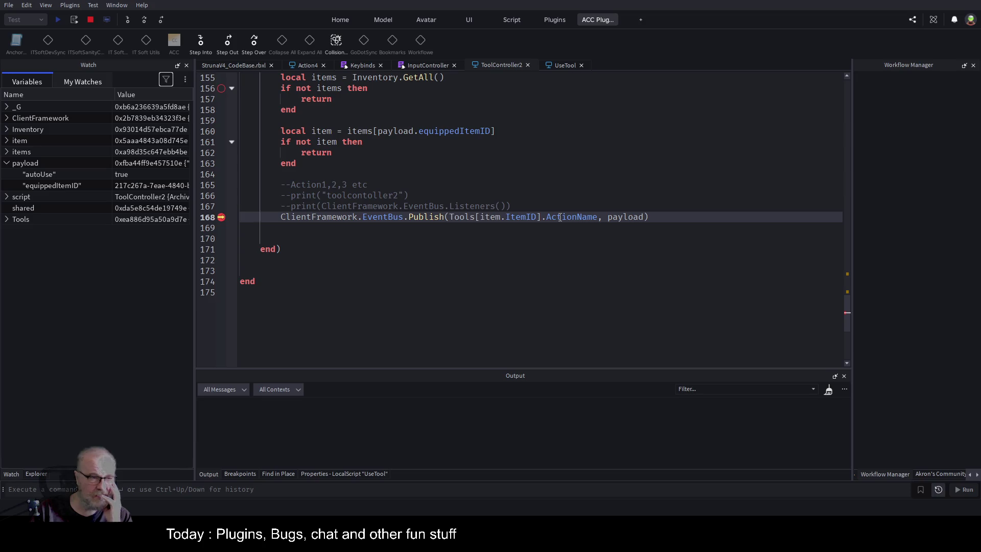
# Check My Watches, add a breakpoint on Action4 line 136, and resume from line 168.
pyautogui.click(95, 83)
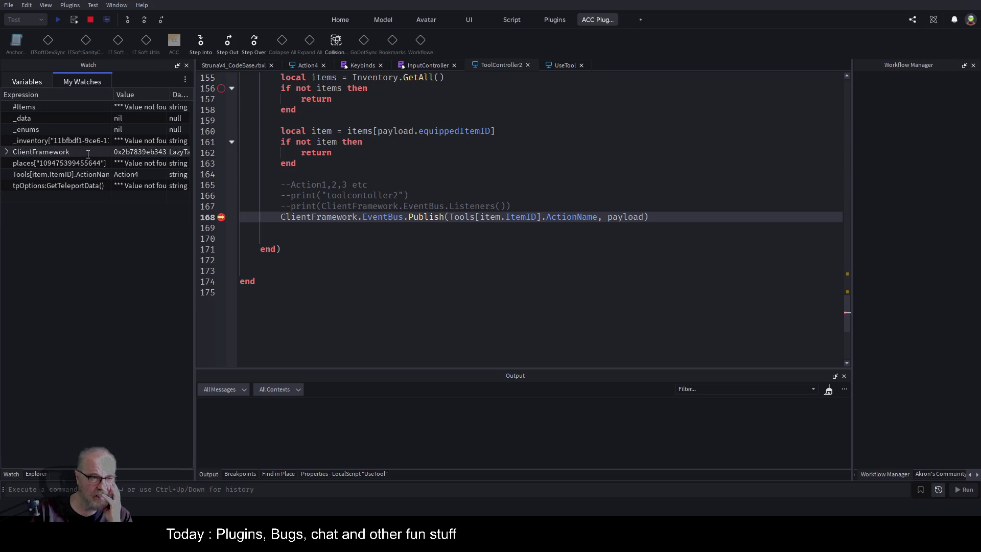
pyautogui.click(309, 65)
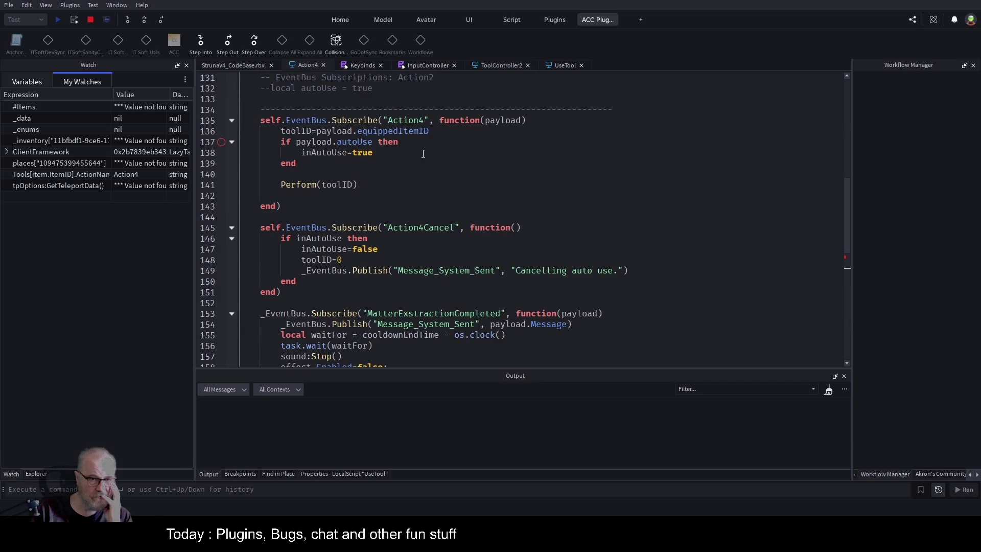
pyautogui.click(222, 131)
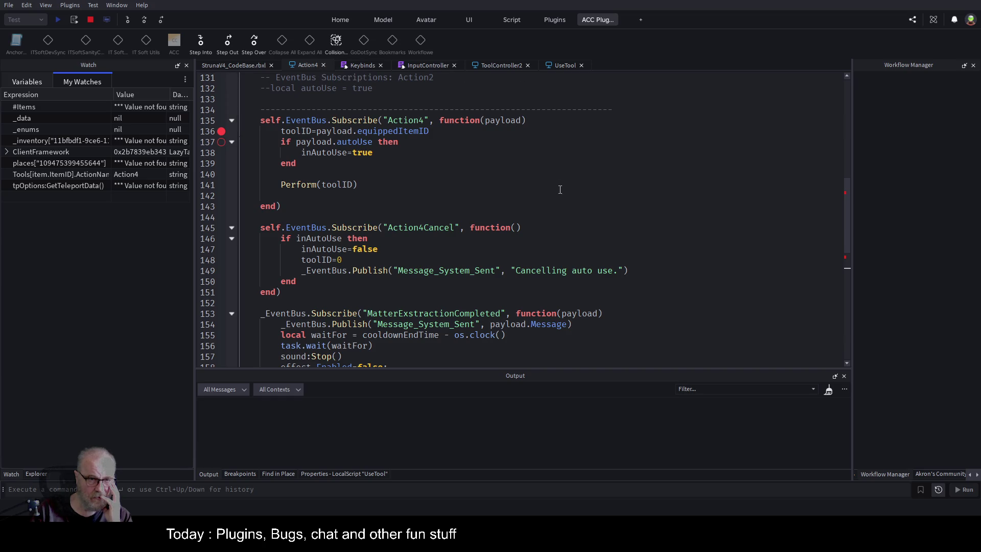
pyautogui.click(495, 65)
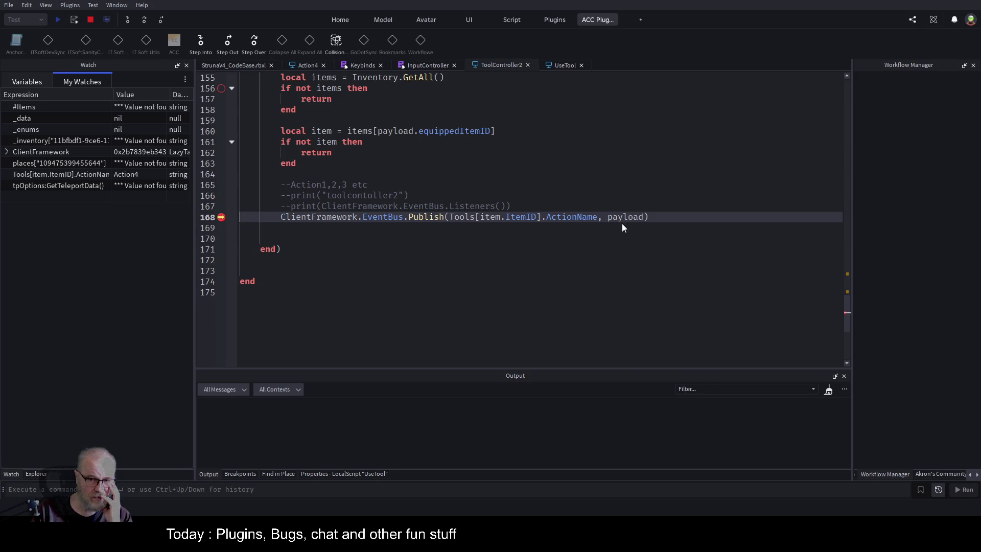
pyautogui.click(540, 152)
pyautogui.press('F5')
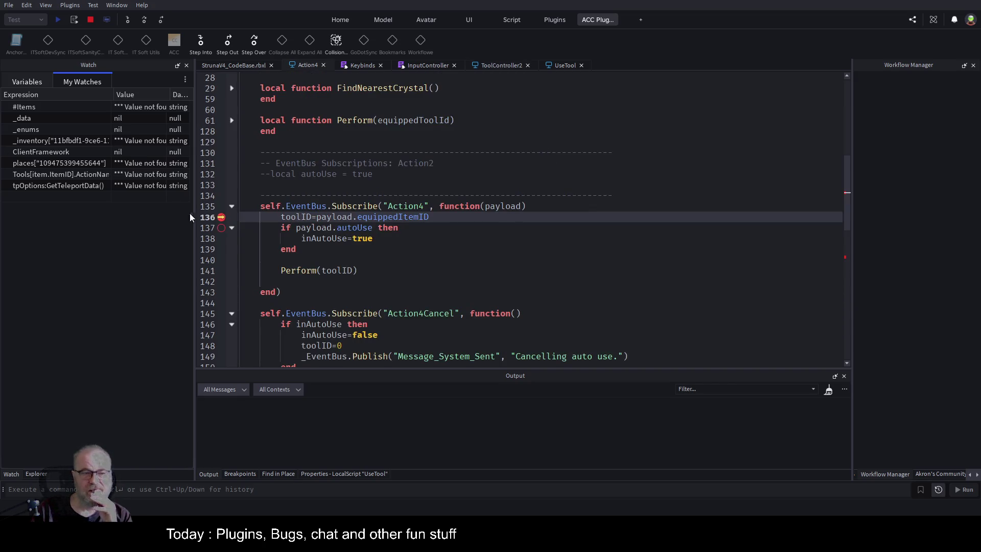
# Show the local Variables and resume until Action4 stops at line 159 with inAutoUse false.
pyautogui.click(27, 82)
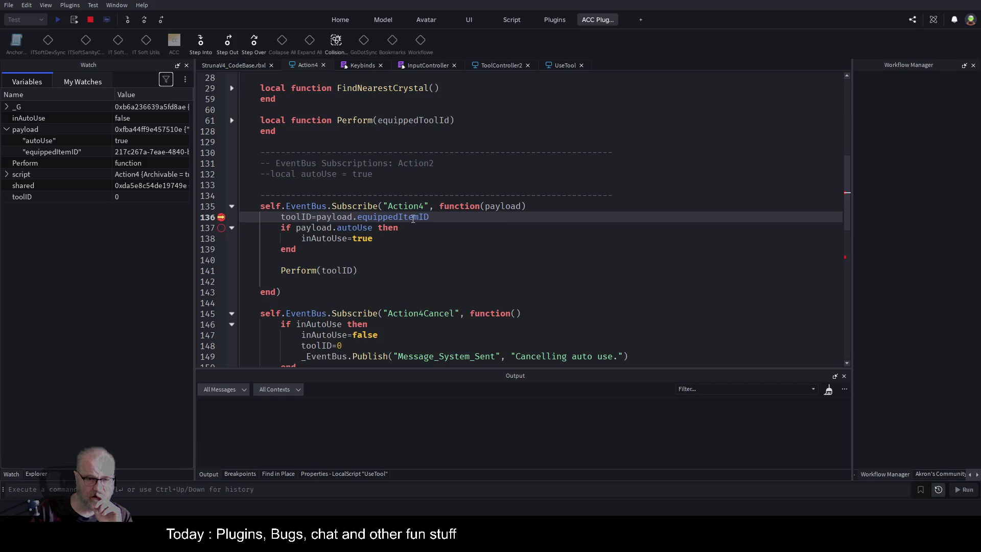
pyautogui.click(229, 41)
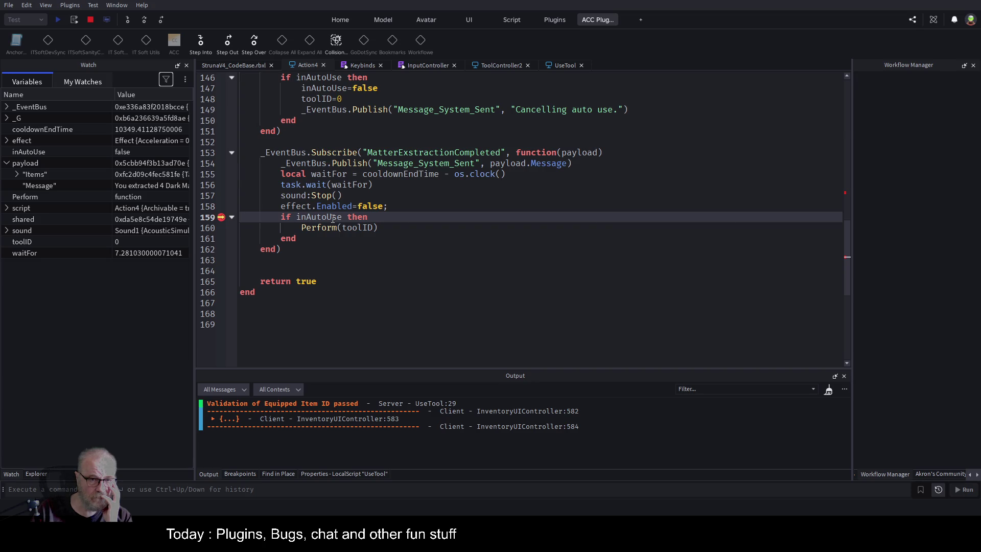
# Highlight inAutoUse in Action4 and start a Ctrl+F search for it.
pyautogui.scroll(1, 383, 99)
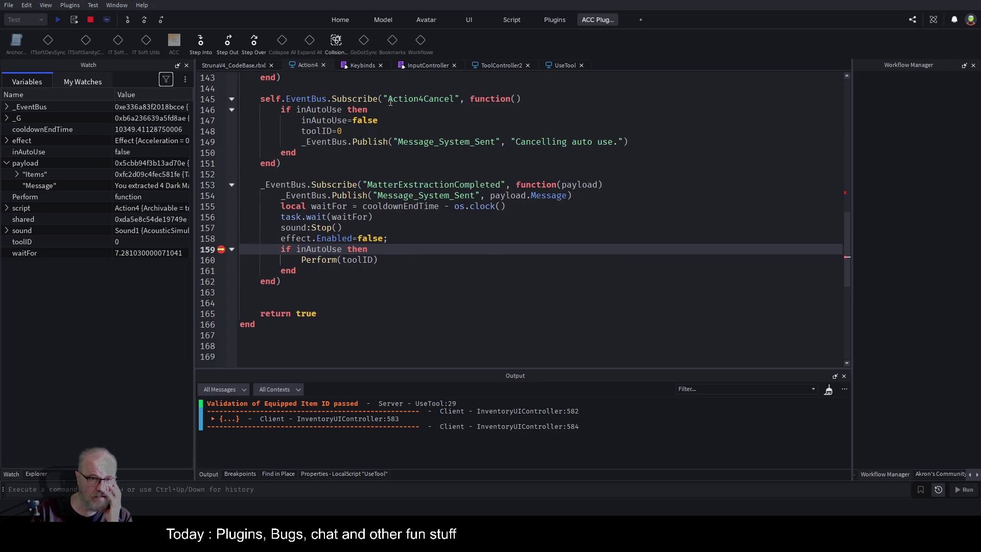
pyautogui.scroll(3, 418, 135)
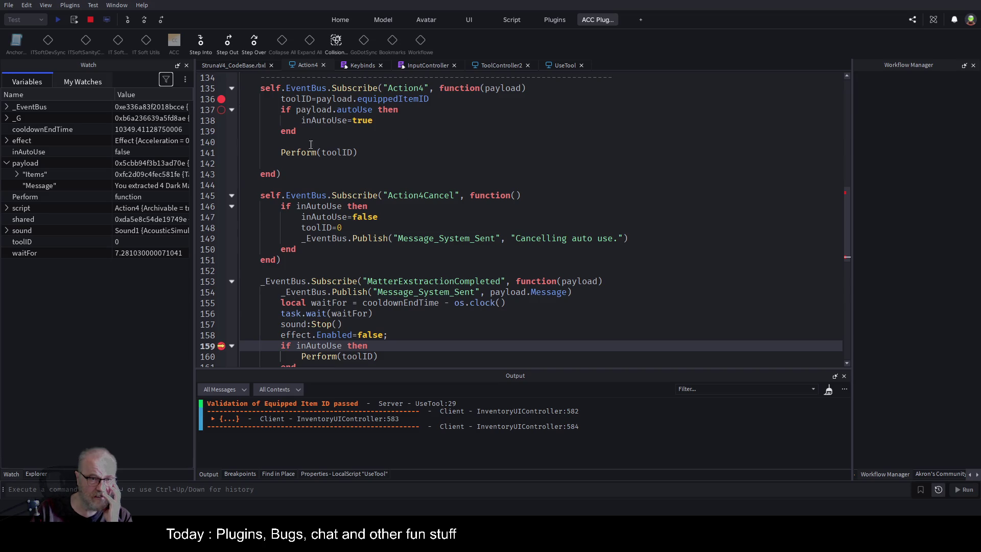
pyautogui.scroll(-2, 403, 153)
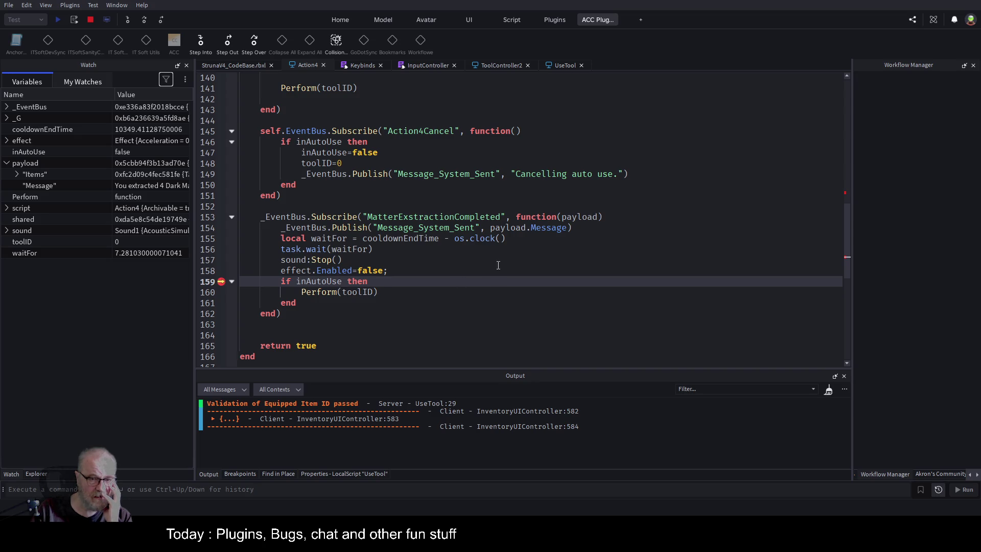
pyautogui.doubleClick(322, 281)
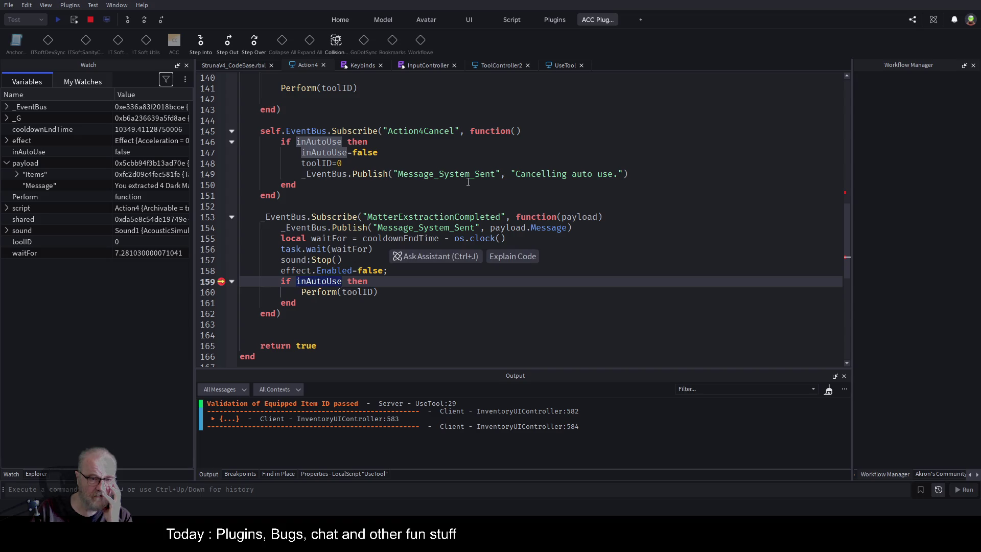
pyautogui.scroll(3, 468, 183)
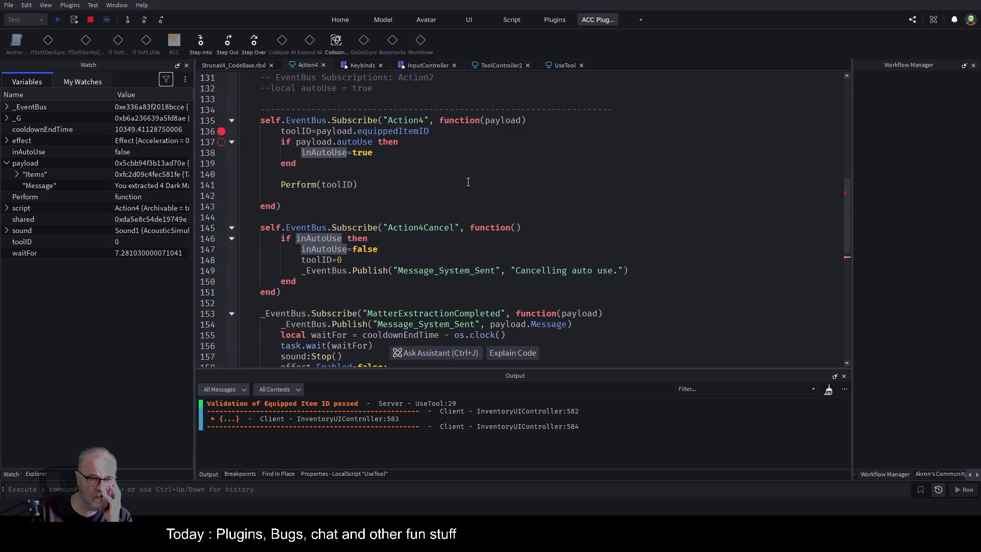
pyautogui.click(359, 154)
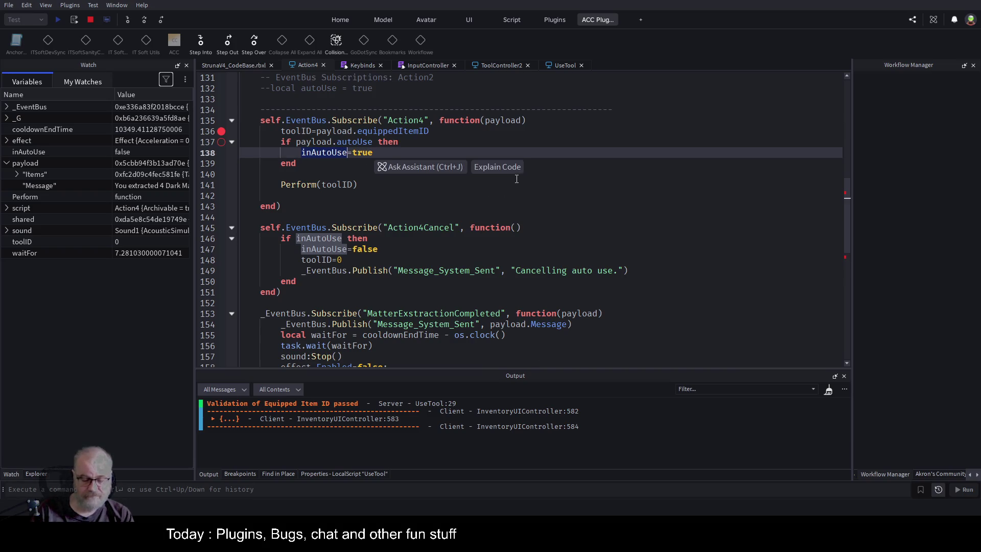
pyautogui.hotkey('ctrl', 'f')
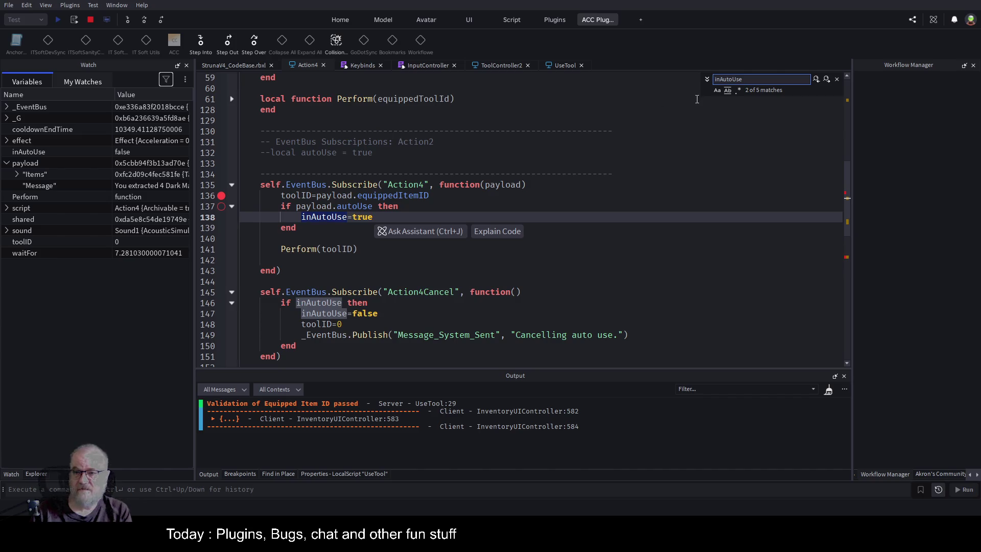
# Cycle through the inAutoUse matches and set a breakpoint on line 147.
pyautogui.click(826, 79)
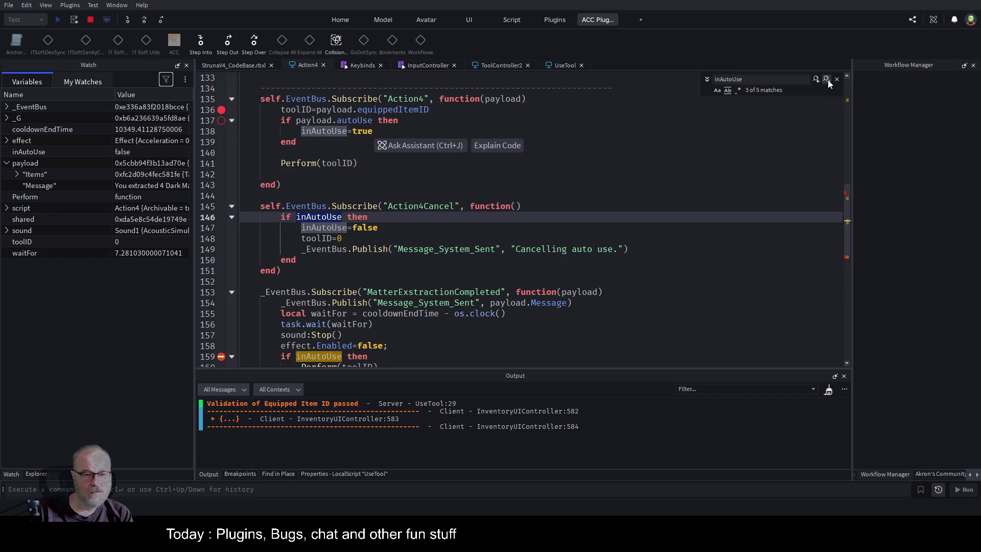
pyautogui.click(826, 80)
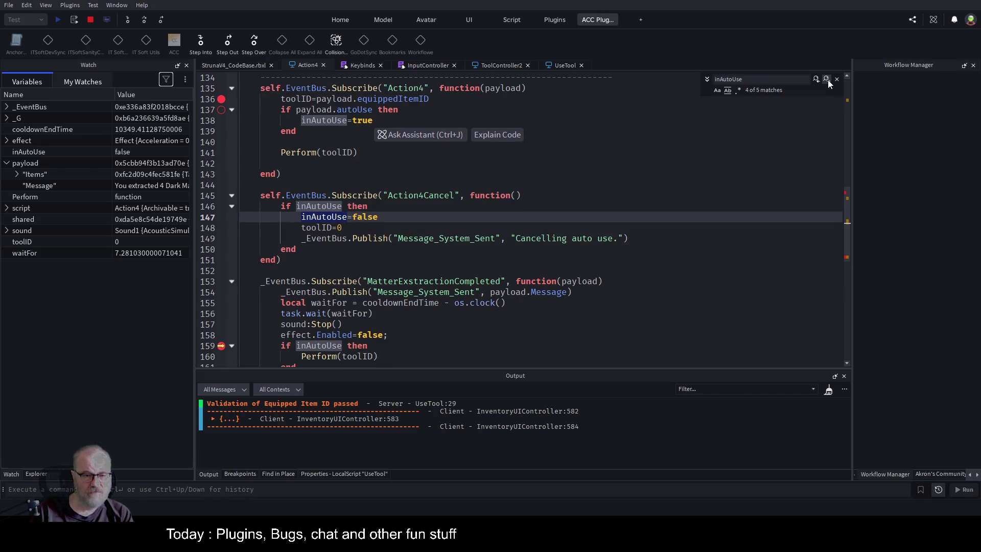
pyautogui.click(826, 79)
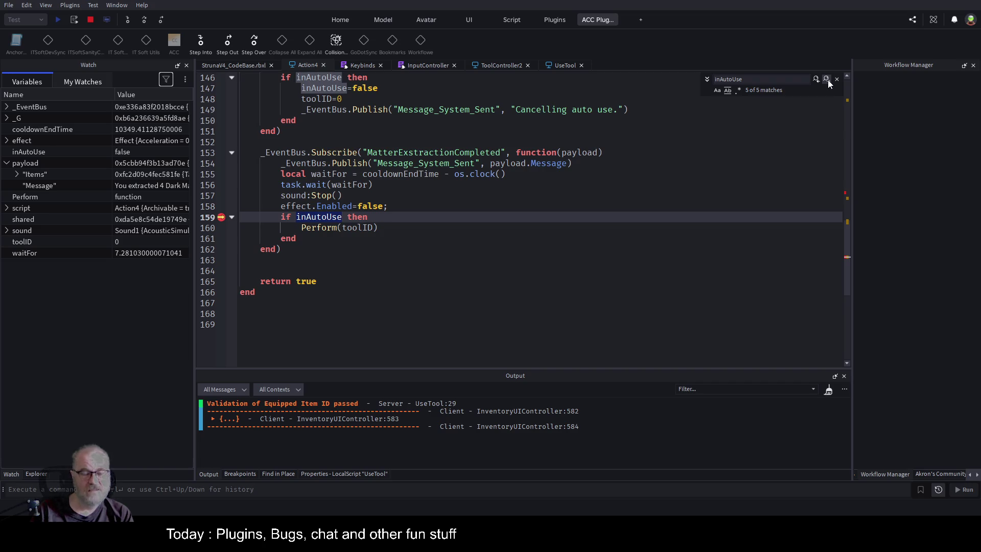
pyautogui.click(826, 80)
pyautogui.click(827, 80)
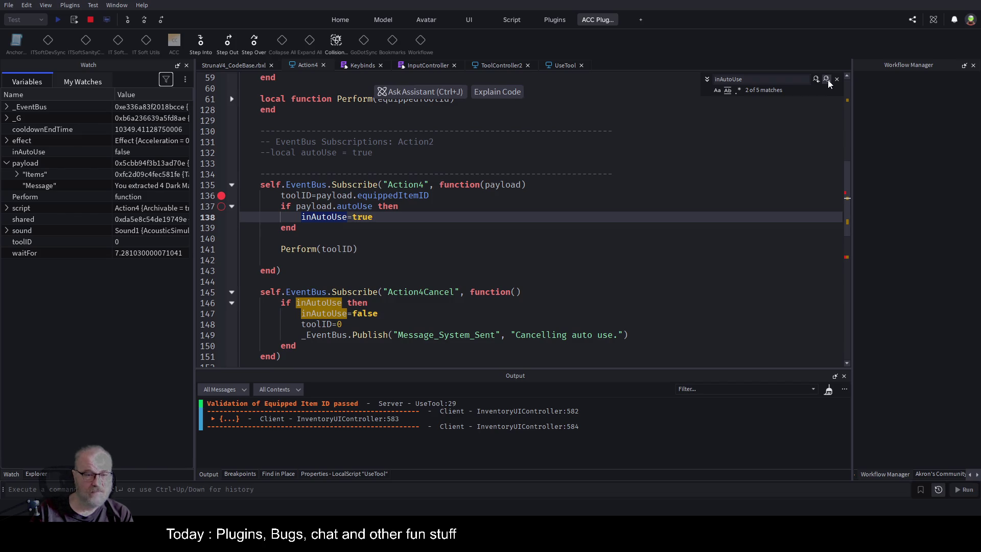
pyautogui.click(828, 80)
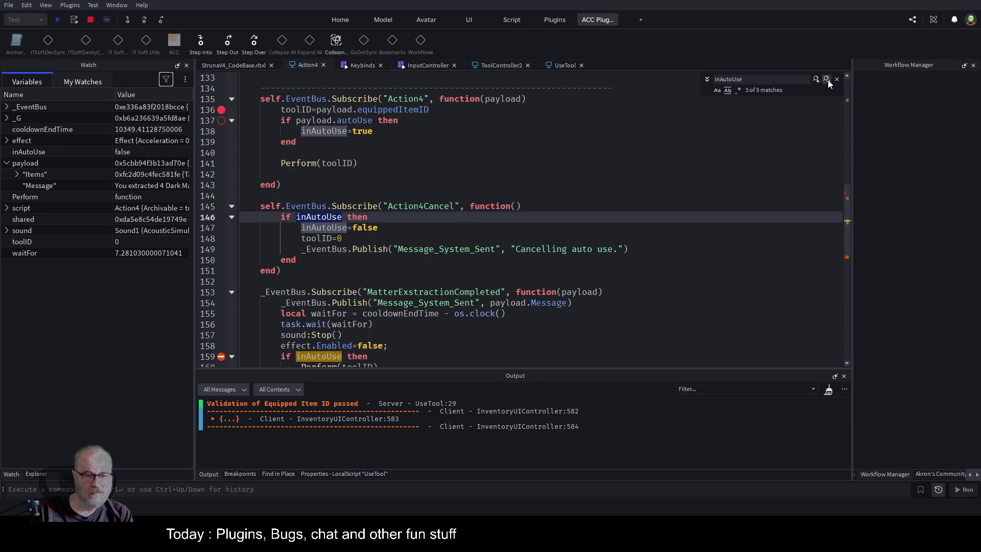
pyautogui.click(828, 79)
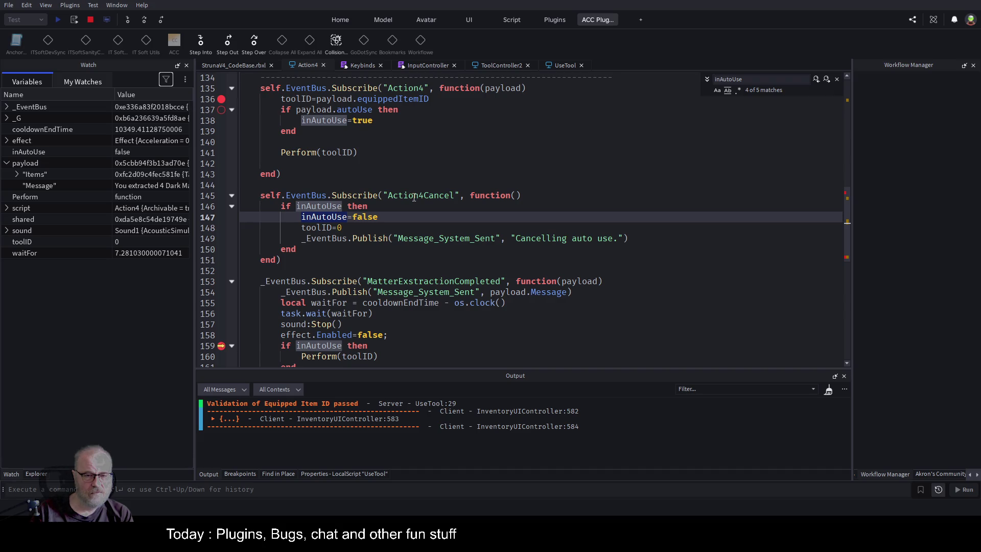
pyautogui.click(222, 218)
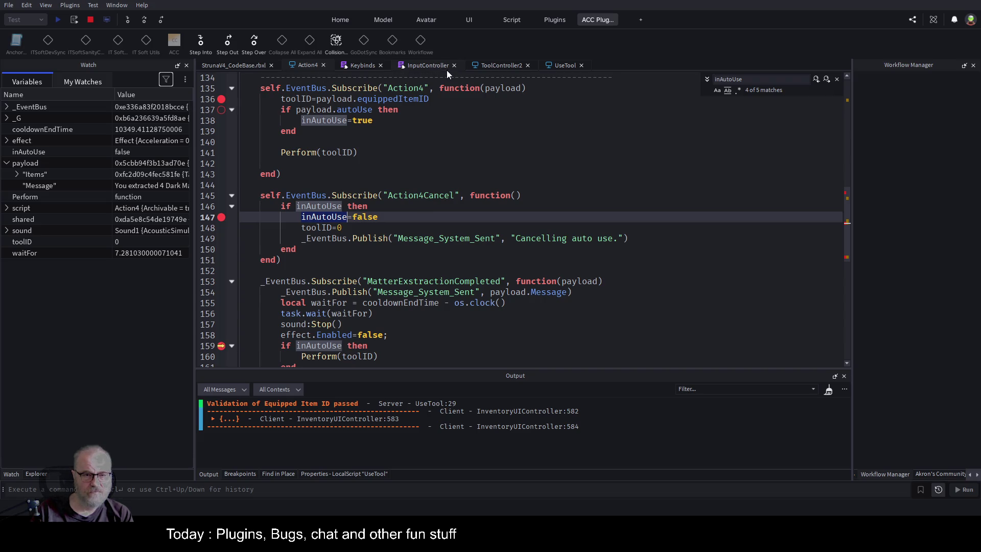
# Delete the AutoUseTool handler block, lines 169–172, from the InputController script.
pyautogui.click(435, 63)
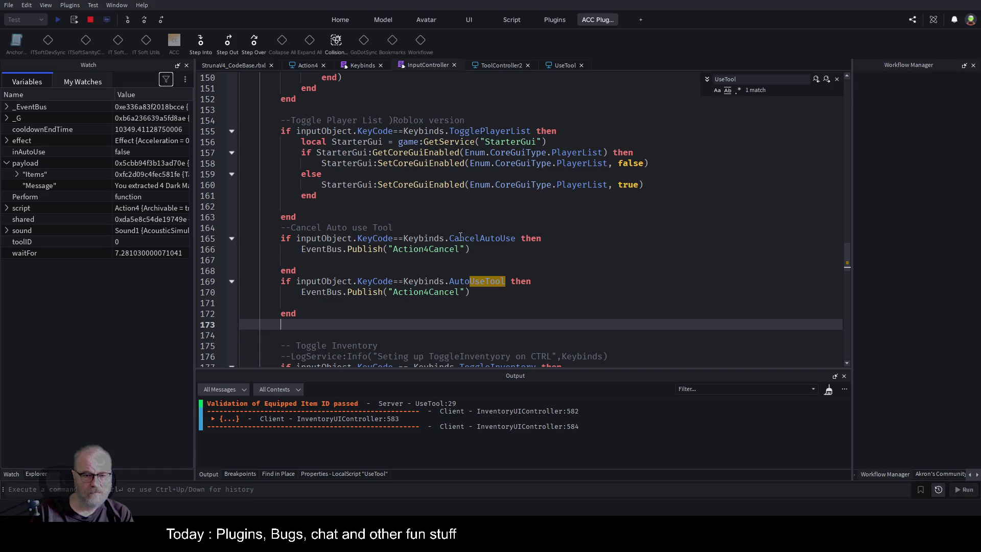
pyautogui.doubleClick(430, 292)
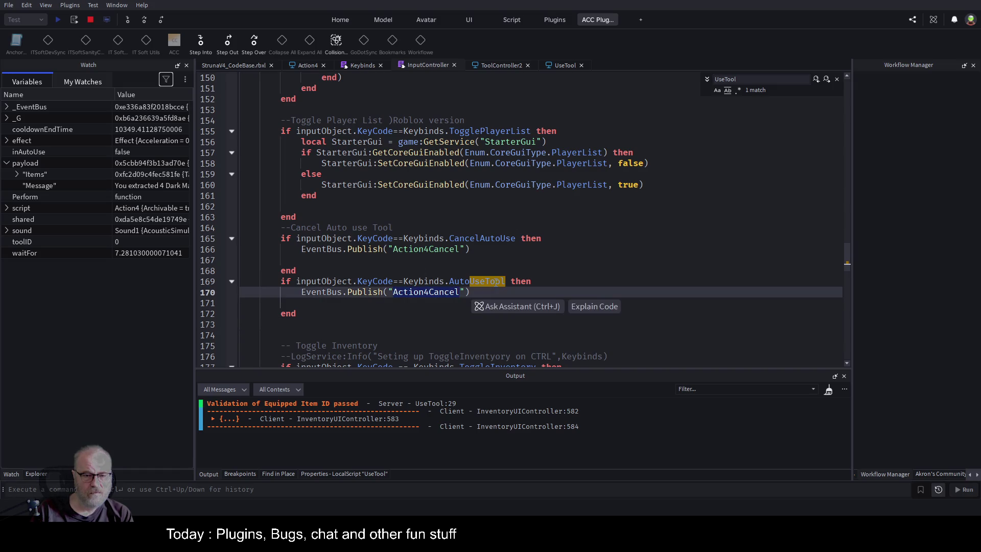
pyautogui.doubleClick(476, 281)
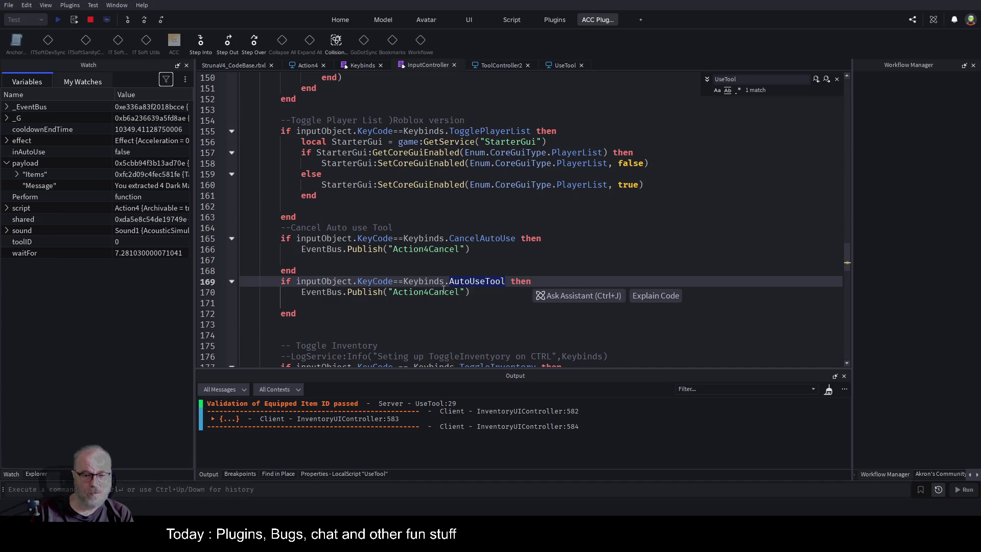
pyautogui.doubleClick(424, 293)
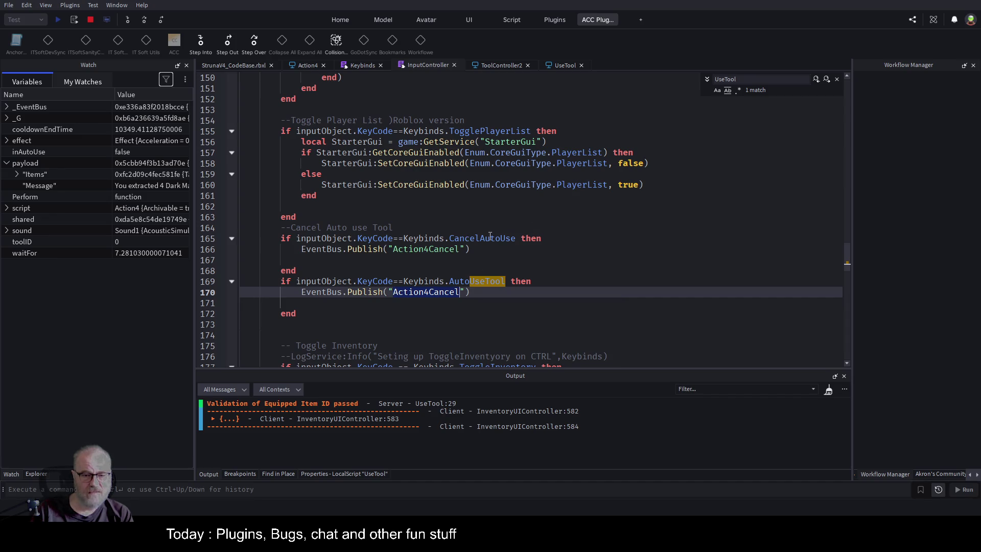
pyautogui.click(565, 258)
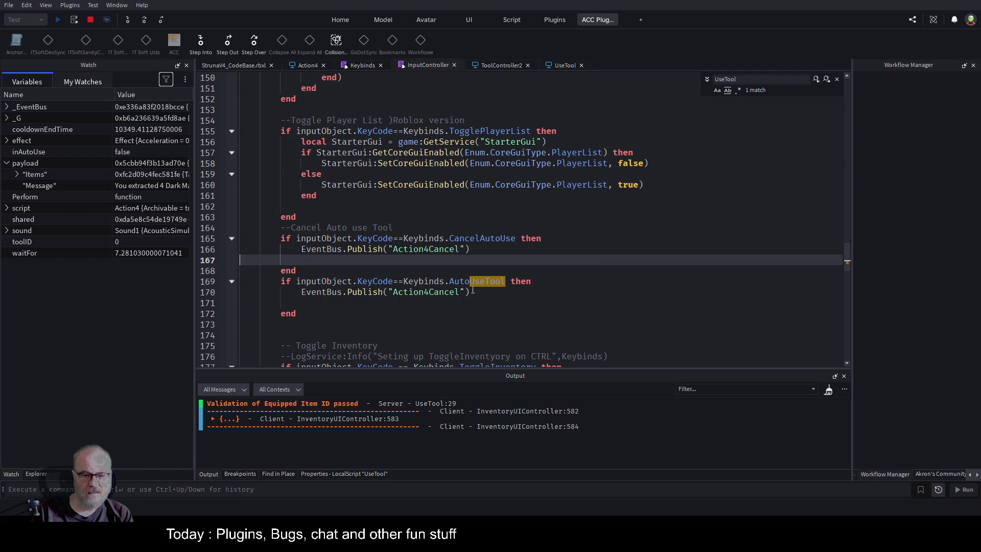
pyautogui.doubleClick(436, 293)
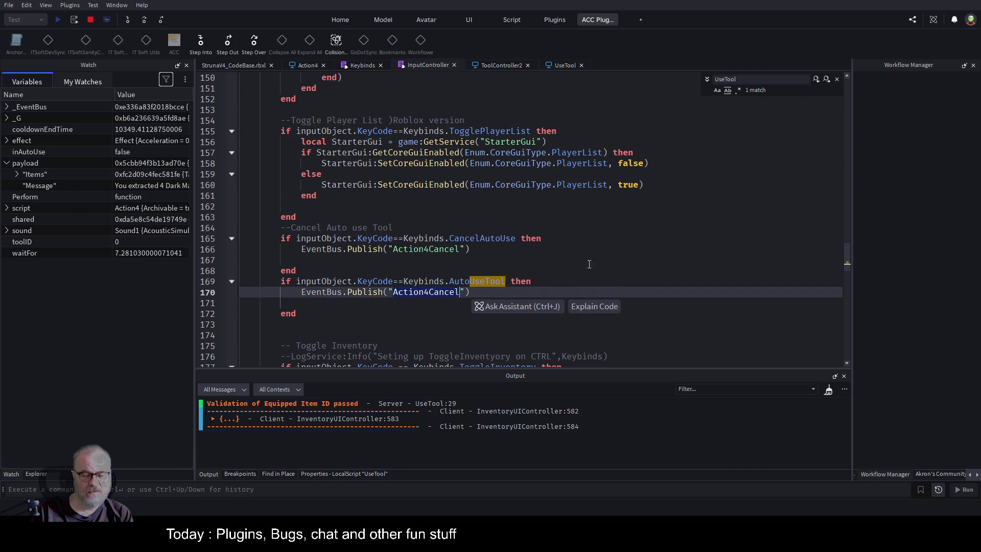
pyautogui.moveTo(297, 316); pyautogui.dragTo(251, 282)
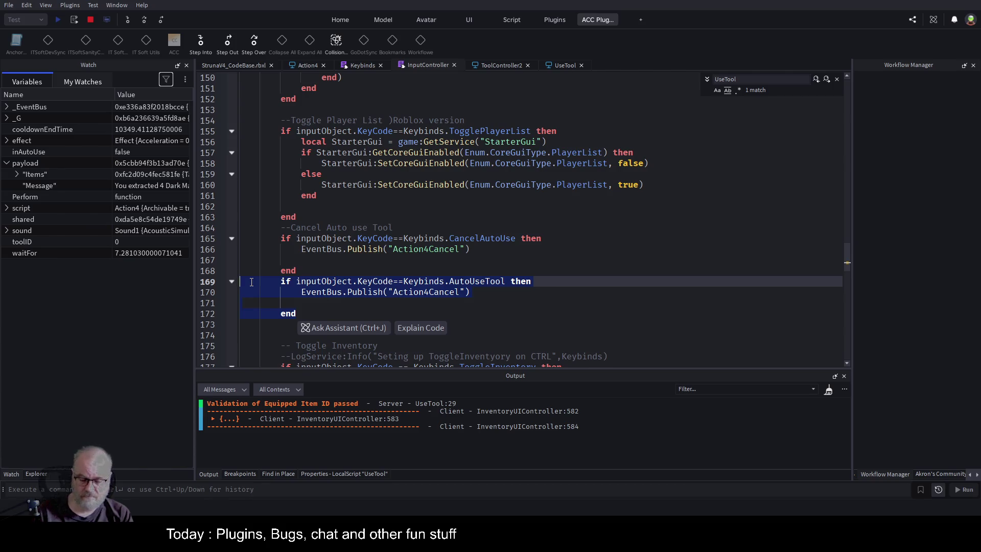
pyautogui.press('Delete')
# Move the Action4 breakpoint from line 147 to 159, stop debugging, and save the place.
pyautogui.click(307, 65)
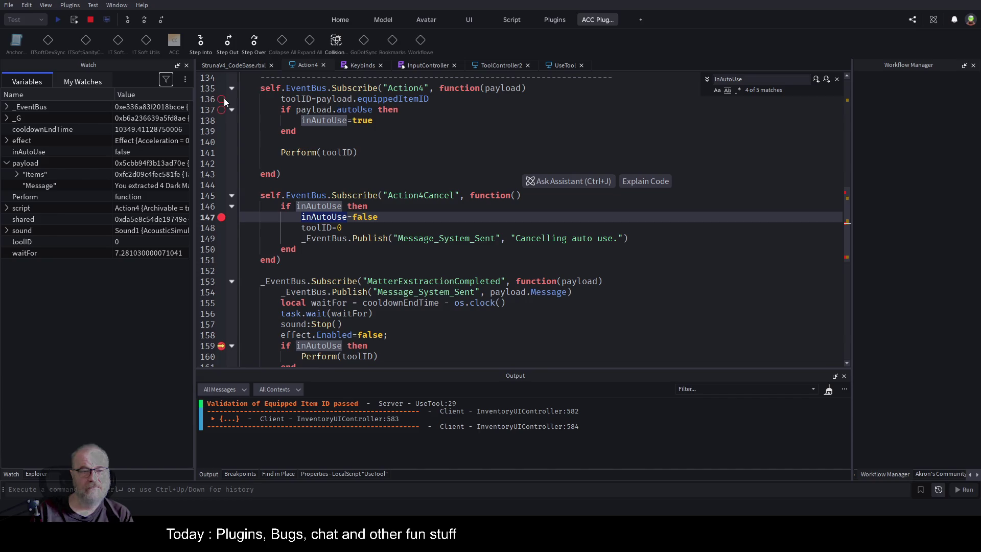
pyautogui.click(221, 217)
pyautogui.click(220, 346)
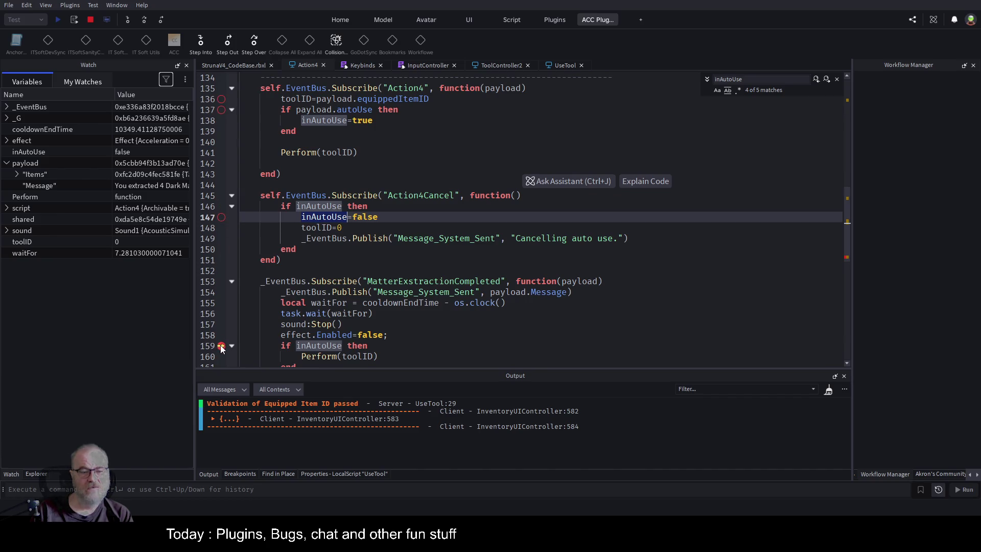
pyautogui.click(92, 20)
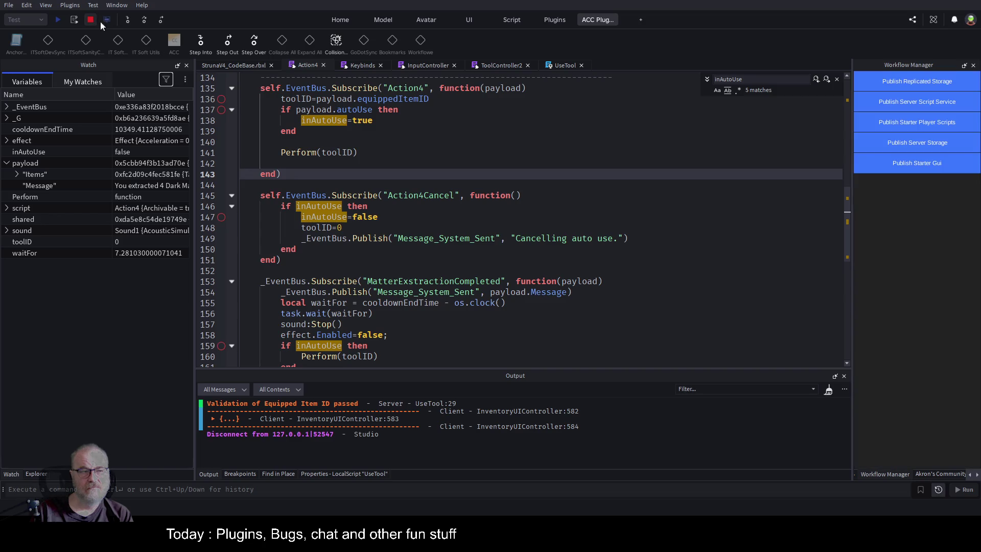
pyautogui.click(454, 134)
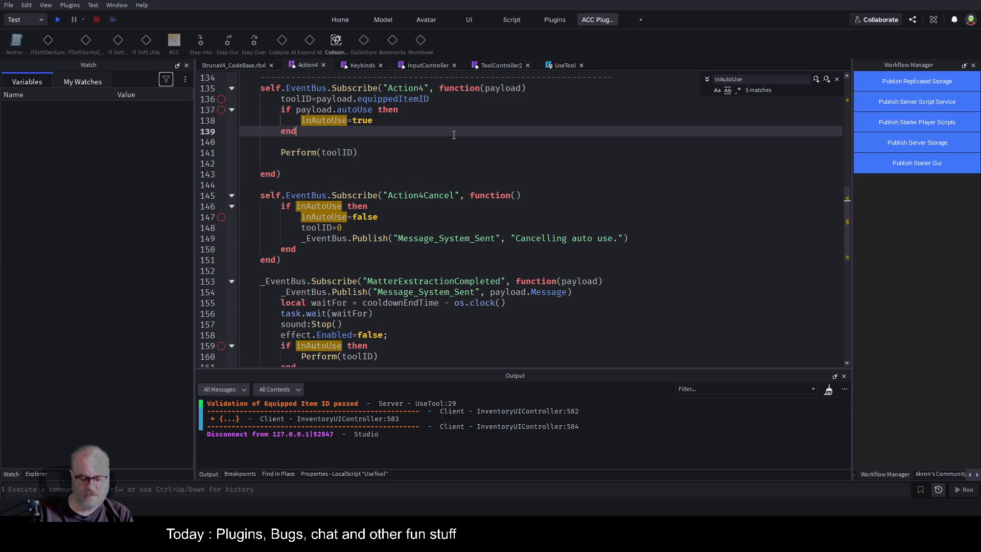
pyautogui.hotkey('ctrl', 's')
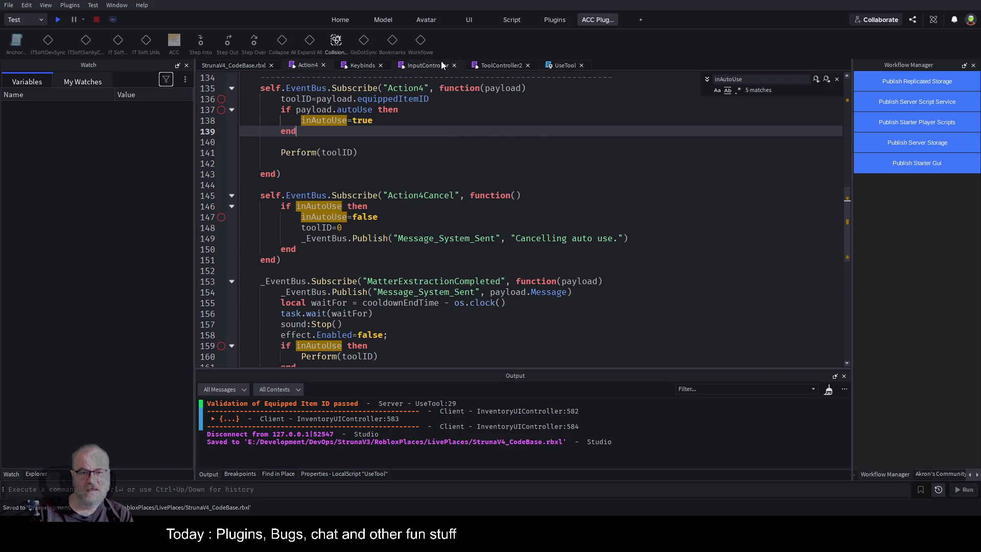
# Review lines 25–30 of UseTool's RightControl handler and save the place again.
pyautogui.click(443, 66)
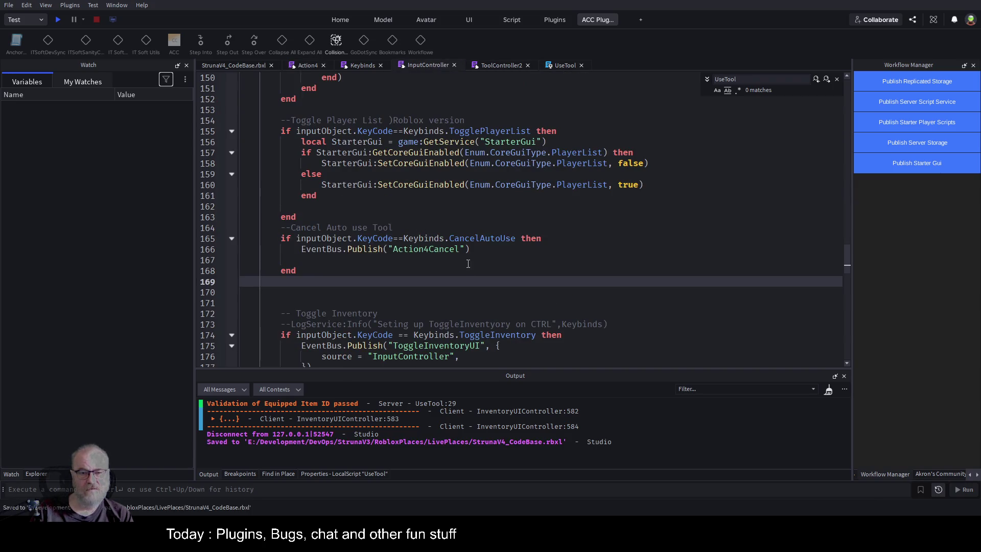
pyautogui.click(566, 66)
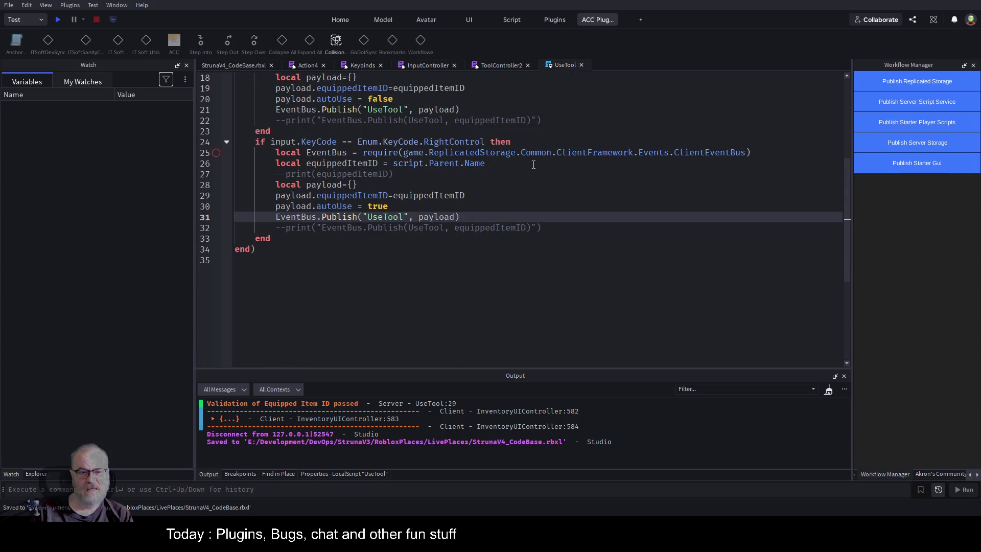
pyautogui.moveTo(539, 148); pyautogui.dragTo(511, 207)
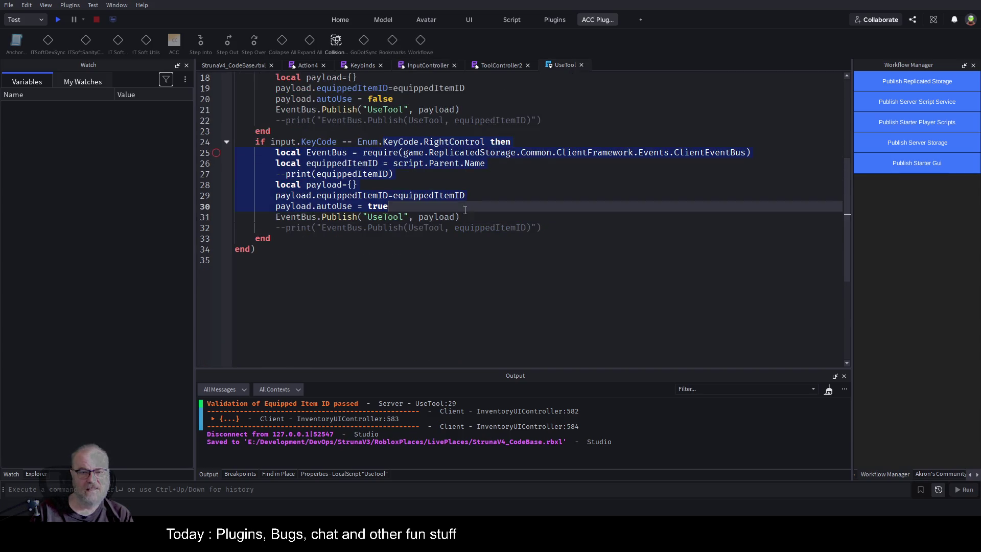
pyautogui.click(512, 252)
pyautogui.hotkey('ctrl', 's')
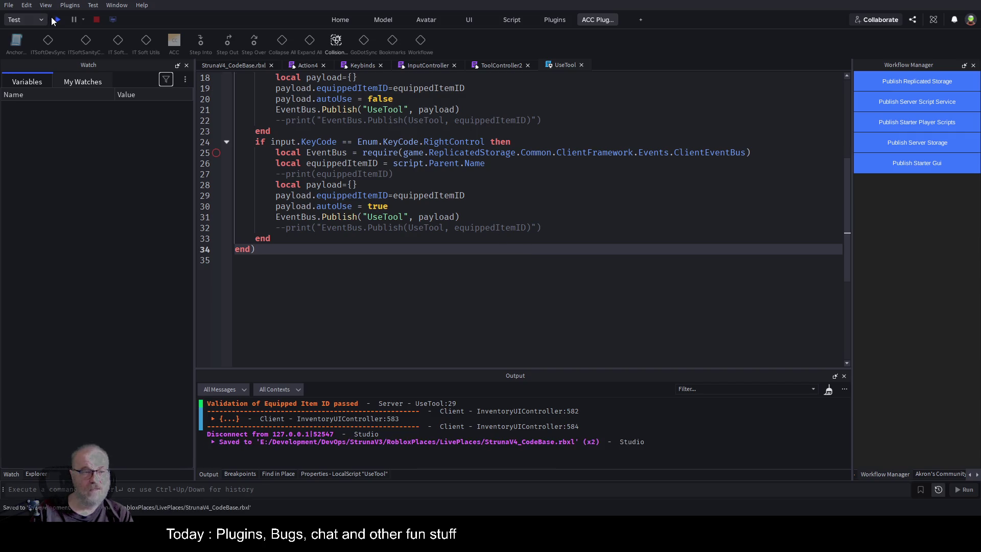
pyautogui.click(54, 19)
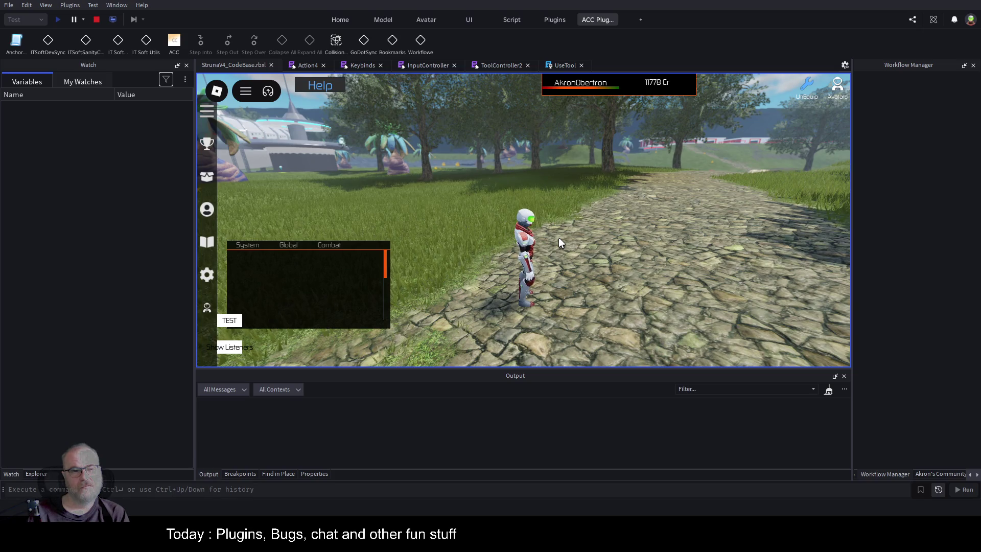
# Equip the DE001 tool from the in-game Tools inventory.
pyautogui.press('w')
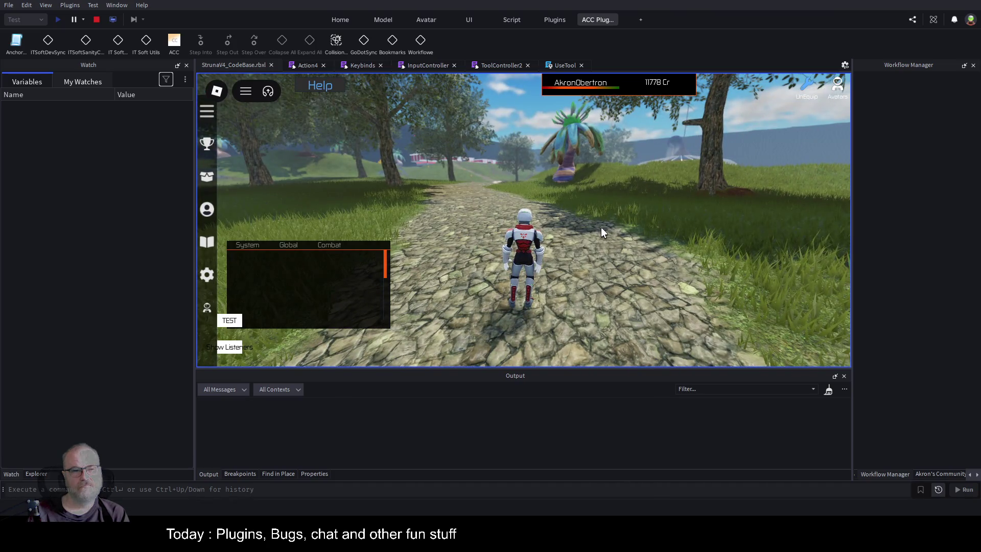
pyautogui.press('i')
pyautogui.click(422, 171)
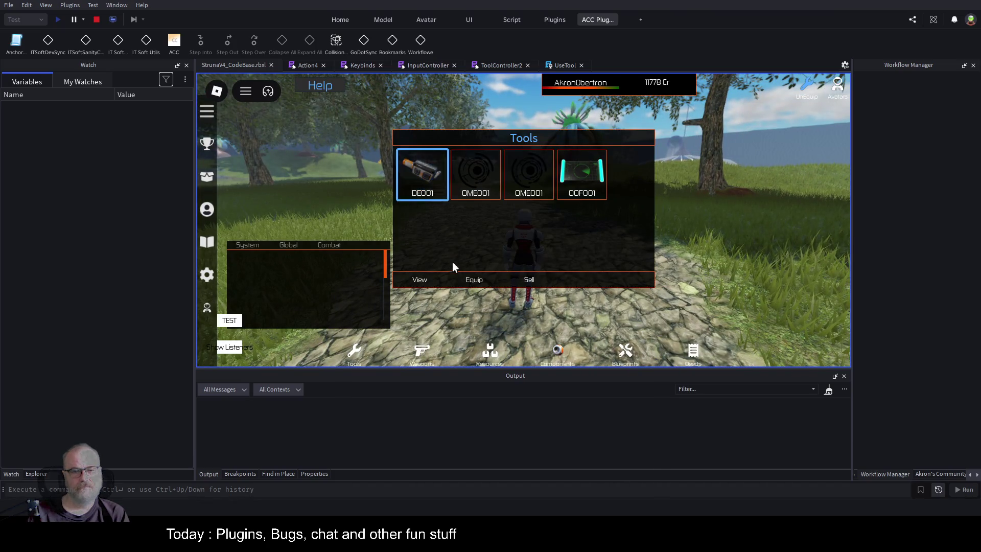
pyautogui.click(474, 279)
# Run the avatar up the path while firing the DE001 tool twice.
pyautogui.press('a')
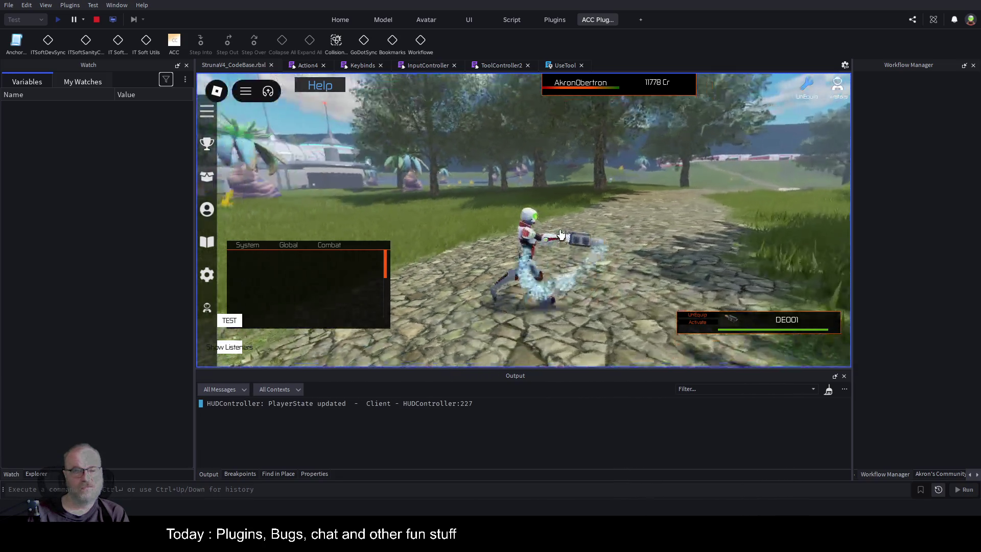
pyautogui.click(480, 245)
pyautogui.press('w')
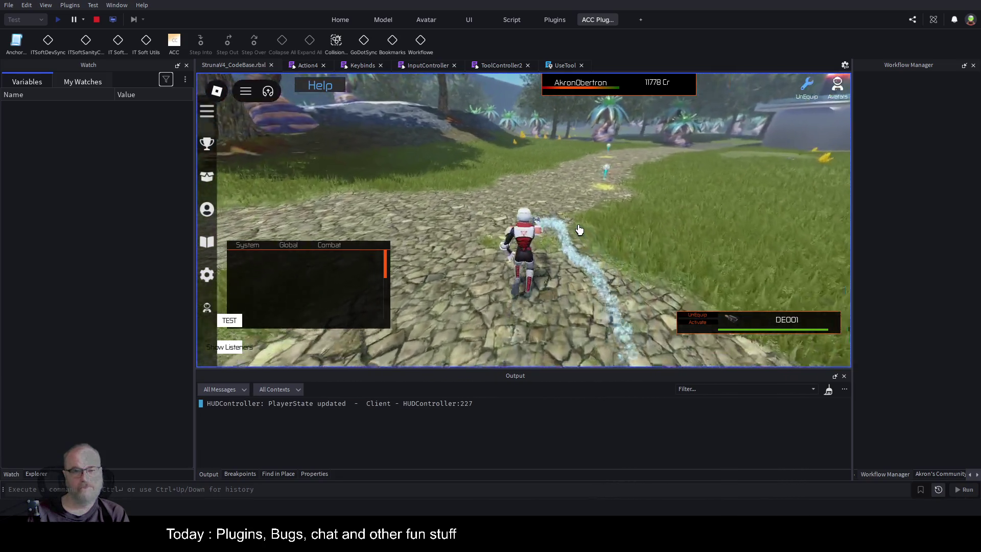
pyautogui.press('w')
pyautogui.click(583, 230)
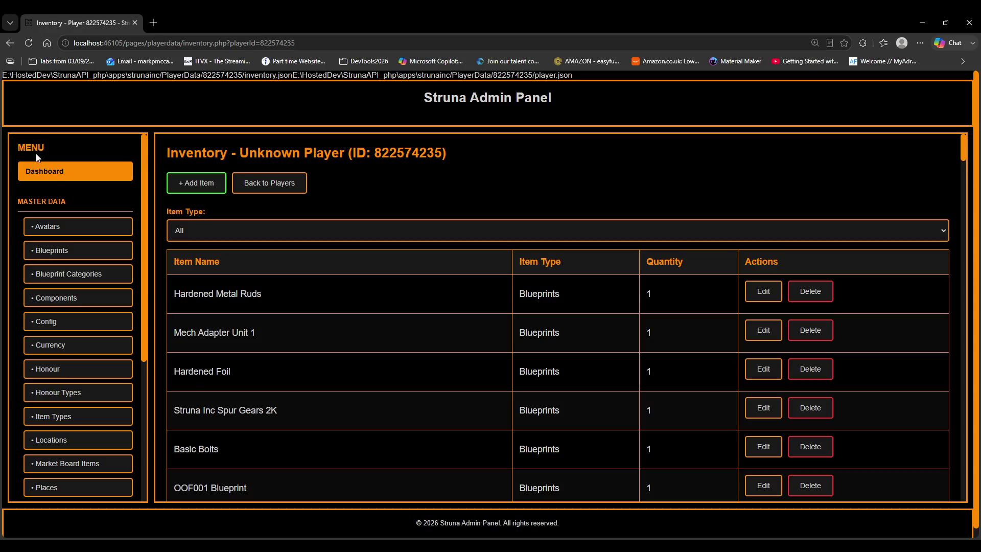
# Browse the Avatars, Blueprints, Locations and Professions master data lists.
pyautogui.click(55, 170)
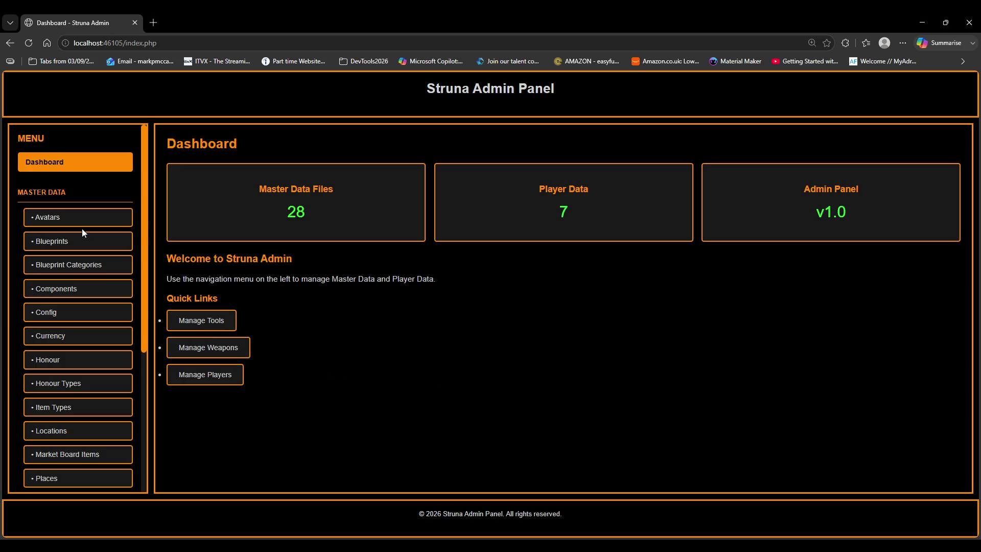
pyautogui.click(59, 219)
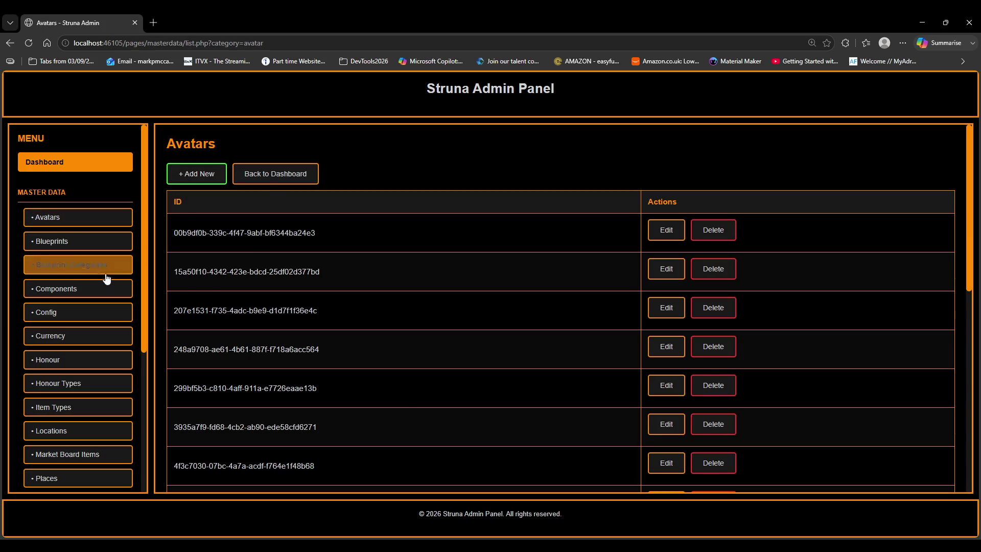
pyautogui.click(50, 239)
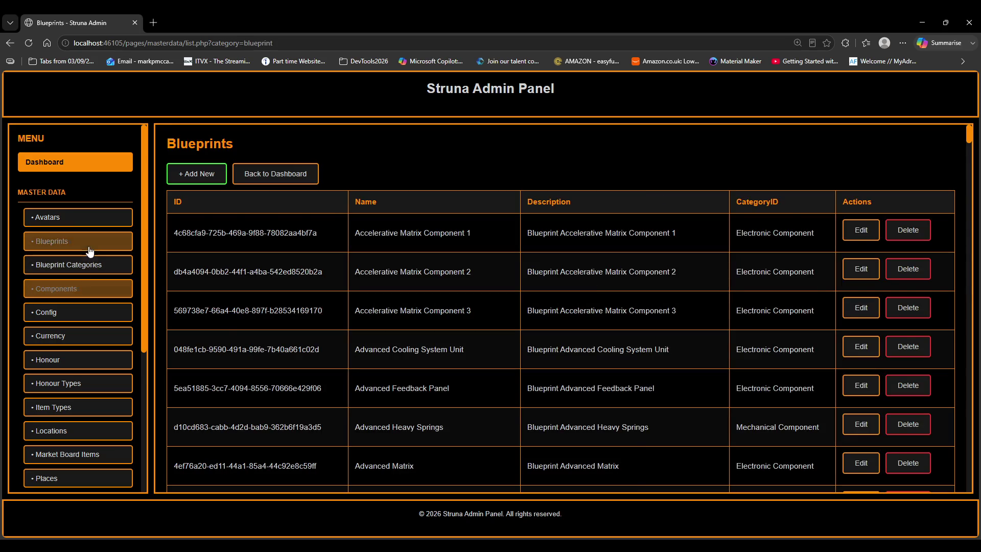
pyautogui.scroll(-1, 87, 245)
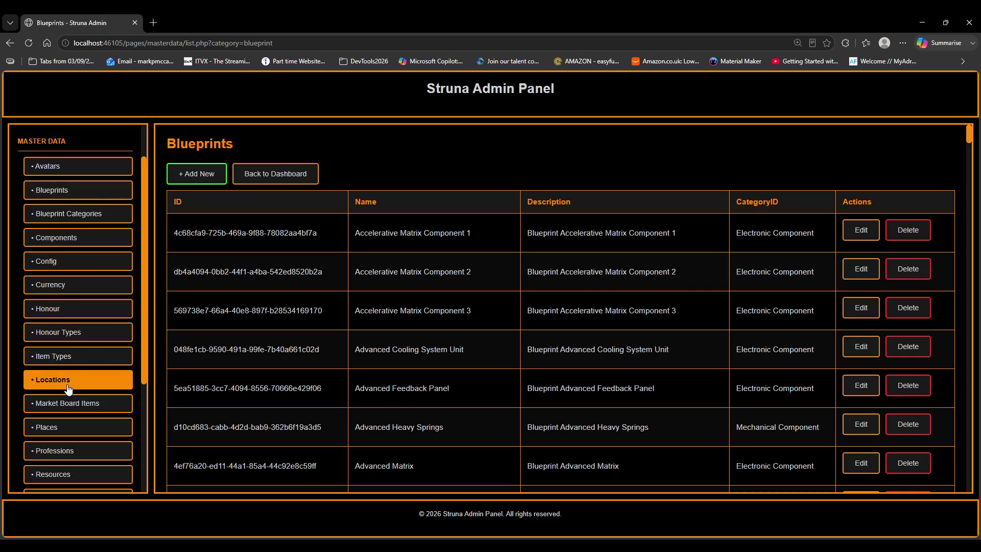
pyautogui.click(68, 389)
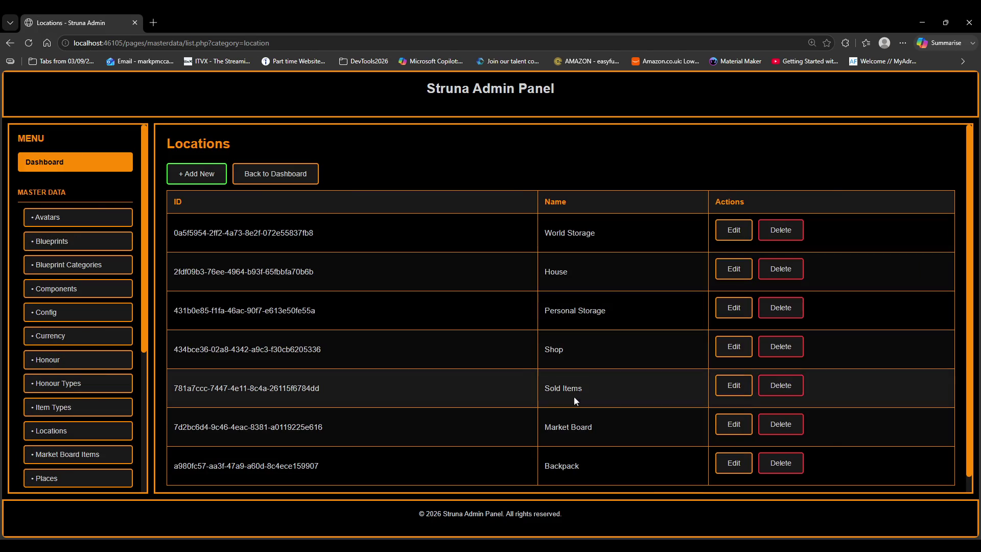
pyautogui.scroll(-1, 81, 378)
pyautogui.scroll(-3, 81, 383)
pyautogui.click(88, 361)
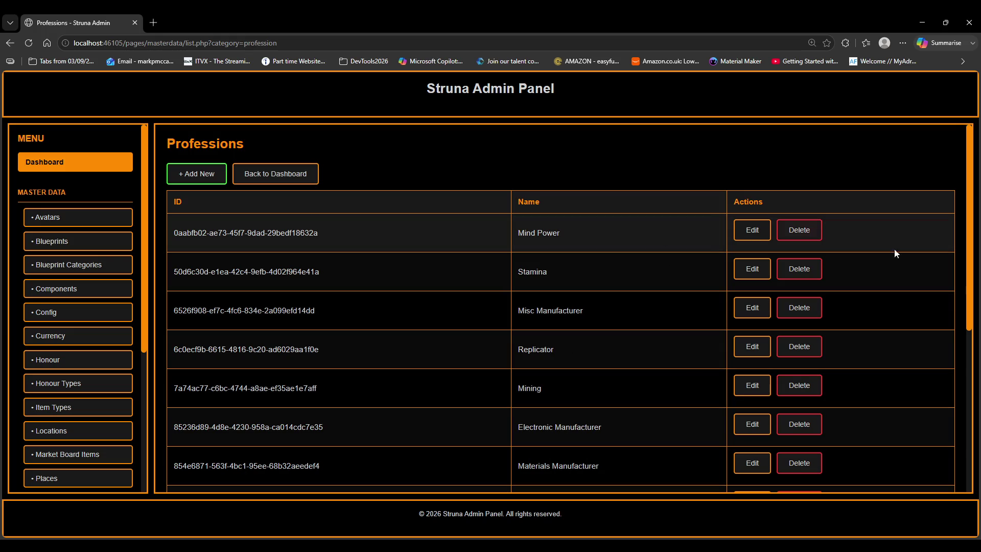
# Open Mind Power for editing, cancel, return to the dashboard, and open Player Data.
pyautogui.click(752, 230)
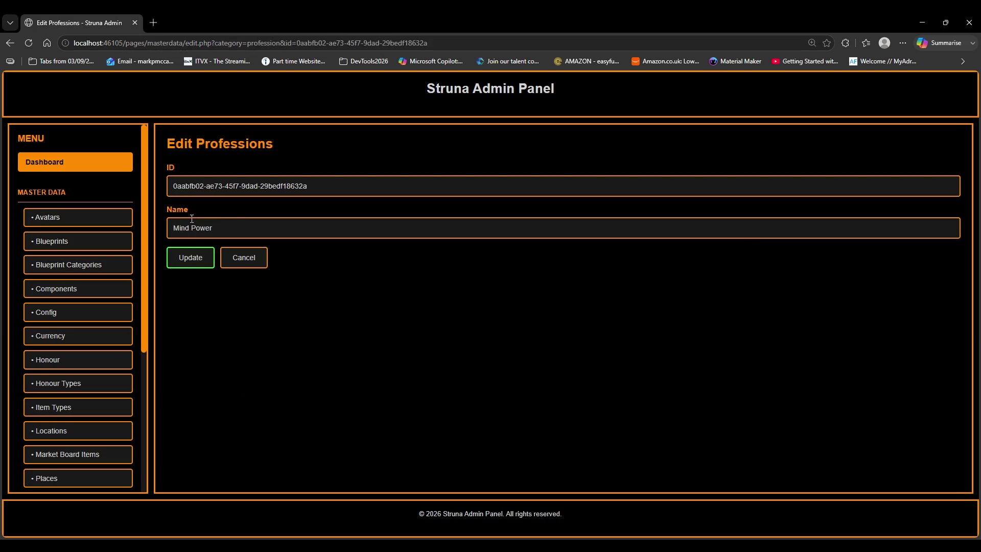
pyautogui.click(252, 263)
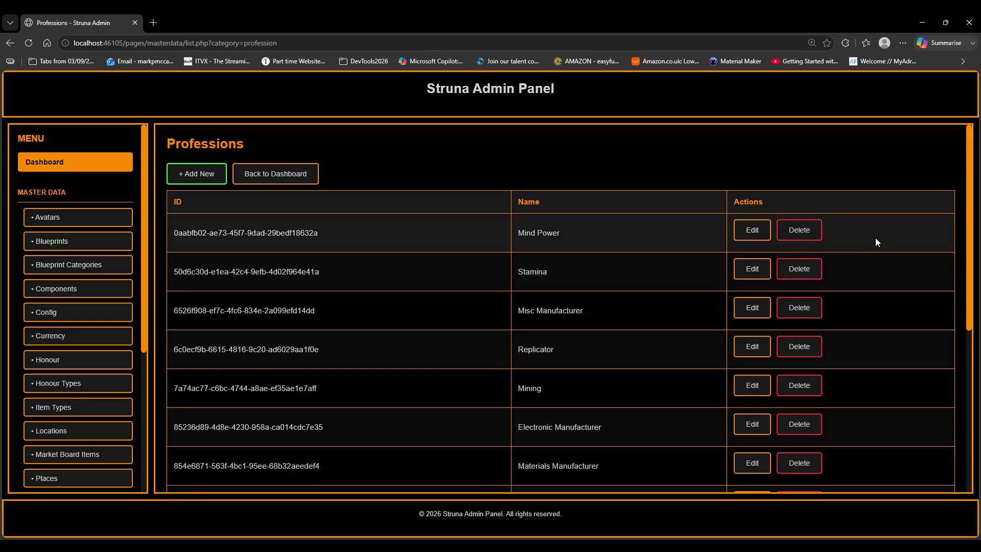
pyautogui.click(305, 178)
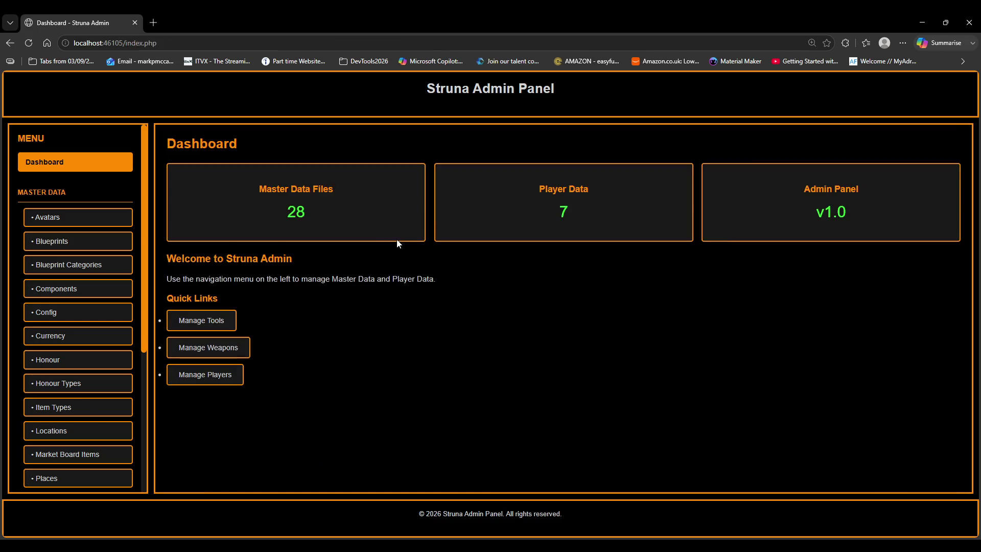
pyautogui.scroll(-4, 118, 342)
pyautogui.scroll(-1, 118, 343)
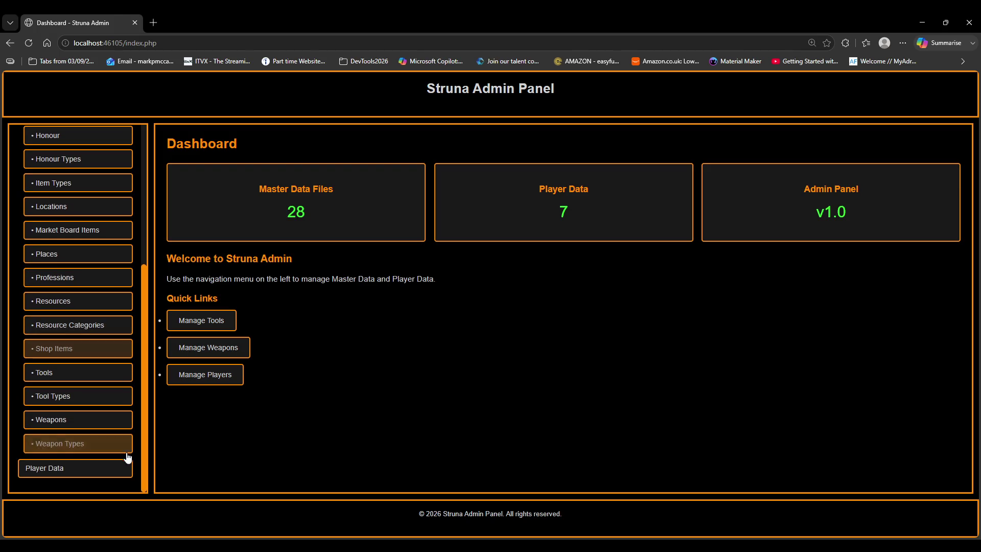
pyautogui.click(65, 466)
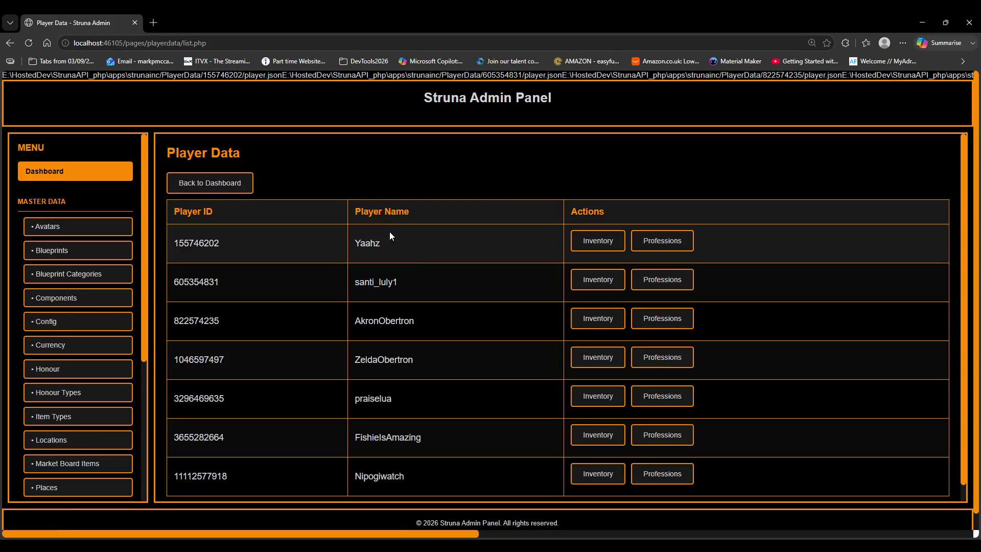
pyautogui.scroll(-1, 437, 390)
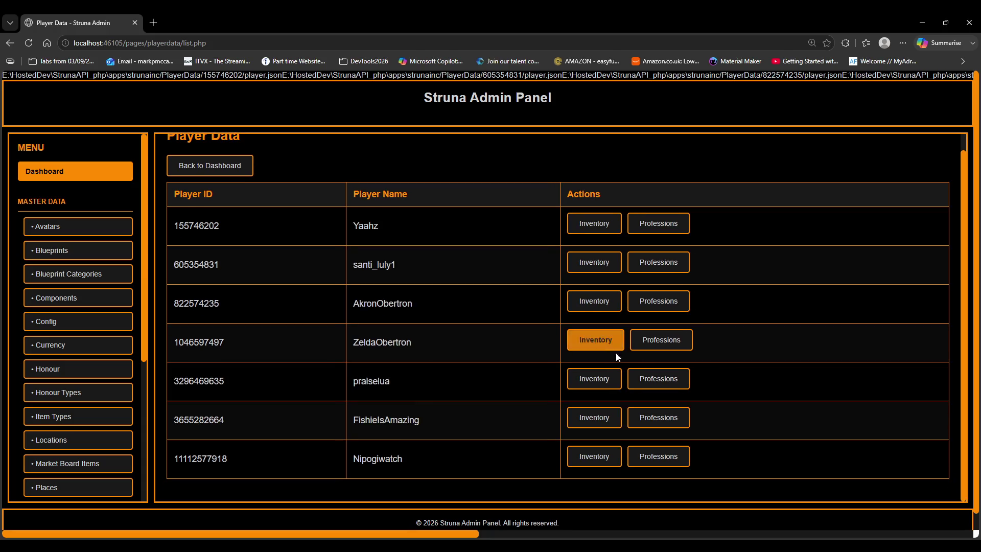
pyautogui.click(594, 340)
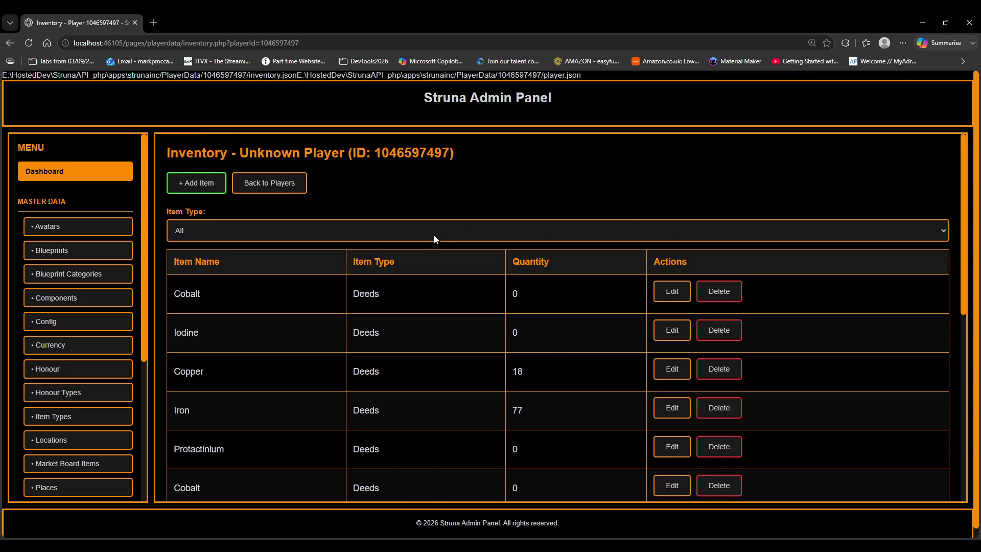
pyautogui.scroll(-7, 448, 262)
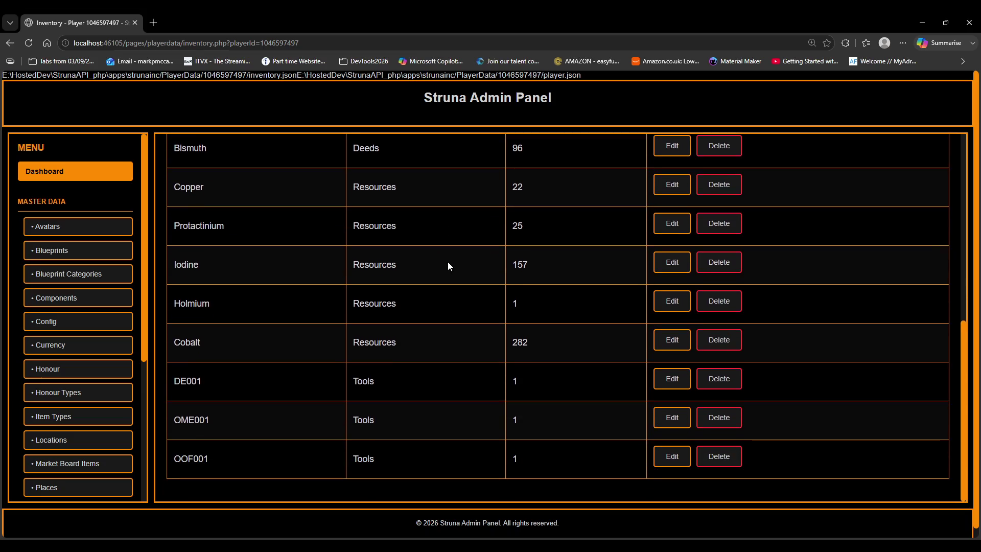
pyautogui.click(670, 305)
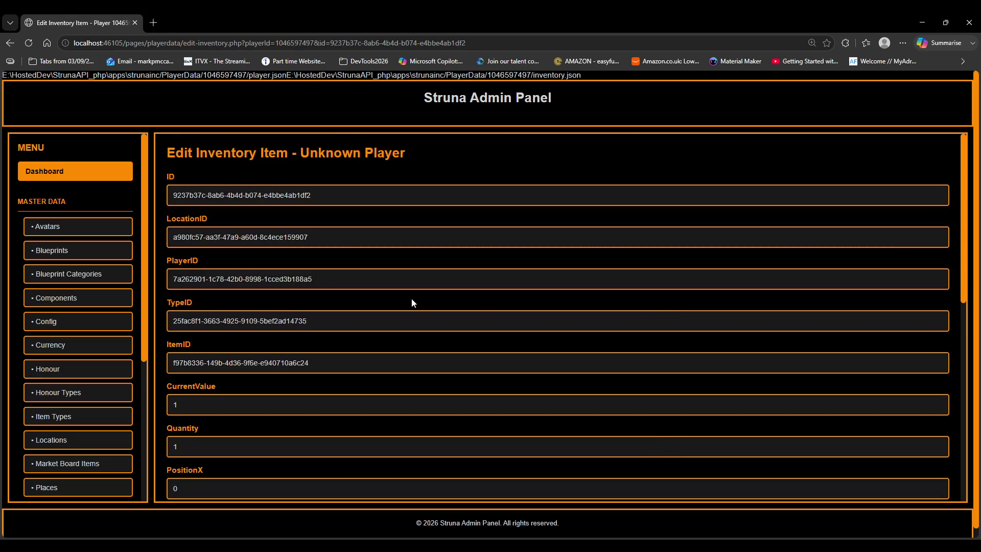
pyautogui.scroll(-5, 371, 286)
pyautogui.scroll(-3, 373, 288)
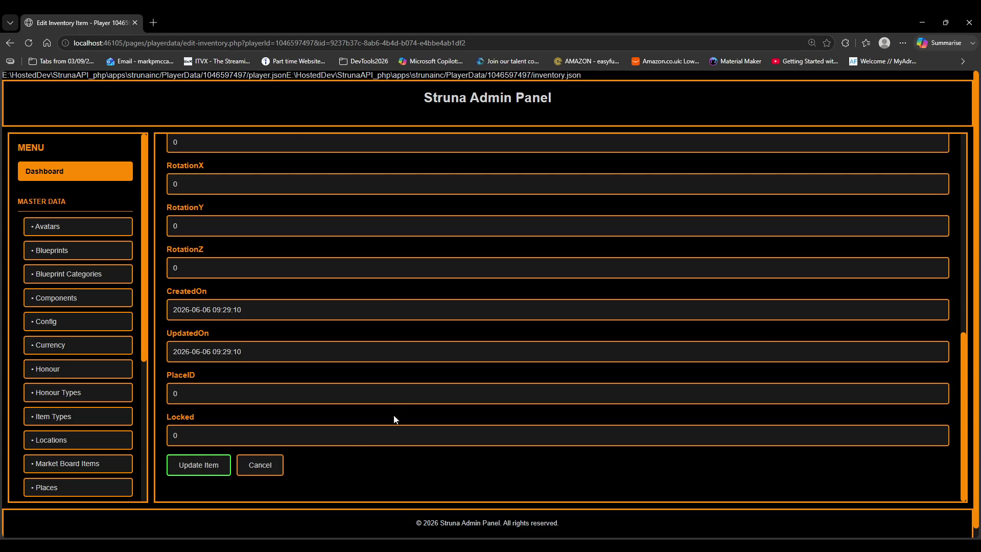
pyautogui.click(263, 466)
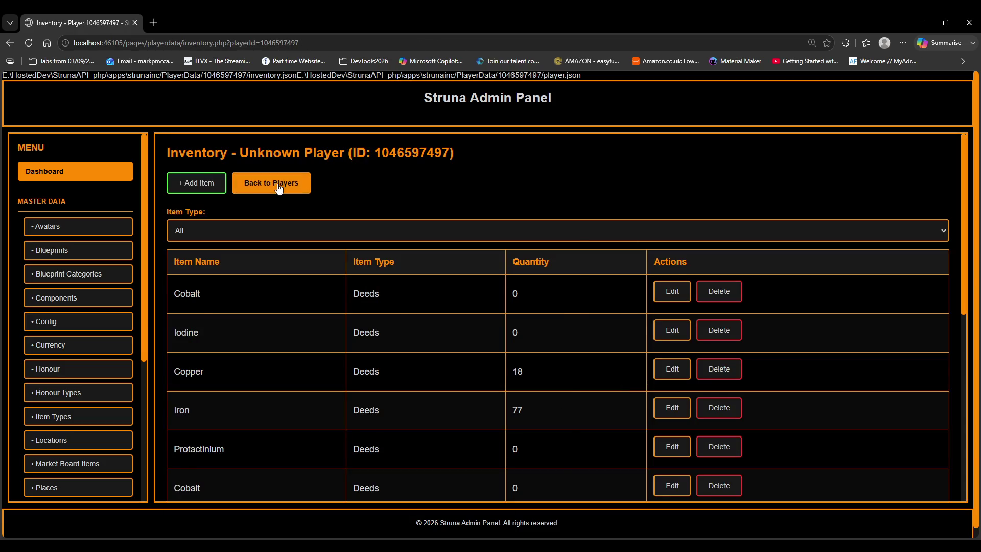
pyautogui.click(278, 189)
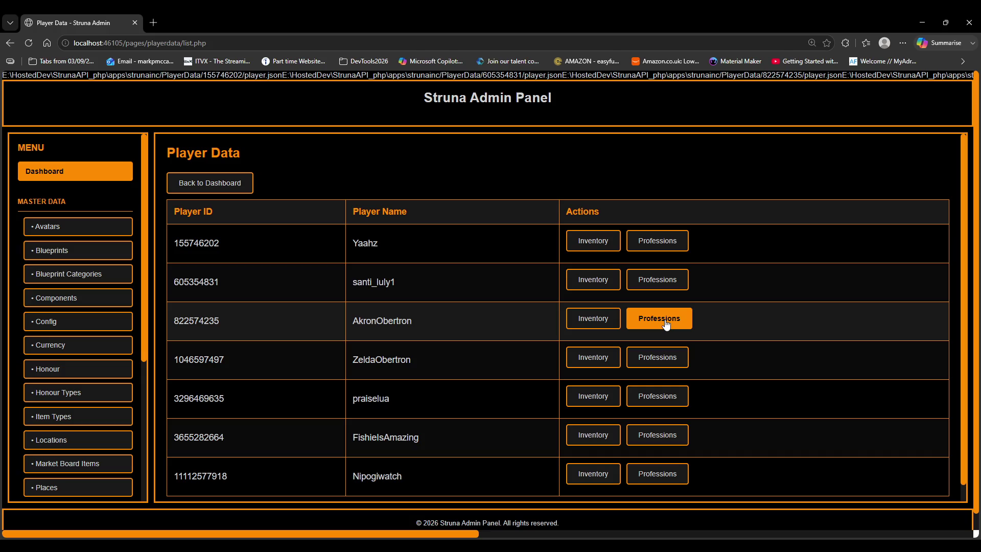
pyautogui.click(659, 358)
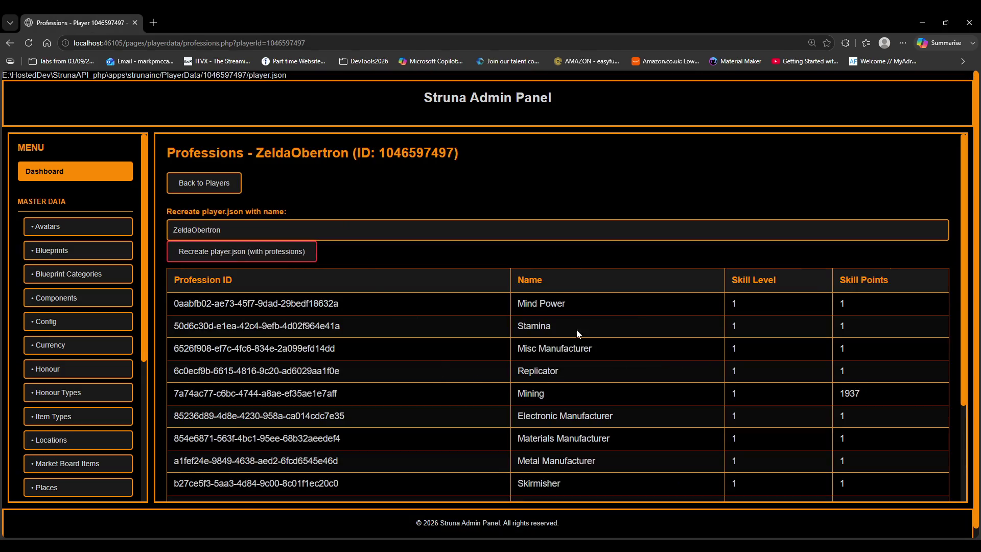
pyautogui.scroll(-2, 613, 299)
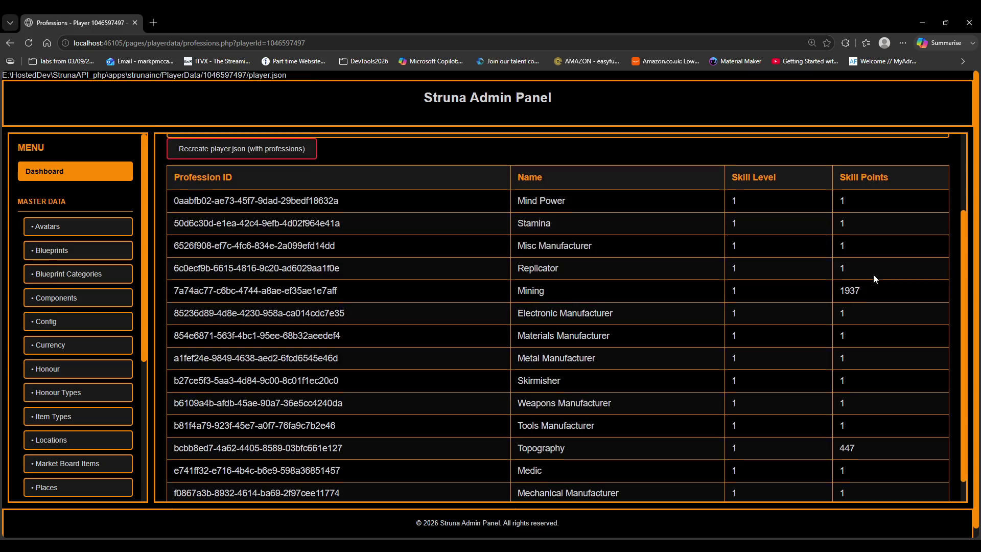
pyautogui.scroll(-1, 873, 278)
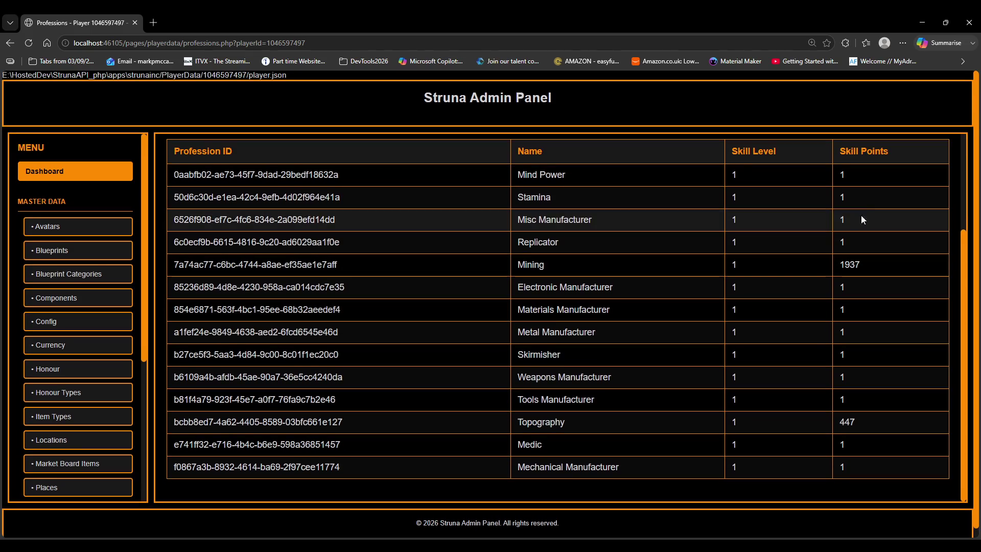
pyautogui.scroll(3, 751, 237)
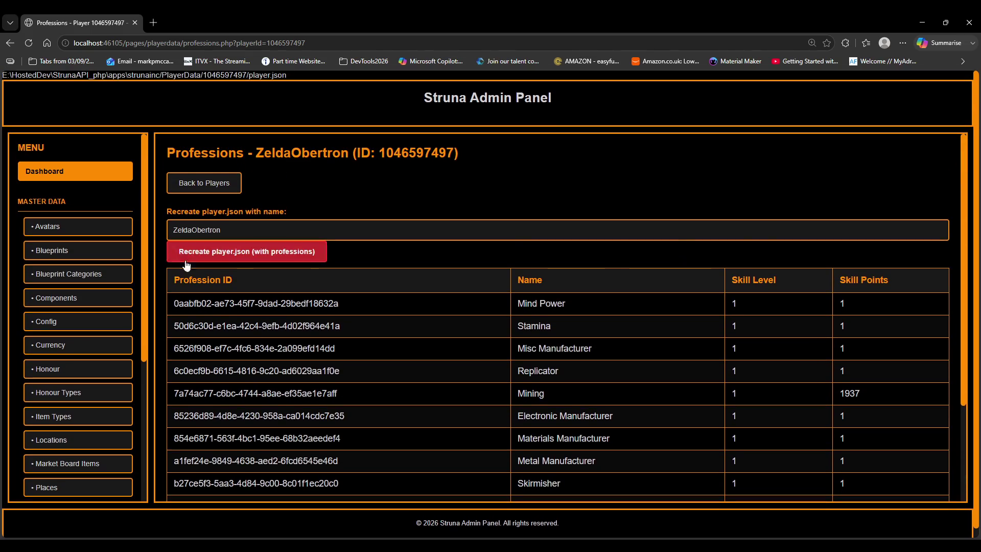
pyautogui.scroll(-4, 63, 284)
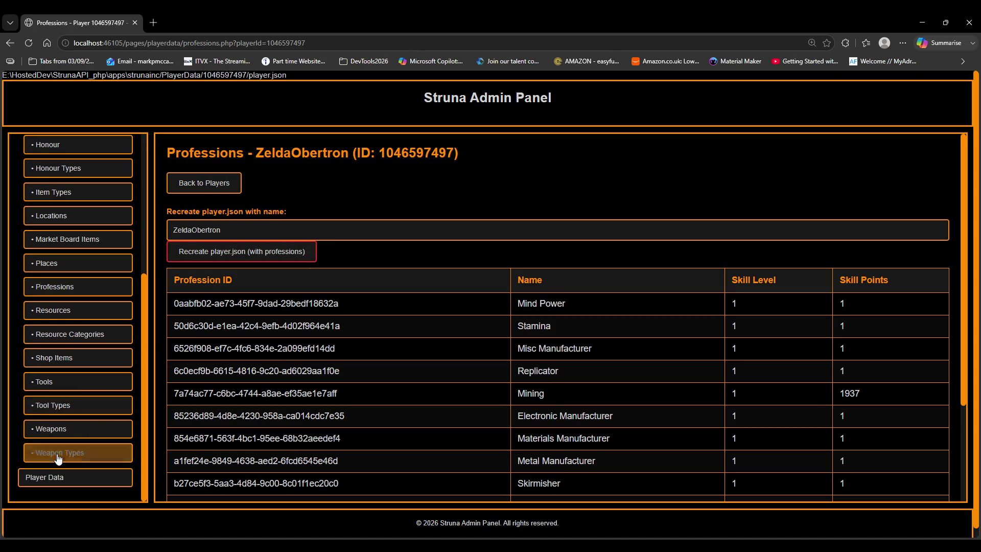
pyautogui.click(43, 478)
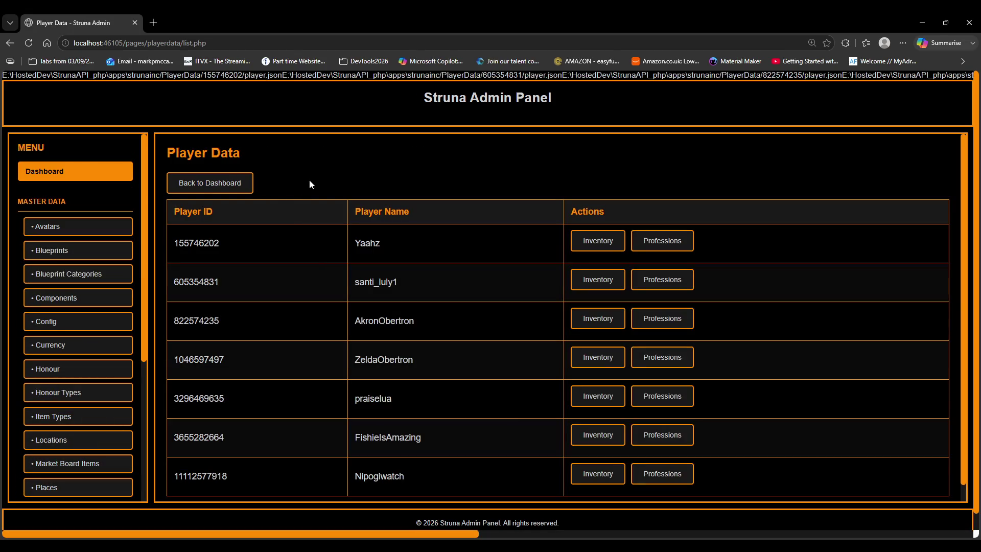
# Clear a stray text selection and open the Weapons master data list.
pyautogui.scroll(-1, 494, 170)
pyautogui.scroll(1, 495, 171)
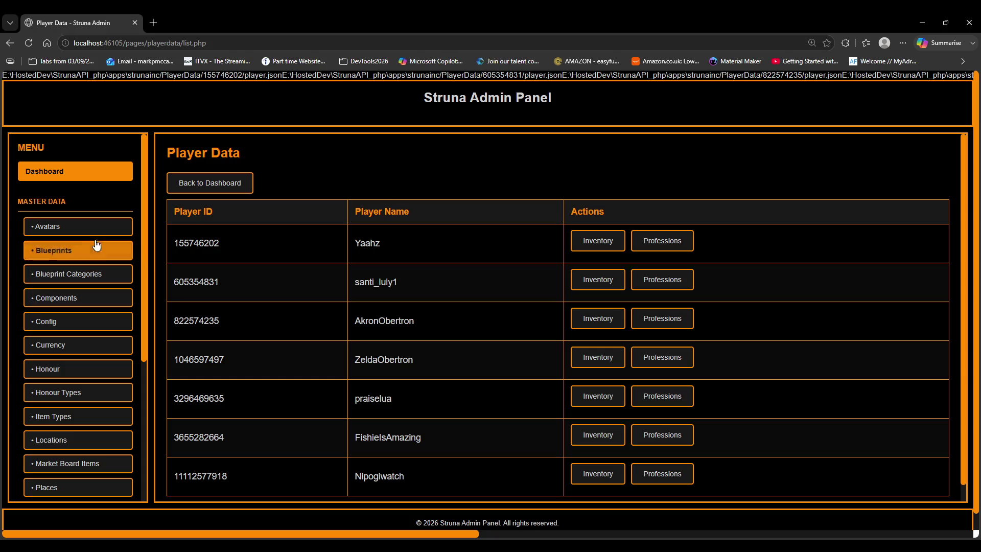
pyautogui.moveTo(147, 214); pyautogui.dragTo(146, 314)
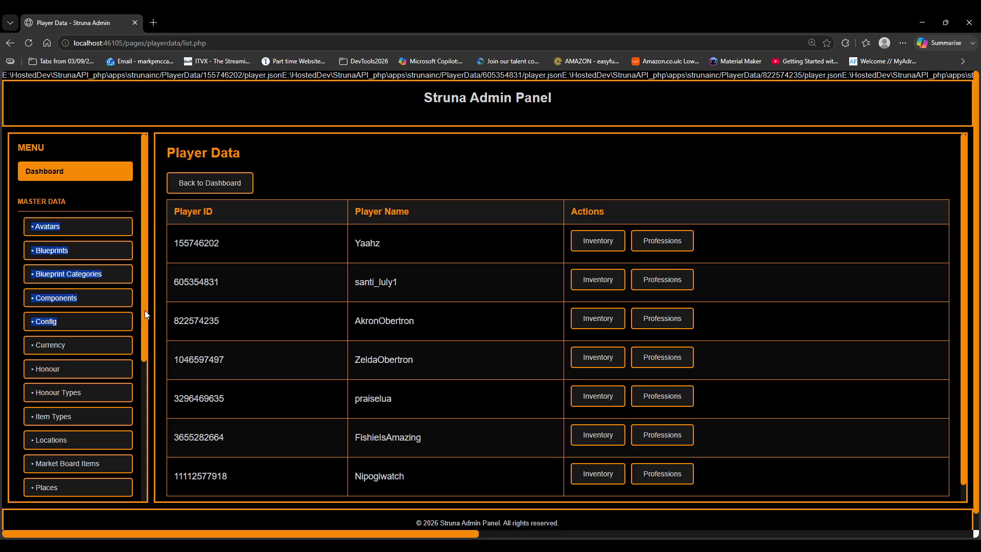
pyautogui.click(106, 194)
pyautogui.scroll(-5, 70, 357)
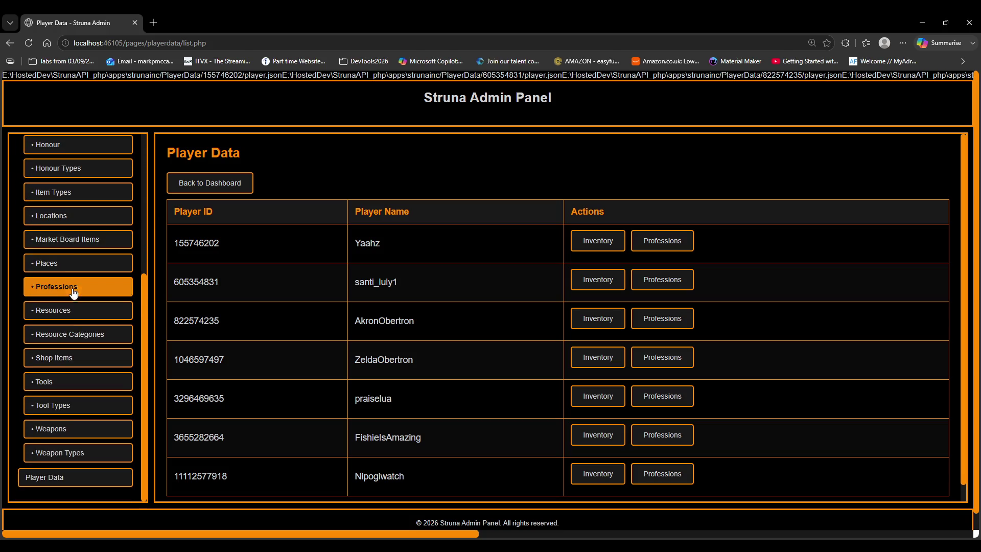
pyautogui.click(60, 429)
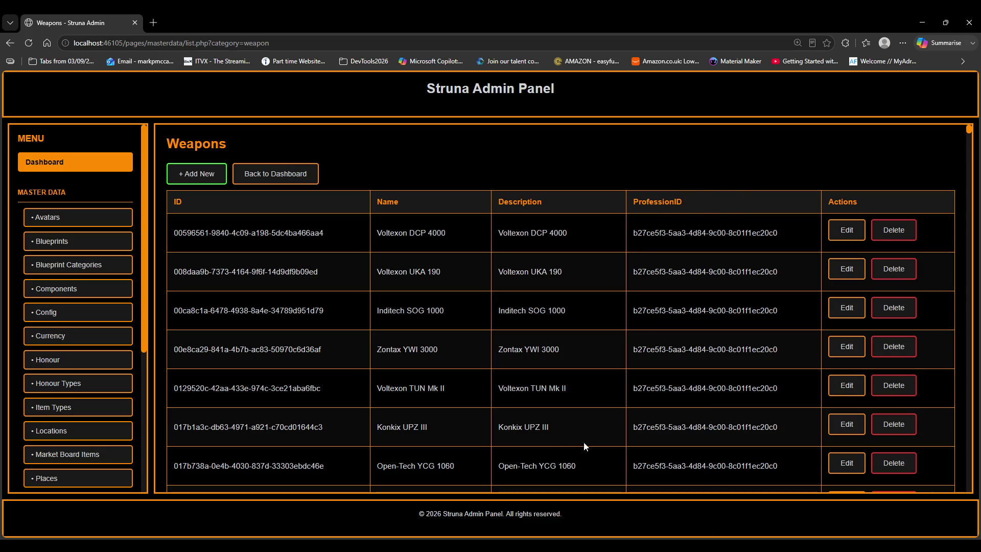
# Inspect the Open-Tech OZG 8000 weapon record and close it without saving.
pyautogui.scroll(-8, 552, 222)
pyautogui.scroll(-10, 555, 217)
pyautogui.scroll(-20, 554, 226)
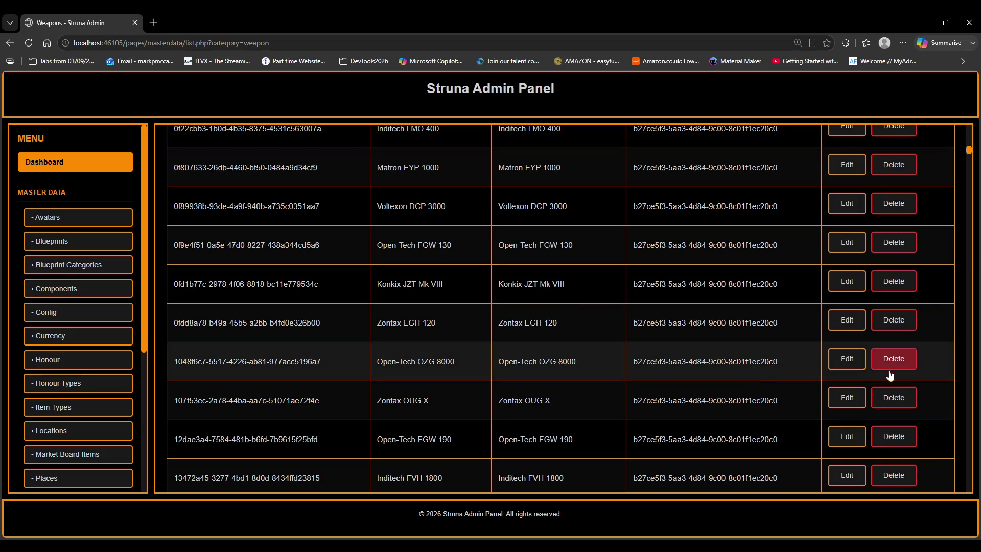
pyautogui.click(846, 358)
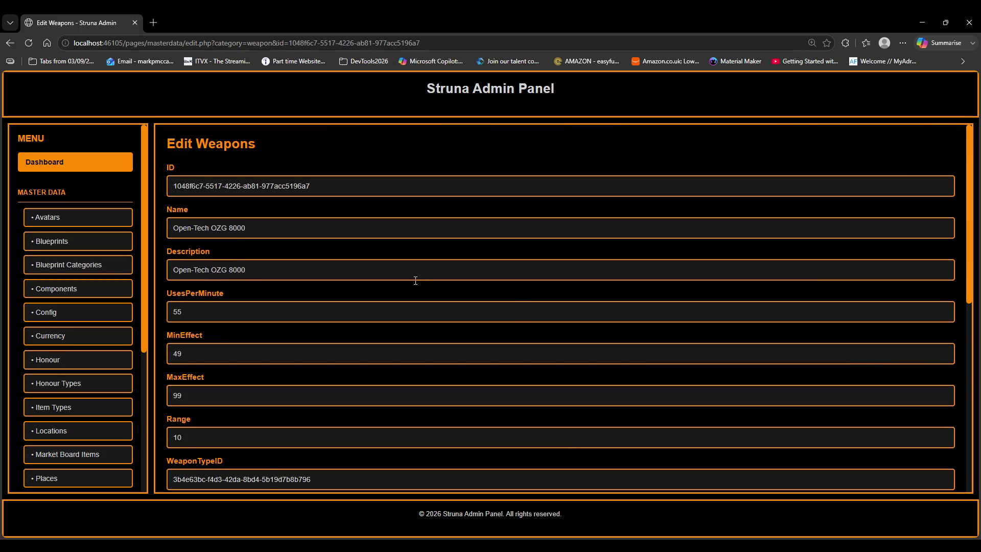
pyautogui.scroll(-10, 415, 283)
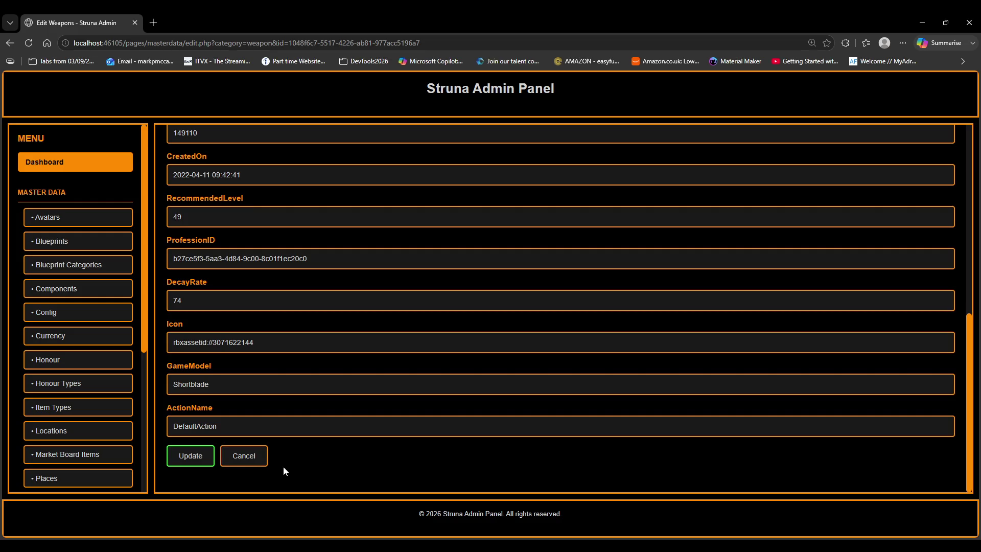
pyautogui.click(254, 463)
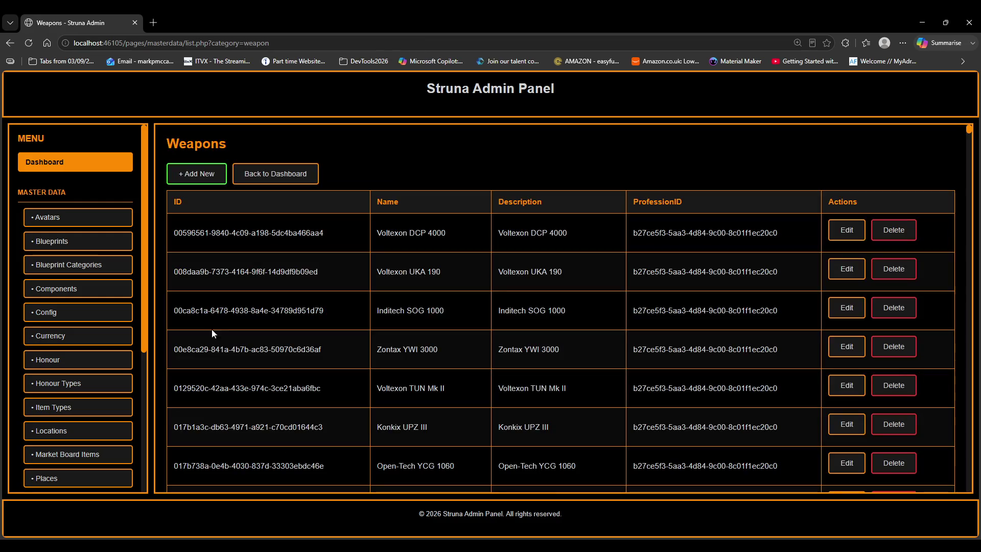
# Open the Tools master data list and scroll down to the DE001 row.
pyautogui.scroll(-4, 87, 372)
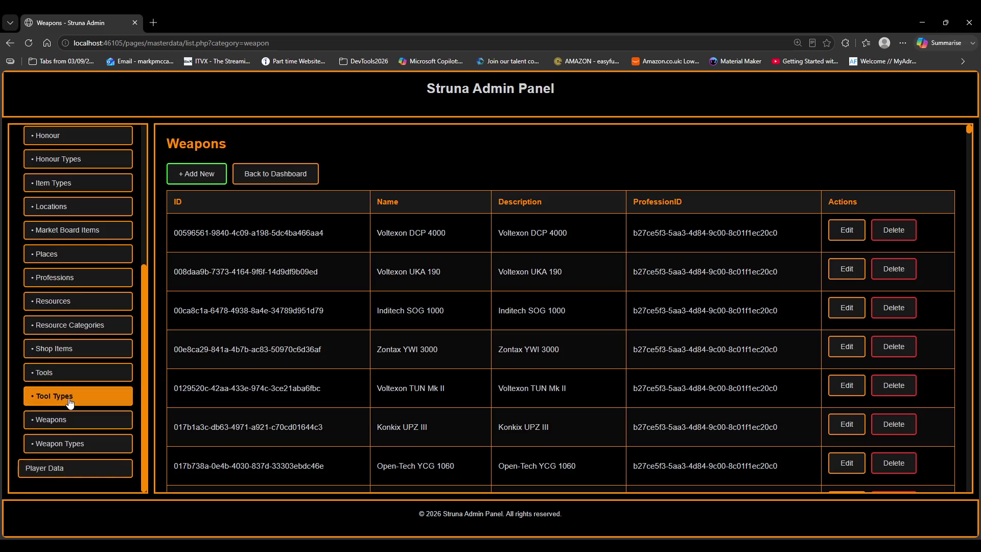
pyautogui.click(66, 373)
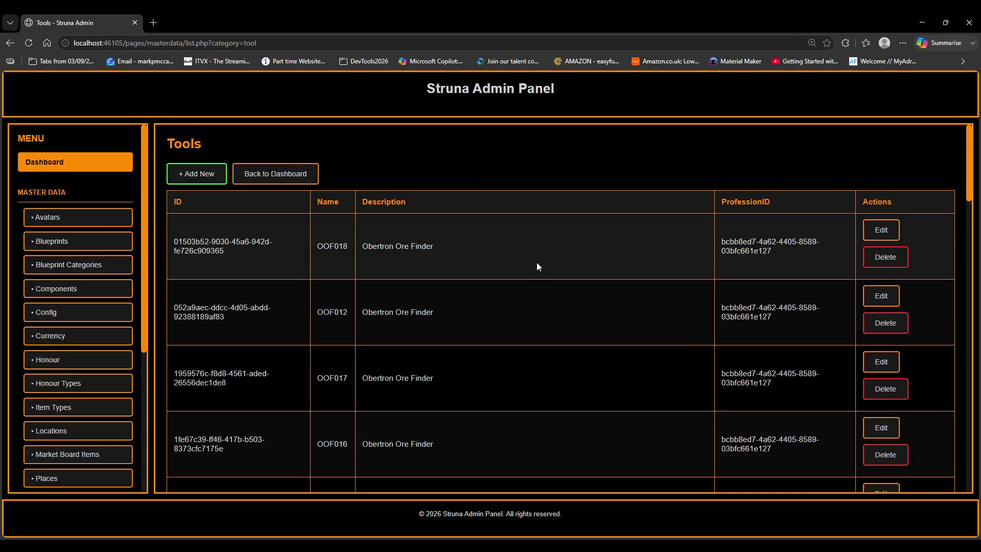
pyautogui.scroll(-2, 537, 263)
pyautogui.scroll(-1, 526, 293)
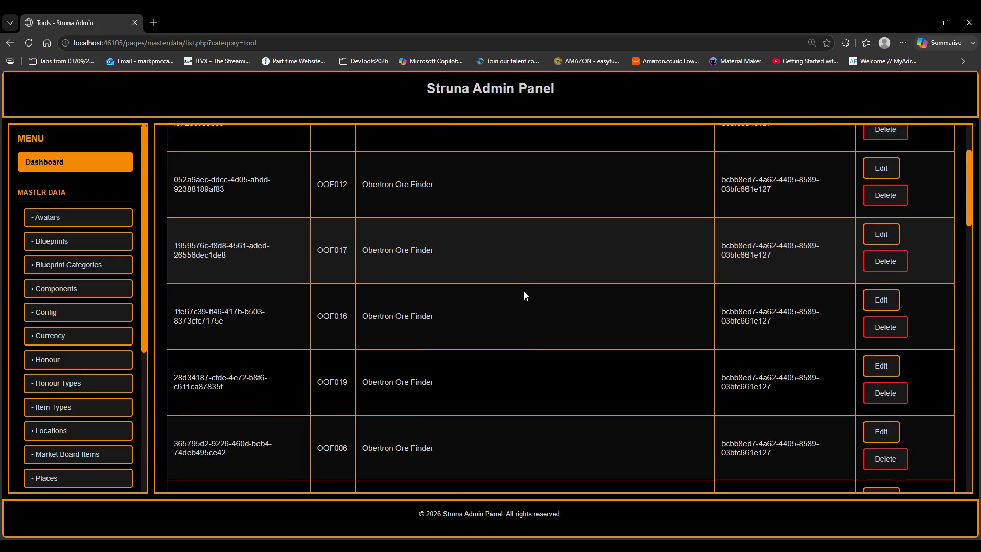
pyautogui.scroll(4, 523, 291)
pyautogui.scroll(-10, 437, 251)
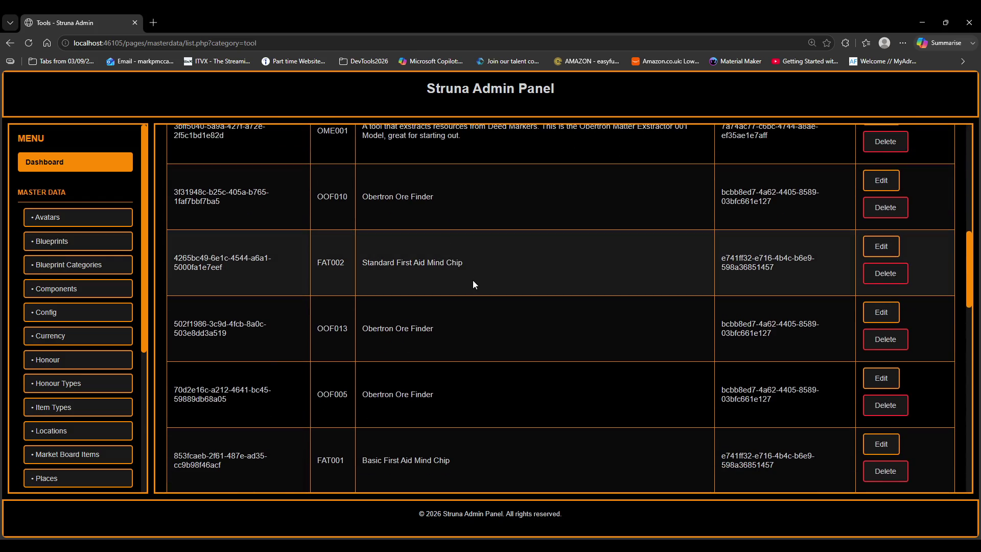
pyautogui.scroll(-8, 472, 282)
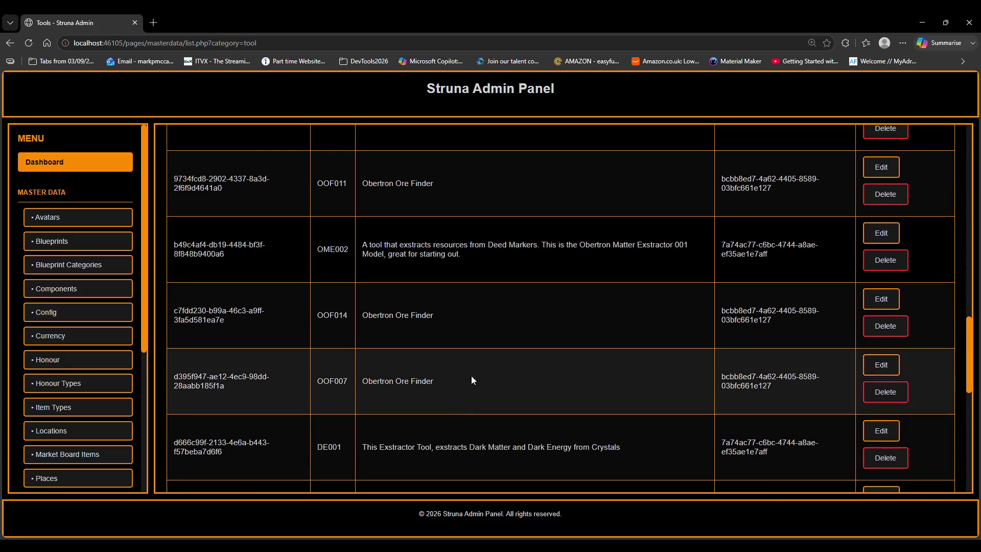
# Open DE001's record, inspect its ActionName field, and cancel without changes.
pyautogui.click(880, 430)
pyautogui.scroll(-3, 413, 290)
pyautogui.scroll(-4, 320, 373)
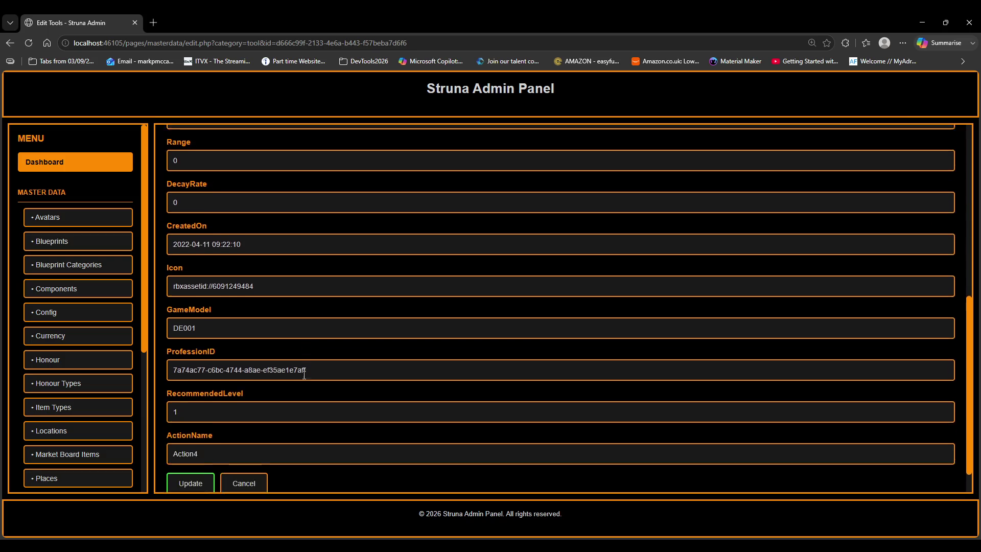
pyautogui.click(217, 425)
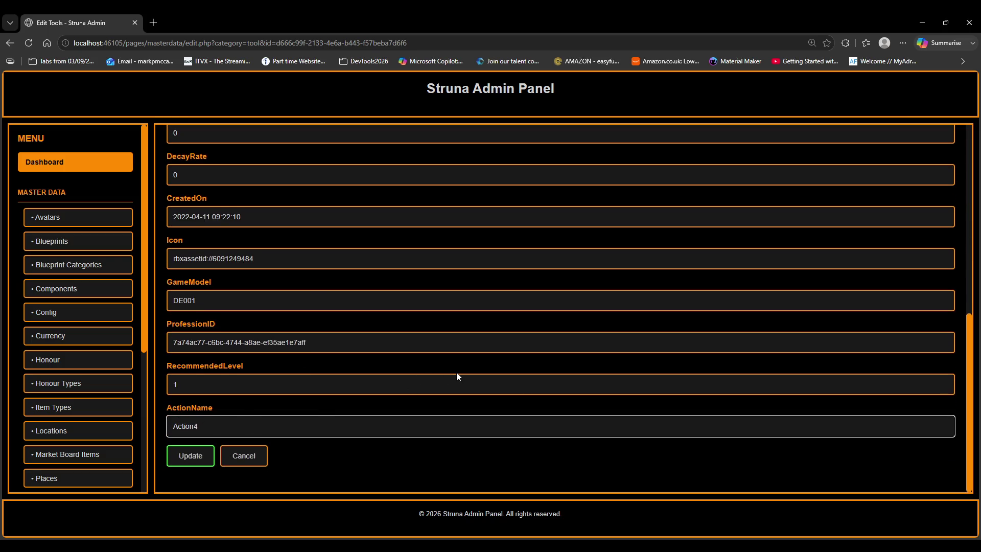
pyautogui.click(253, 456)
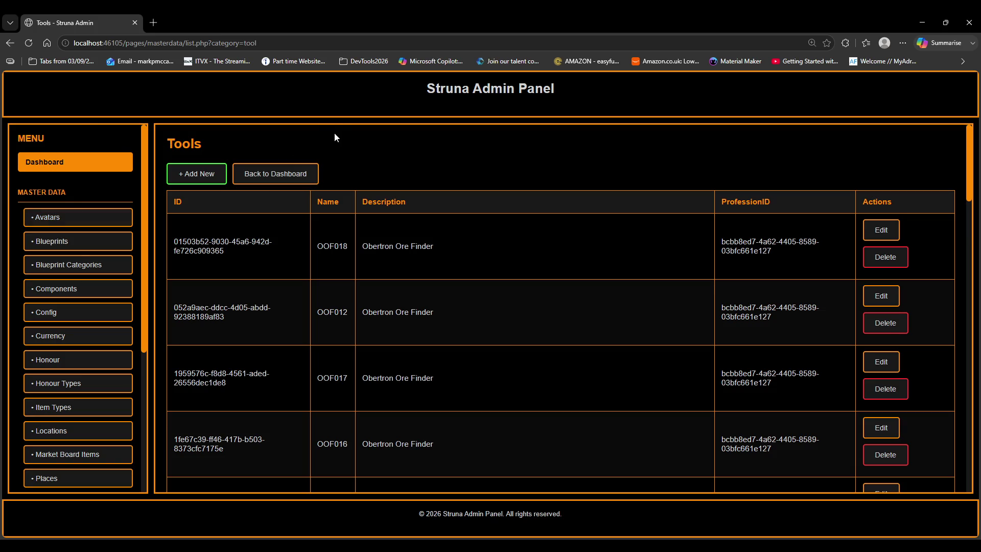
# Return to the Dashboard and look over the Master Data Files count and v1.0 version.
pyautogui.scroll(-3, 334, 134)
pyautogui.scroll(-20, 385, 158)
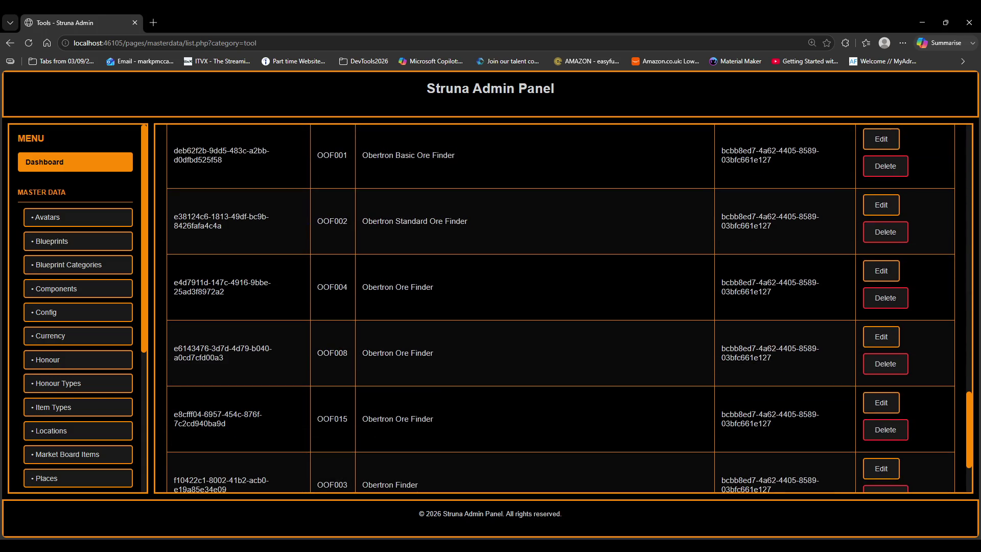
pyautogui.scroll(-4, 102, 358)
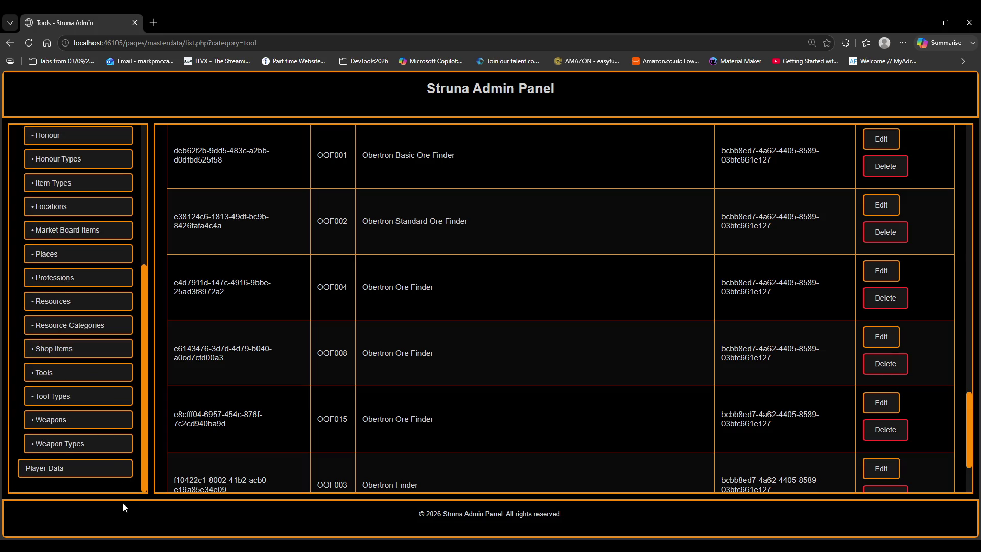
pyautogui.scroll(4, 110, 394)
pyautogui.click(71, 170)
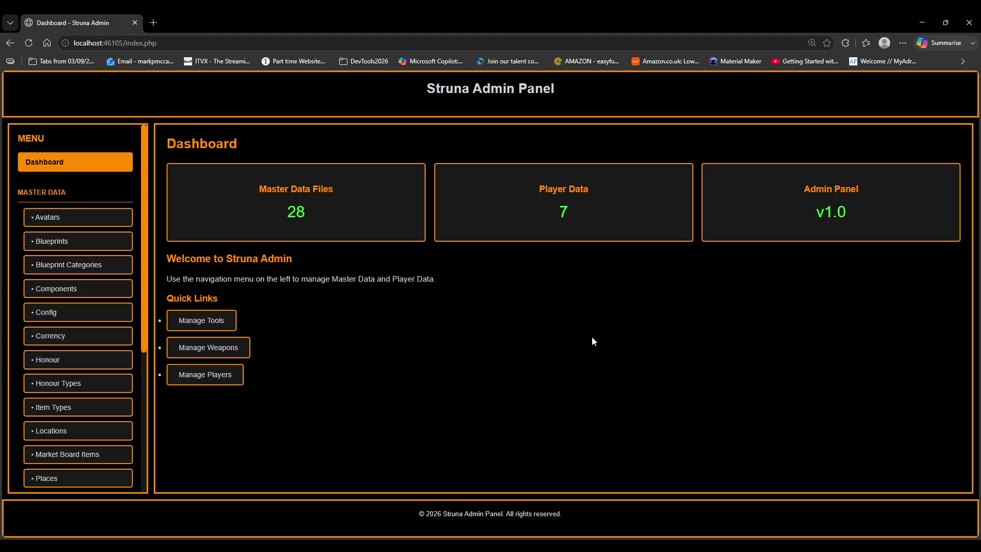
pyautogui.doubleClick(315, 213)
pyautogui.click(802, 286)
pyautogui.moveTo(817, 212); pyautogui.dragTo(870, 209)
pyautogui.click(542, 317)
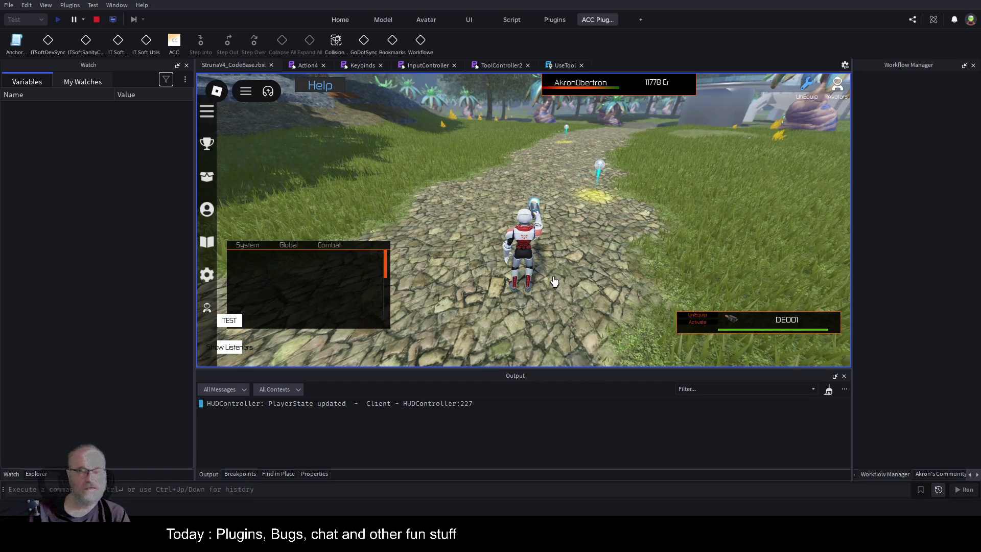
# Run the avatar off the path to a yellow crystal and use the DE001 extractor on it.
pyautogui.press('d')
pyautogui.press('w')
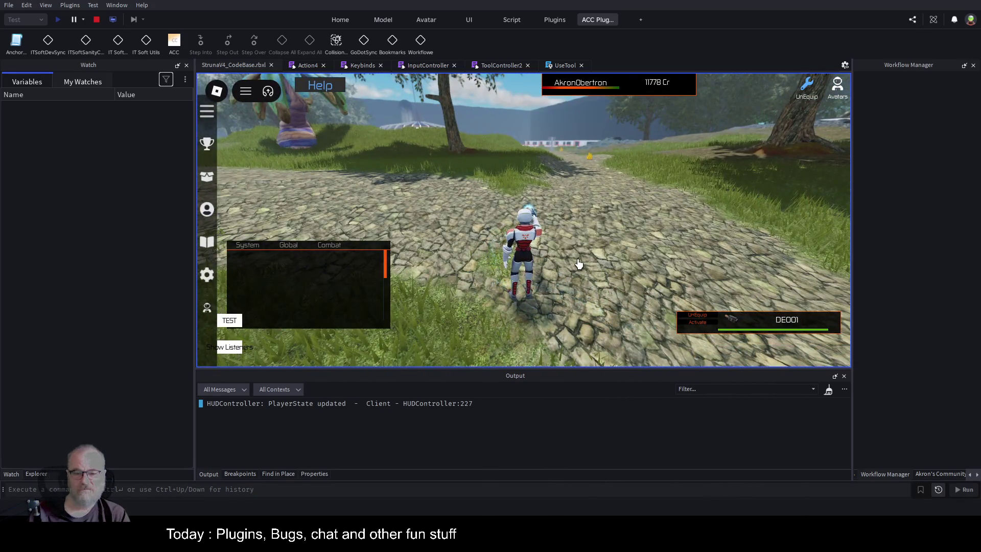
pyautogui.press('a')
pyautogui.press('d')
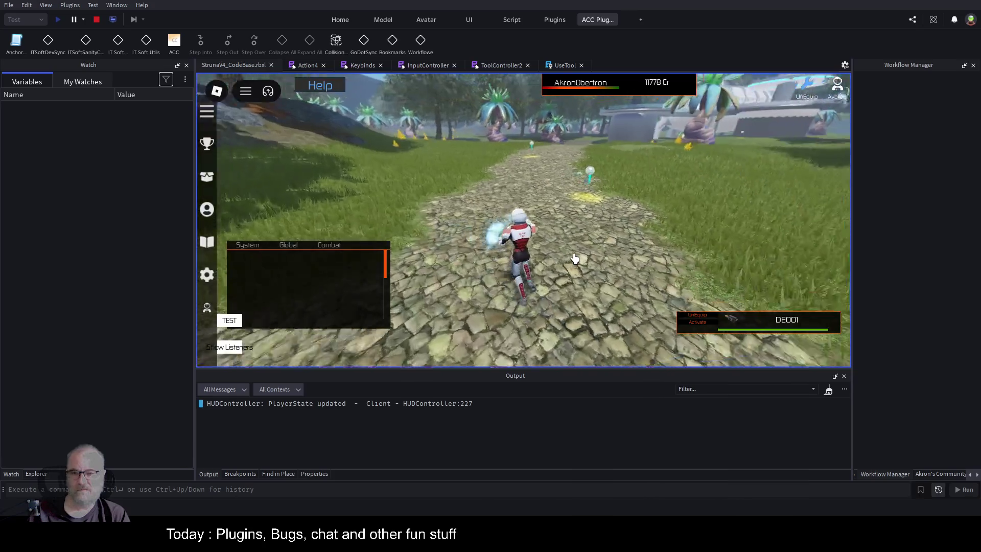
pyautogui.press('a')
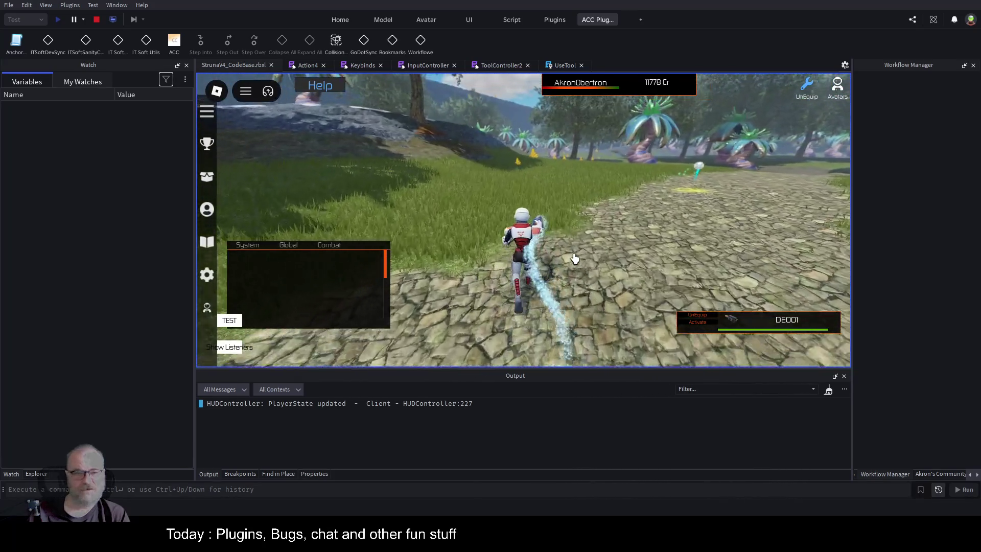
pyautogui.press('a')
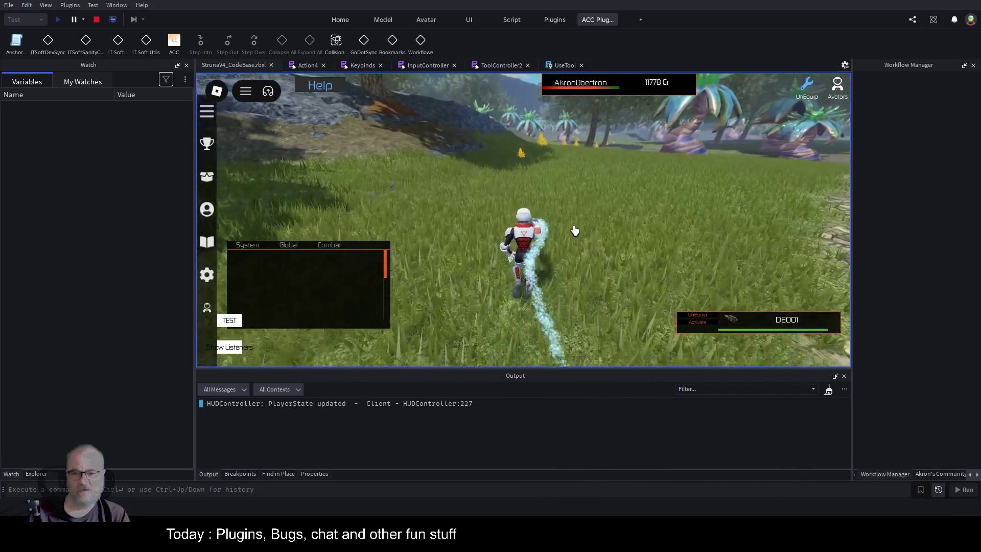
pyautogui.press('w')
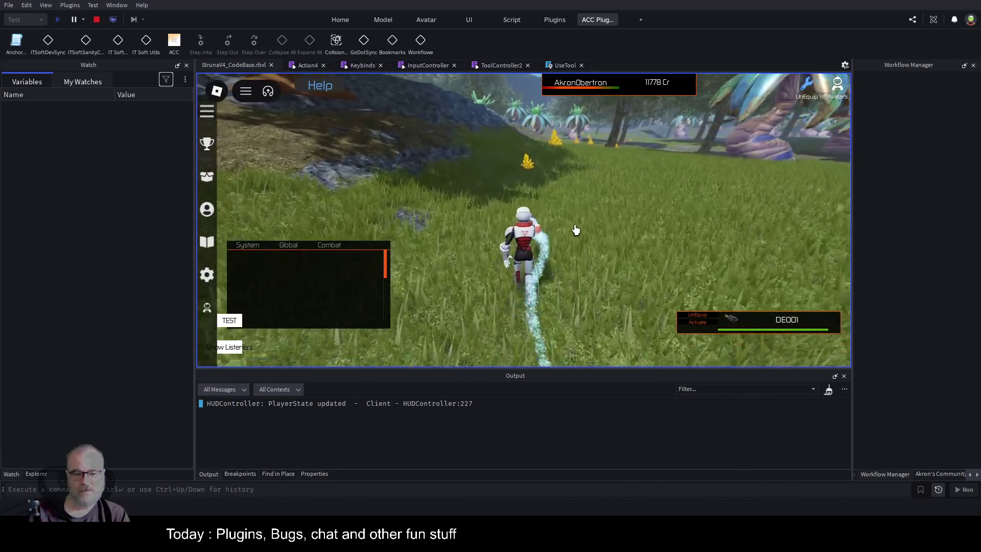
pyautogui.press('w')
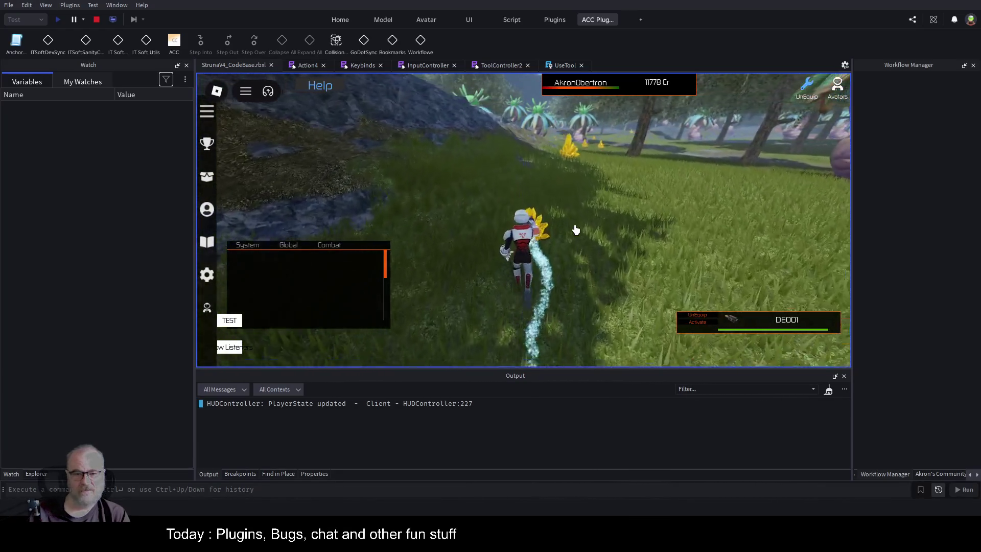
pyautogui.click(228, 473)
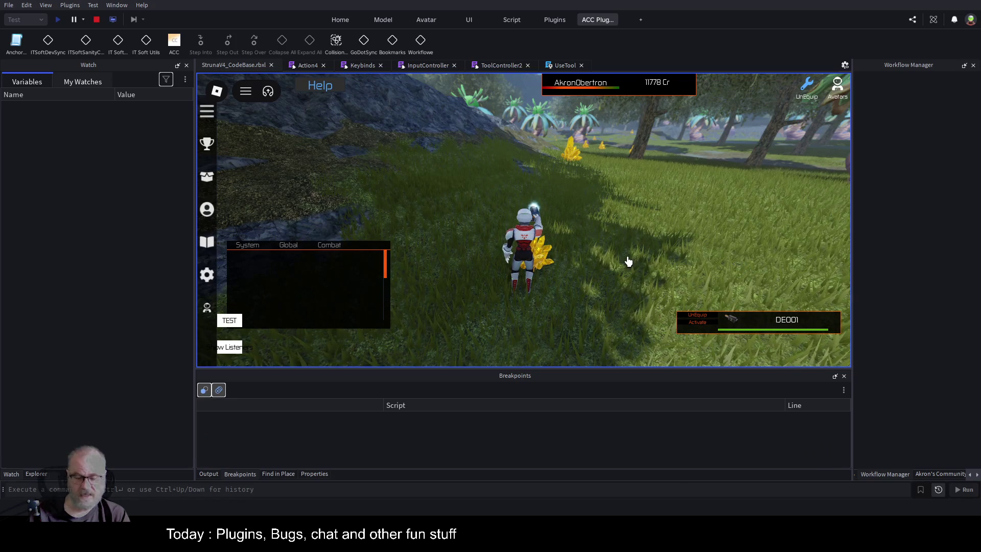
pyautogui.click(681, 252)
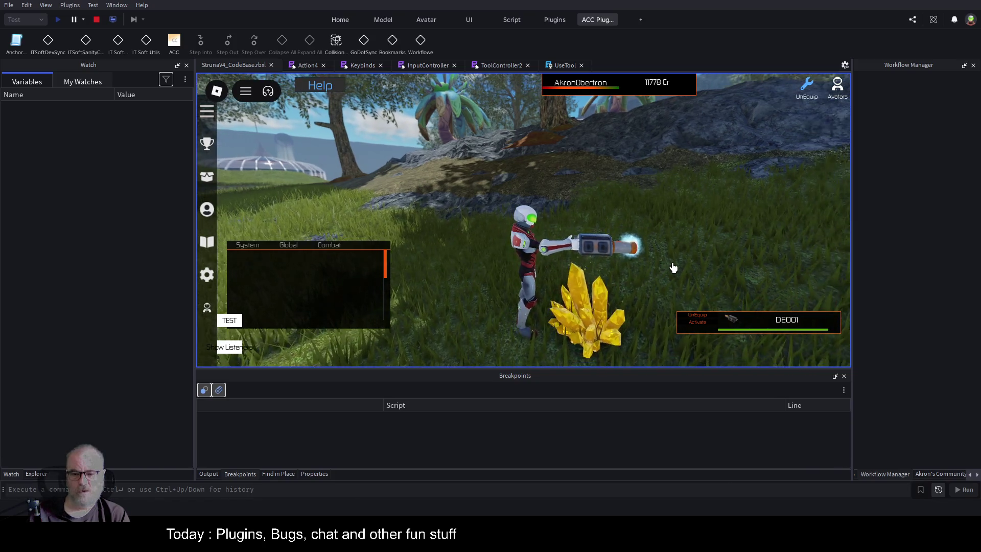
# Extract from another yellow crystal and drag the chat up to read the Dark Matter messages.
pyautogui.press('w')
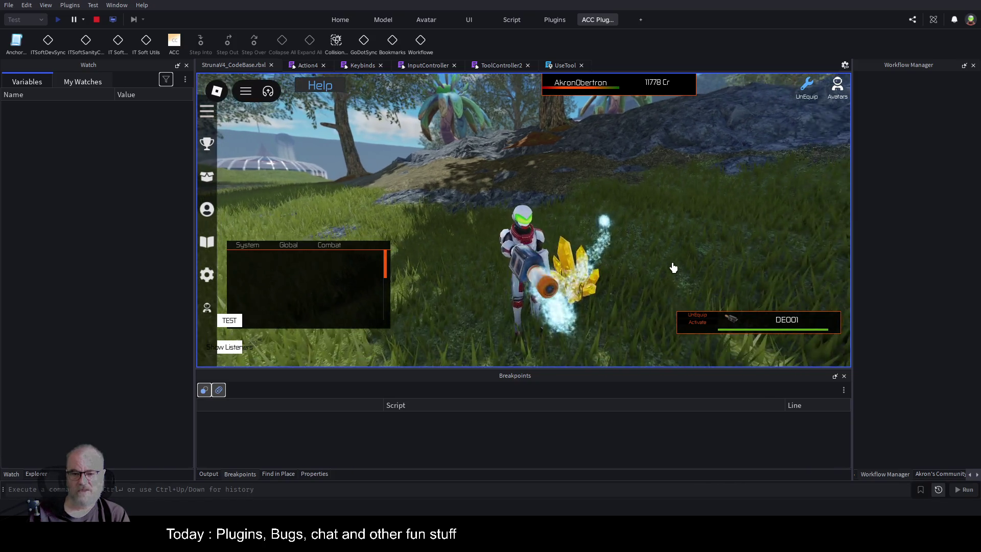
pyautogui.press('a')
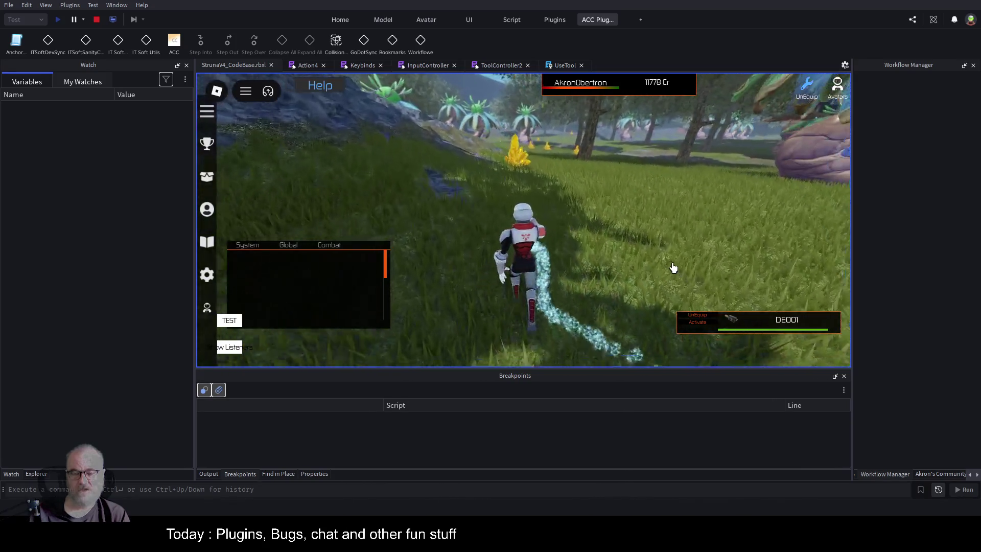
pyautogui.press('w')
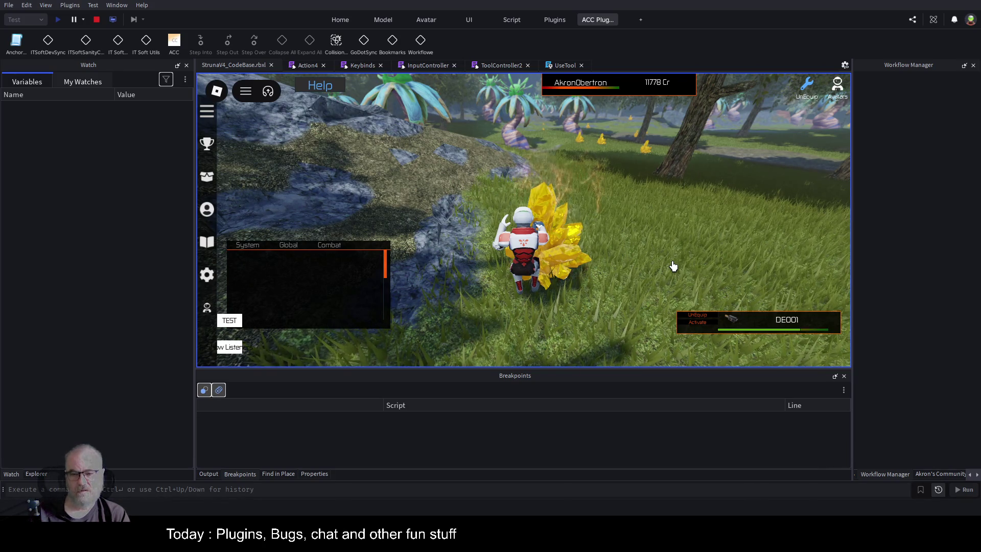
pyautogui.click(719, 259)
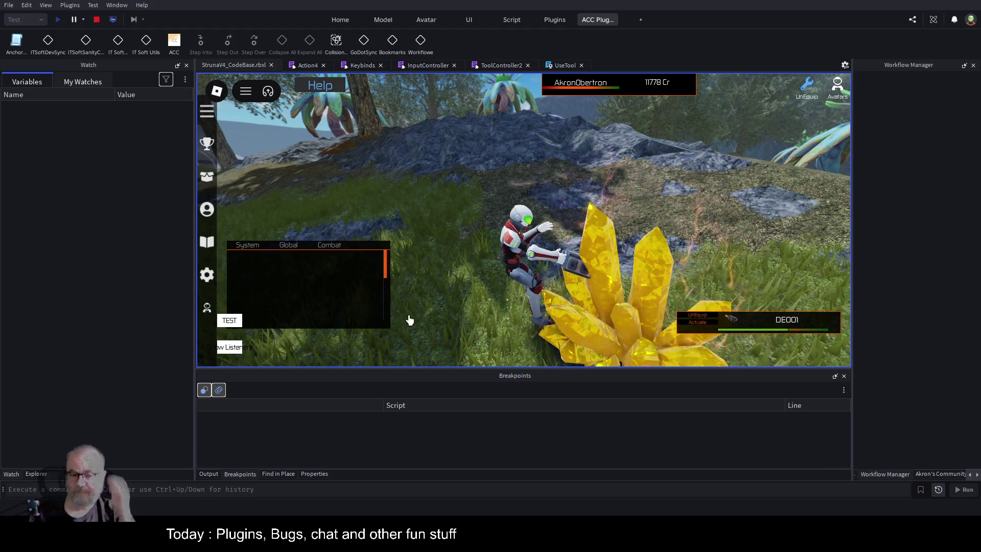
pyautogui.moveTo(332, 288)
pyautogui.mouseDown()
pyautogui.moveTo(368, 204)
pyautogui.moveTo(397, 184)
pyautogui.mouseUp()
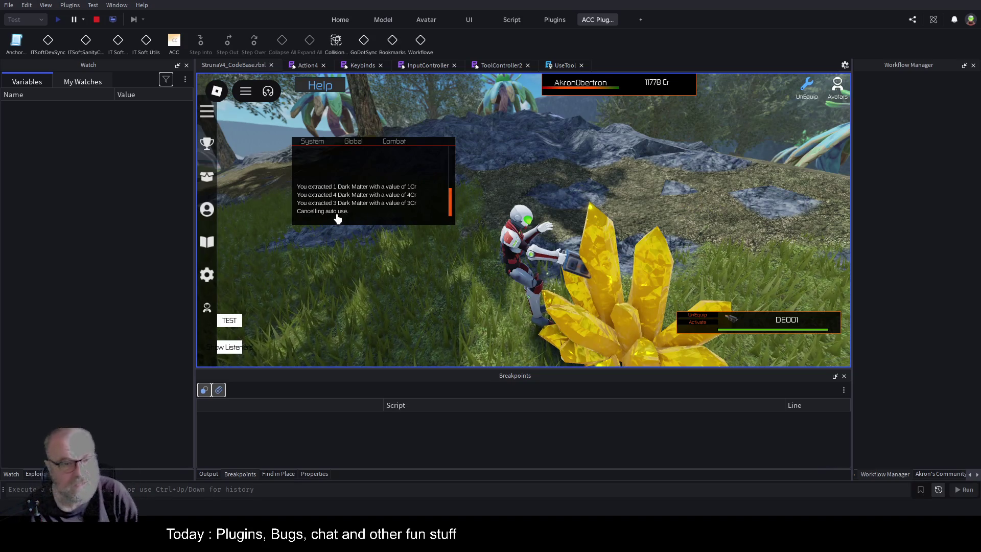
# Stop the play test, publish the Server Script Service scripts, and return to the StrunaV4_CodeBase.rbxl view.
pyautogui.click(96, 19)
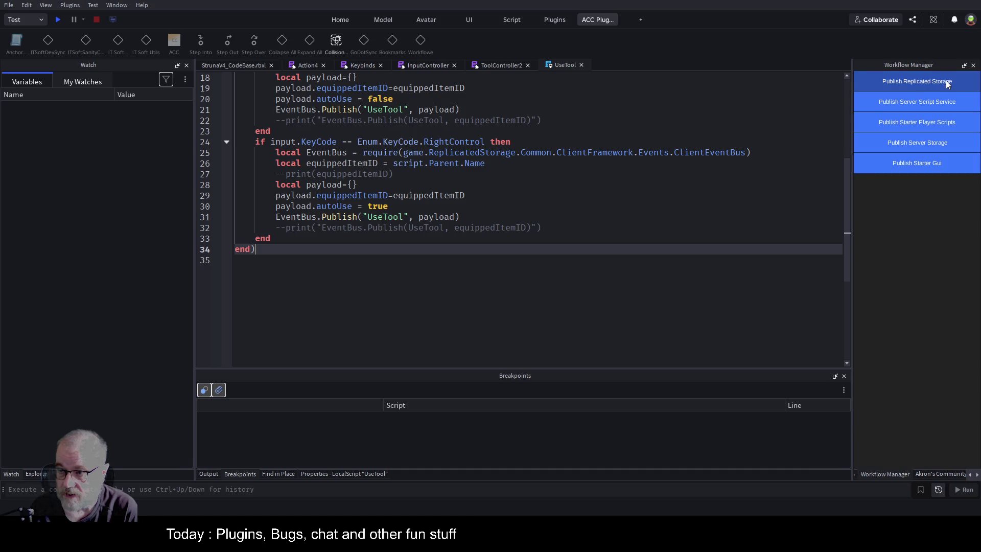
pyautogui.click(208, 473)
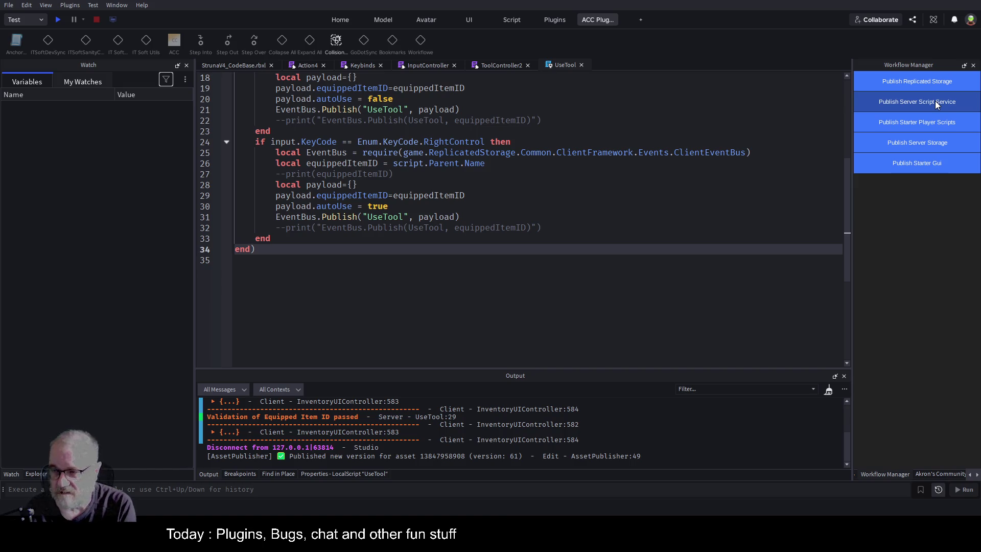
pyautogui.click(937, 104)
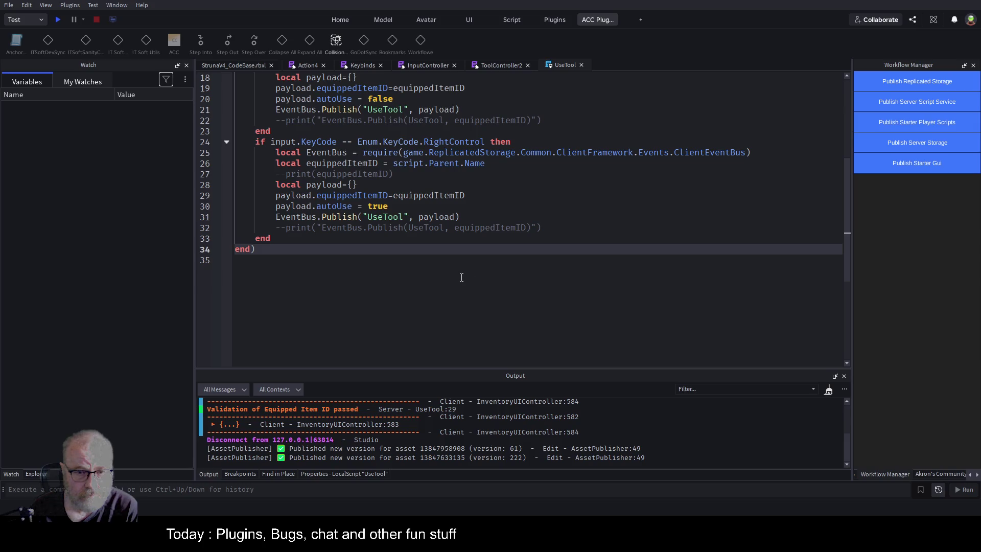
pyautogui.click(399, 282)
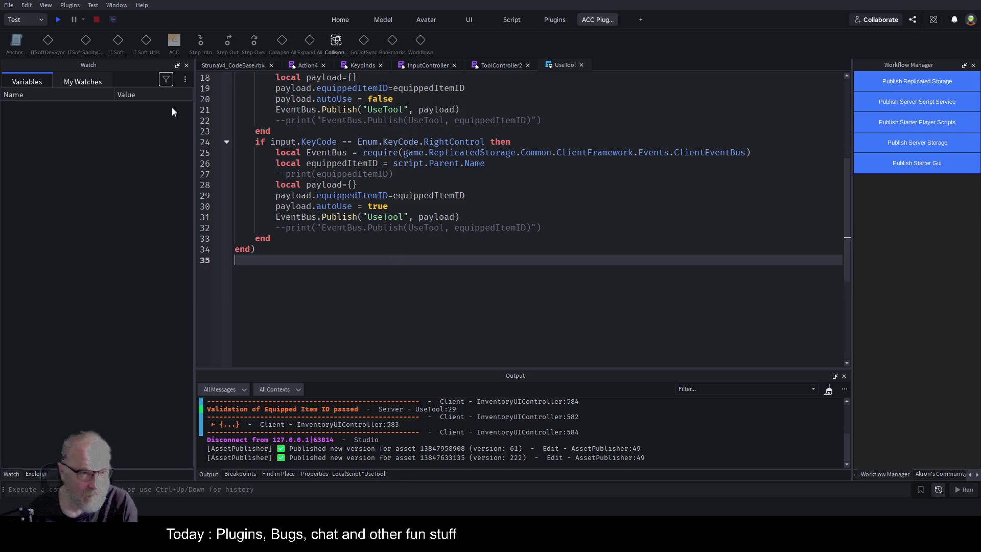
pyautogui.click(219, 64)
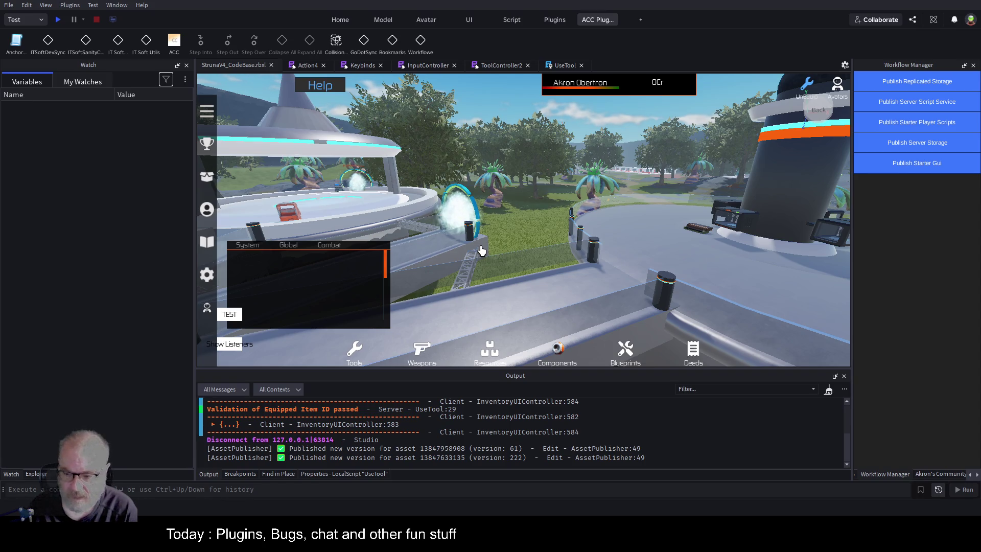
pyautogui.click(954, 149)
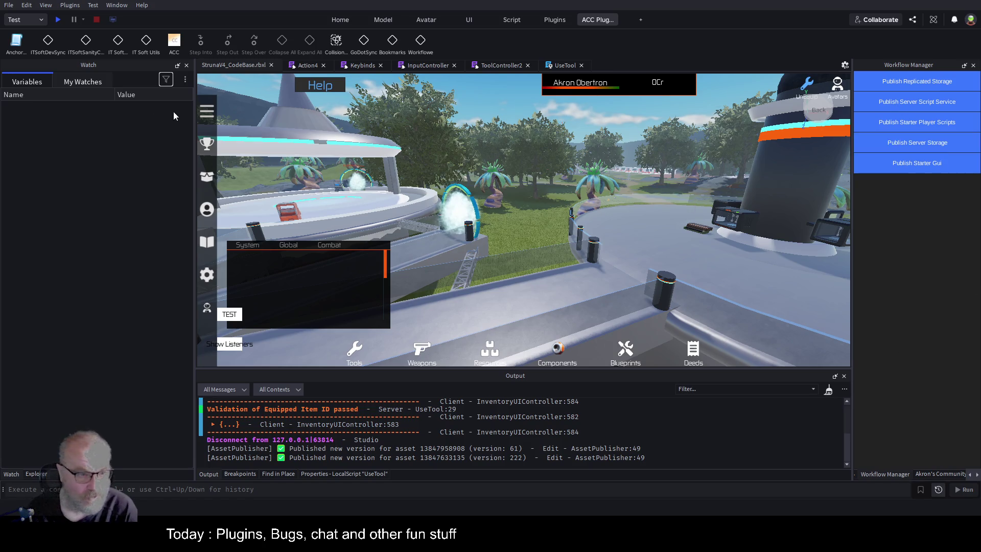
pyautogui.moveTo(195, 125); pyautogui.dragTo(124, 133)
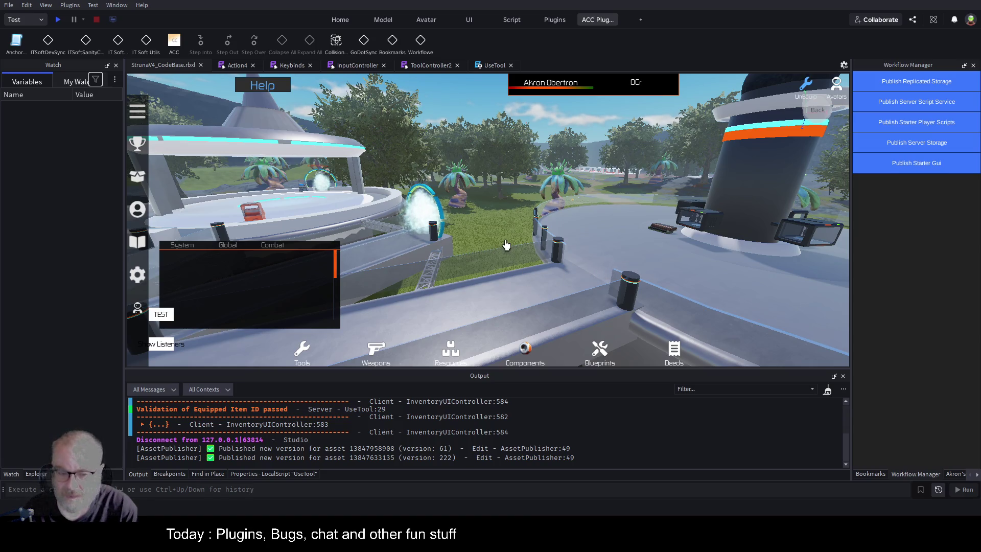
pyautogui.press('w')
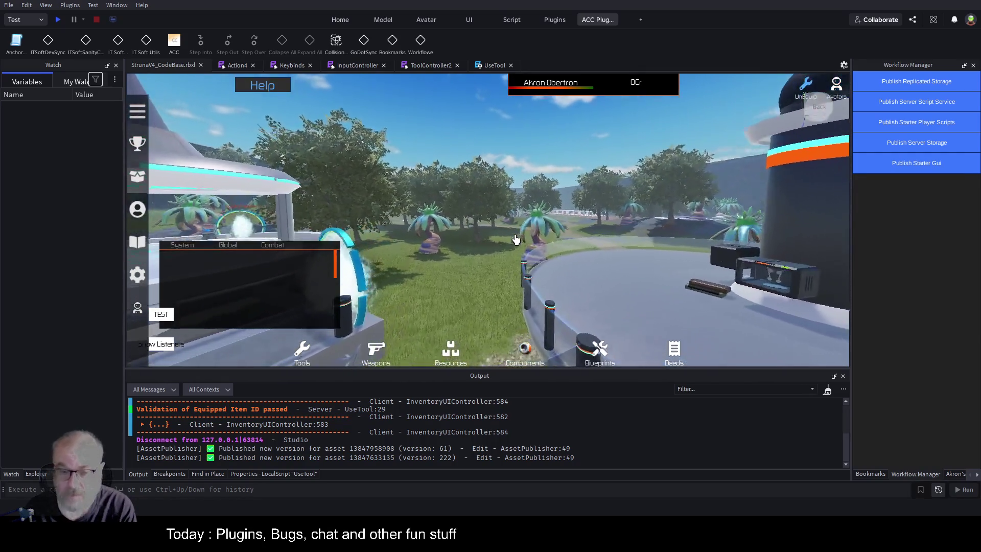
pyautogui.press('w')
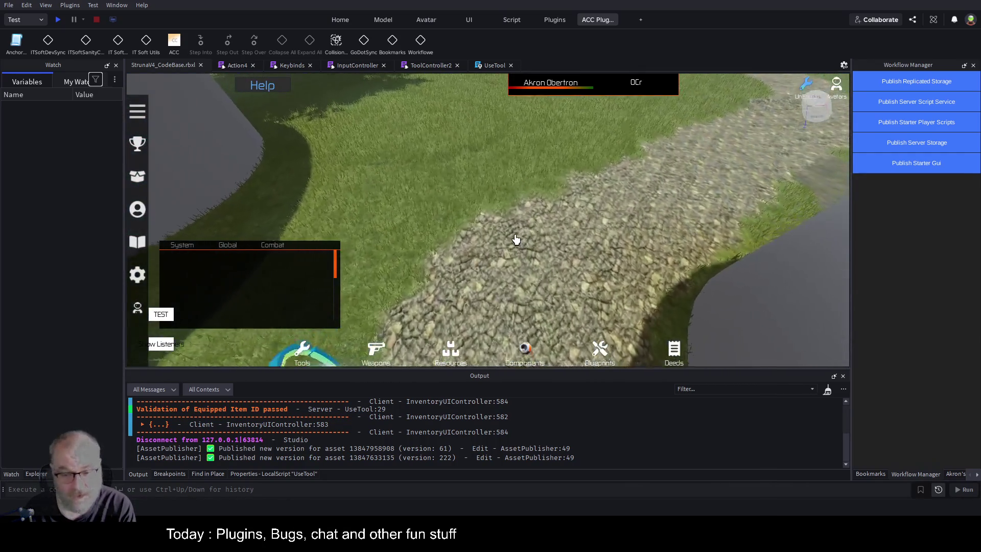
pyautogui.press('w')
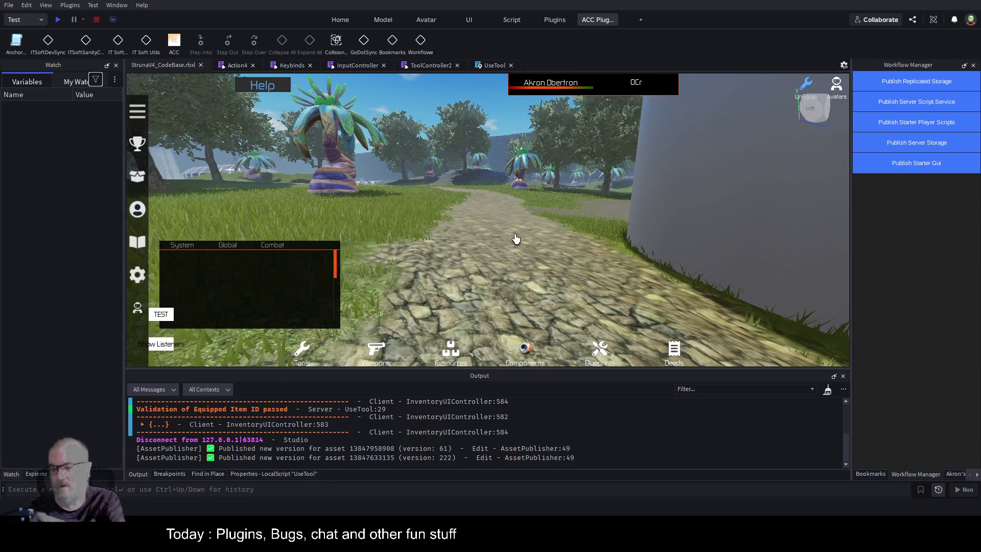
pyautogui.rightClick(553, 265)
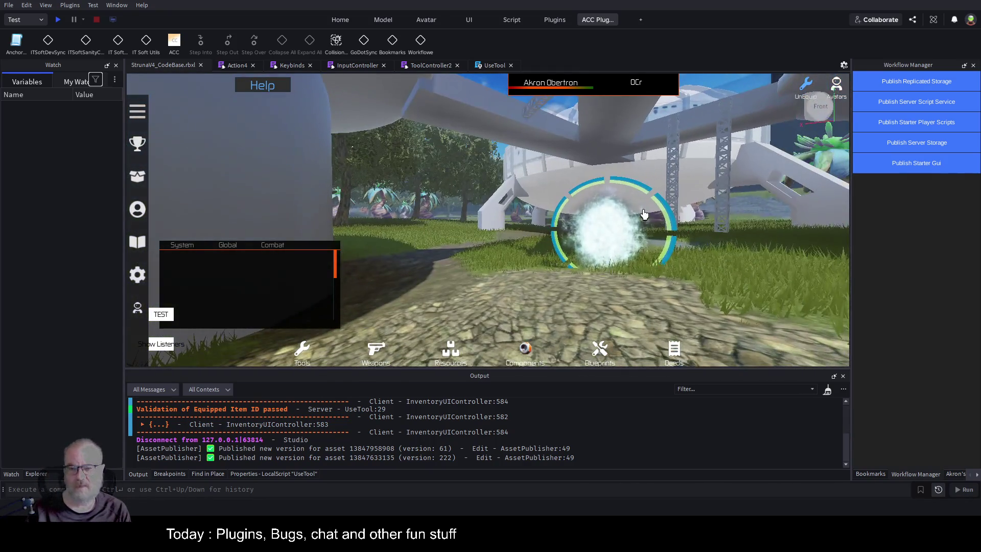
pyautogui.press('Left')
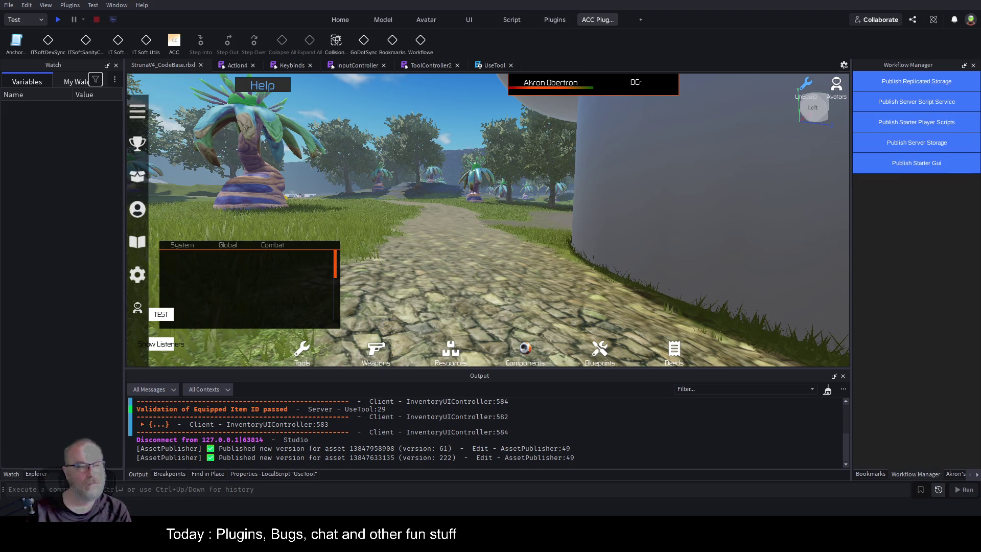
pyautogui.press('w')
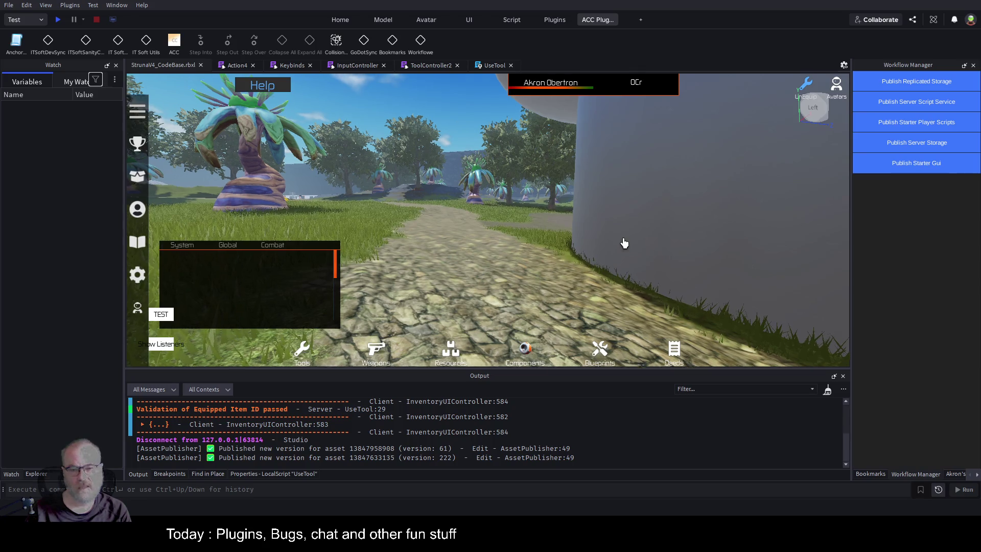
pyautogui.press('w')
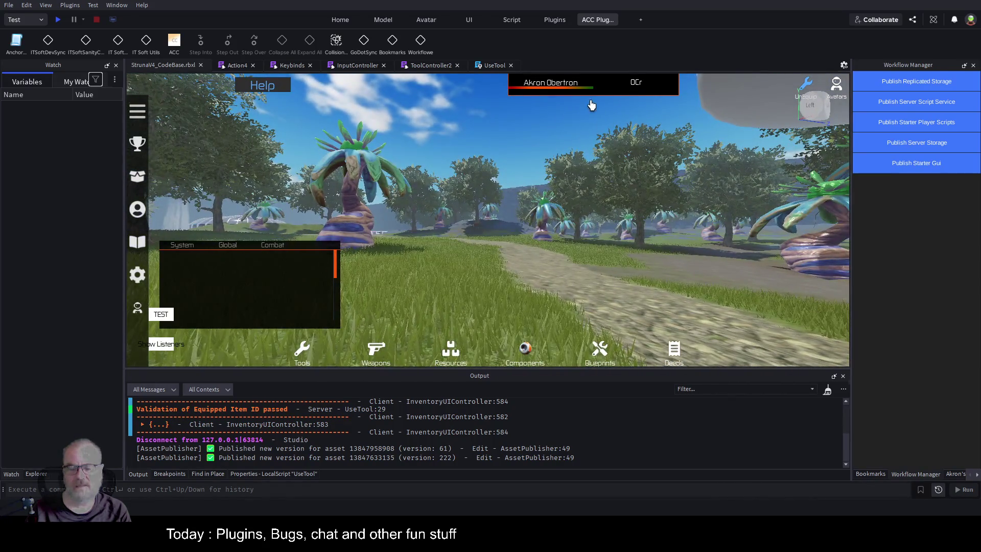
pyautogui.press('w')
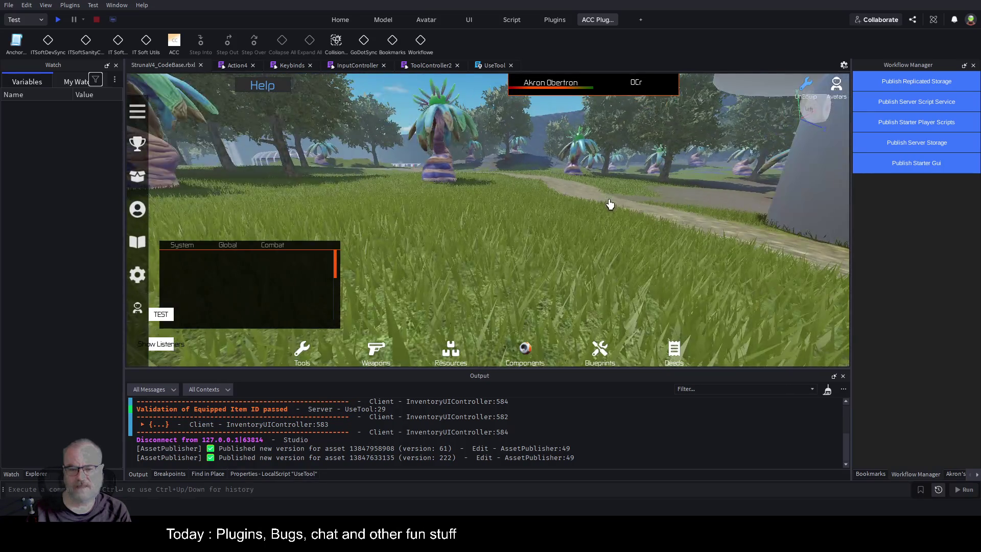
pyautogui.press('w')
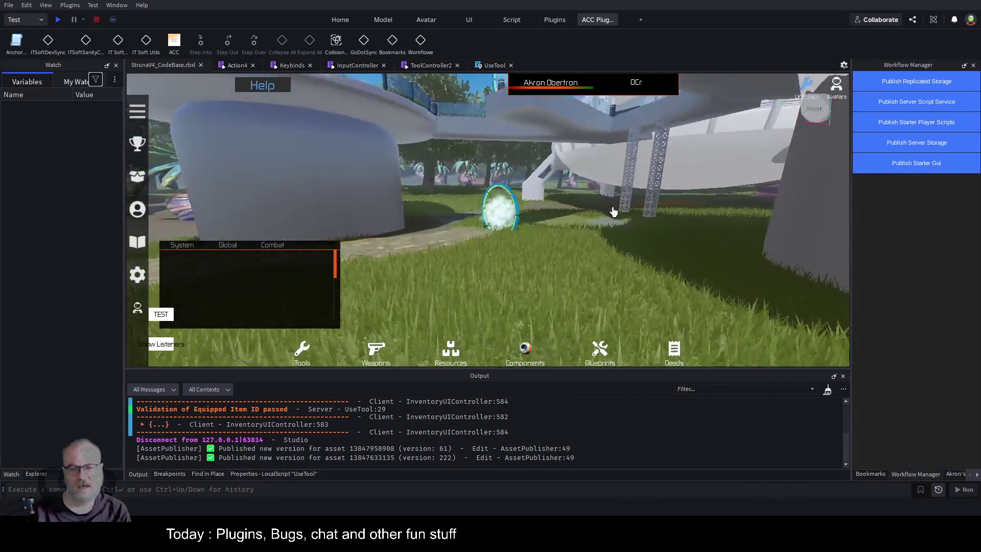
pyautogui.press('s')
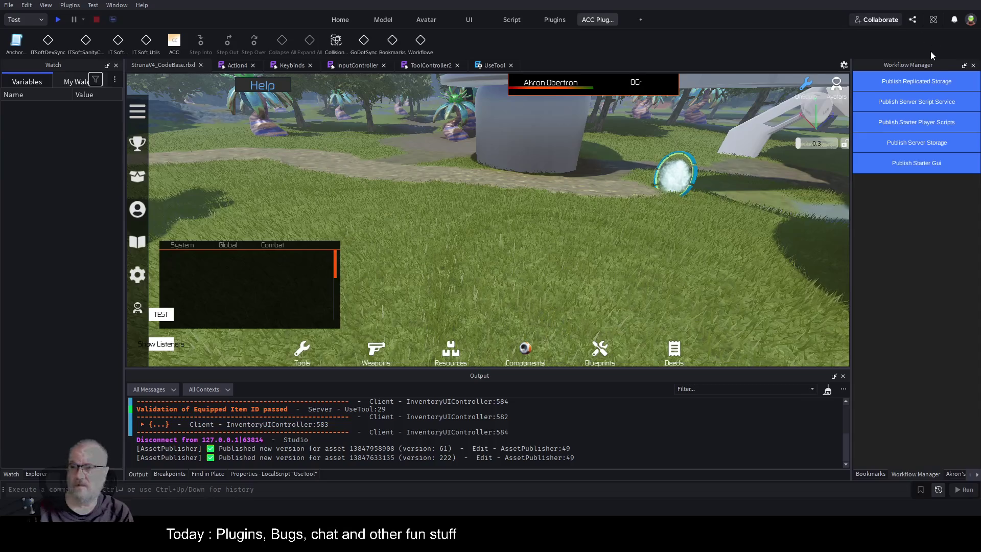
# Open a new AI Assistant chat in a widened right dock and show Explorer instead of Watch.
pyautogui.click(933, 21)
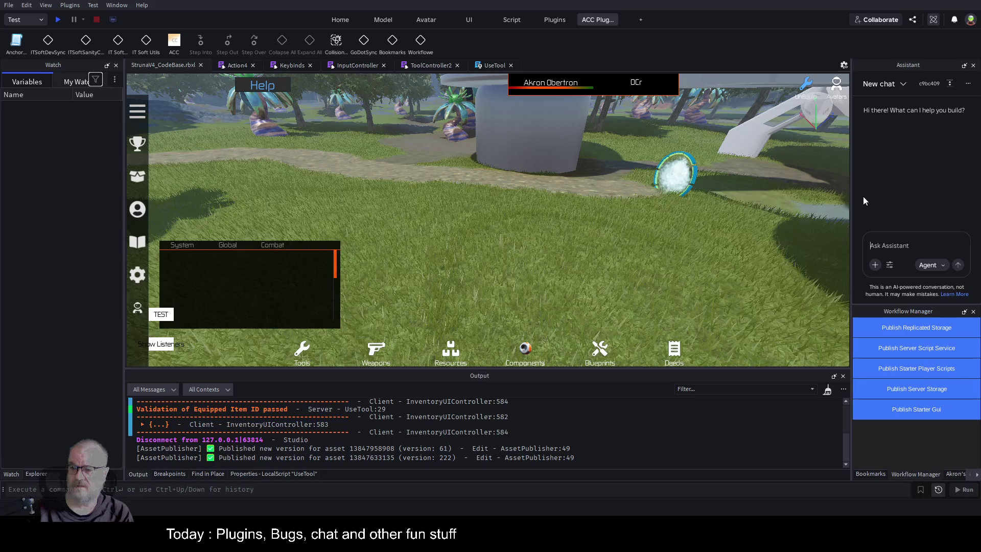
pyautogui.moveTo(851, 175); pyautogui.dragTo(3, 215)
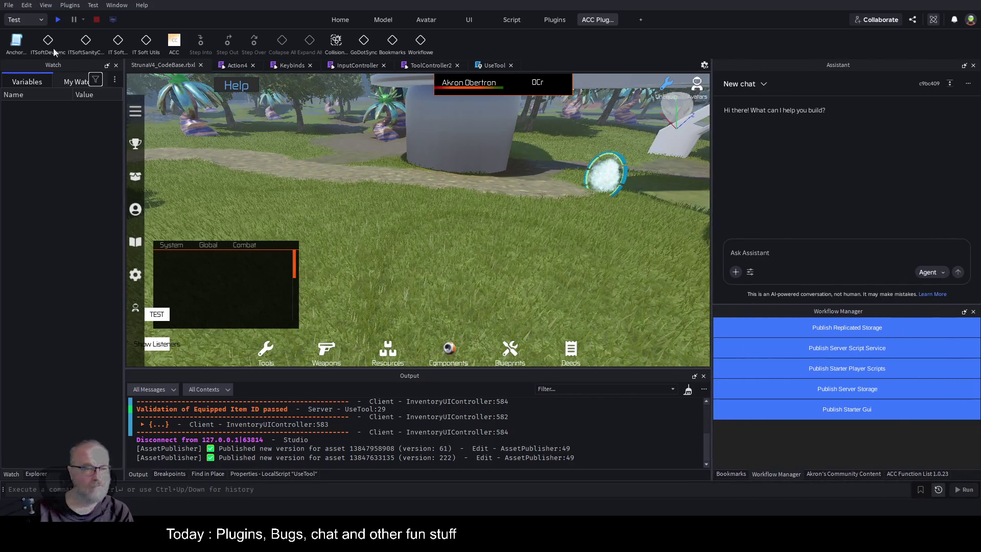
pyautogui.click(36, 474)
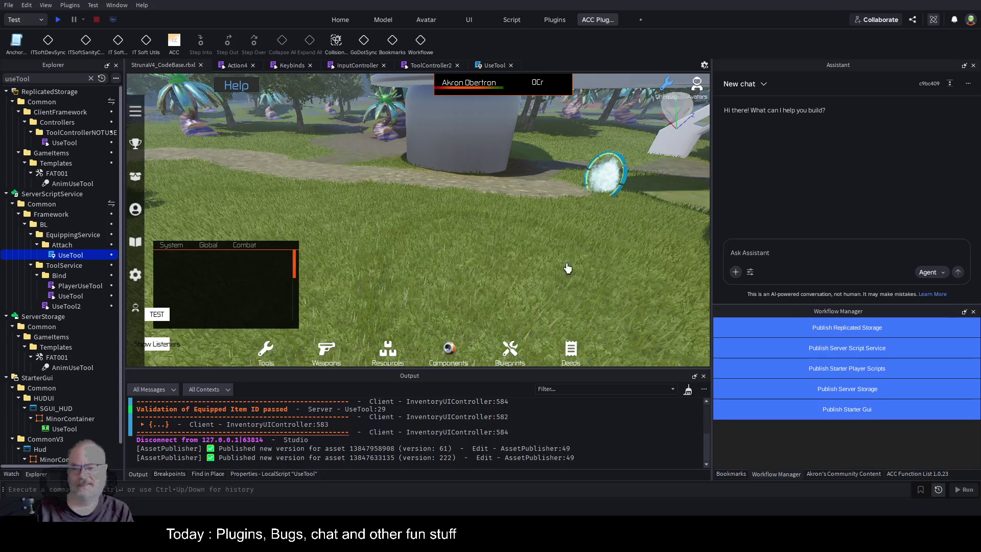
# Type 'make me a model' into the Ask Assistant box.
pyautogui.press('w')
pyautogui.press('w')
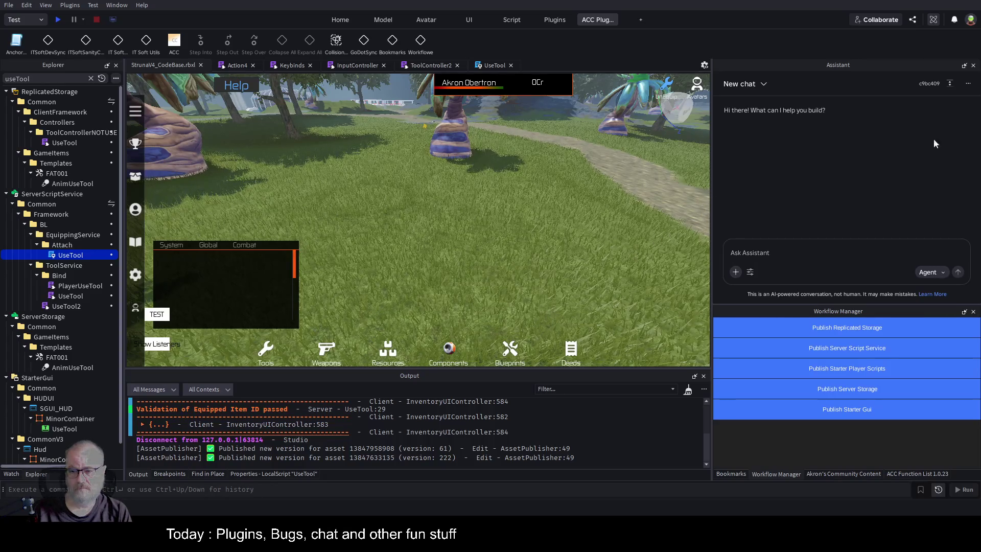
pyautogui.write('make ')
pyautogui.write('me a model that is a')
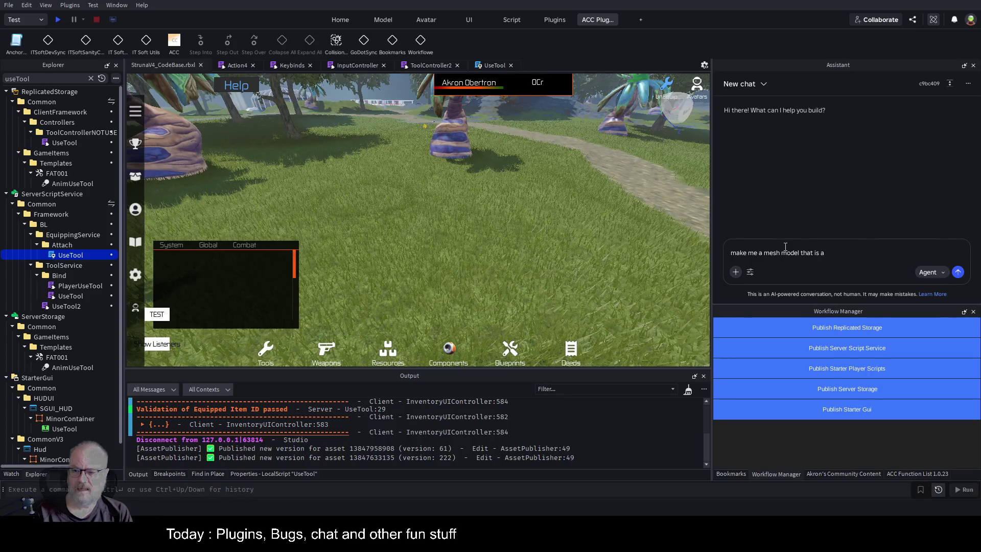
# Fix the 'snooker' typo and send the request for a snooker table with all reds and colors.
pyautogui.press('BackSpace')
pyautogui.press('BackSpace')
pyautogui.write('ooker table with all the reds and colors')
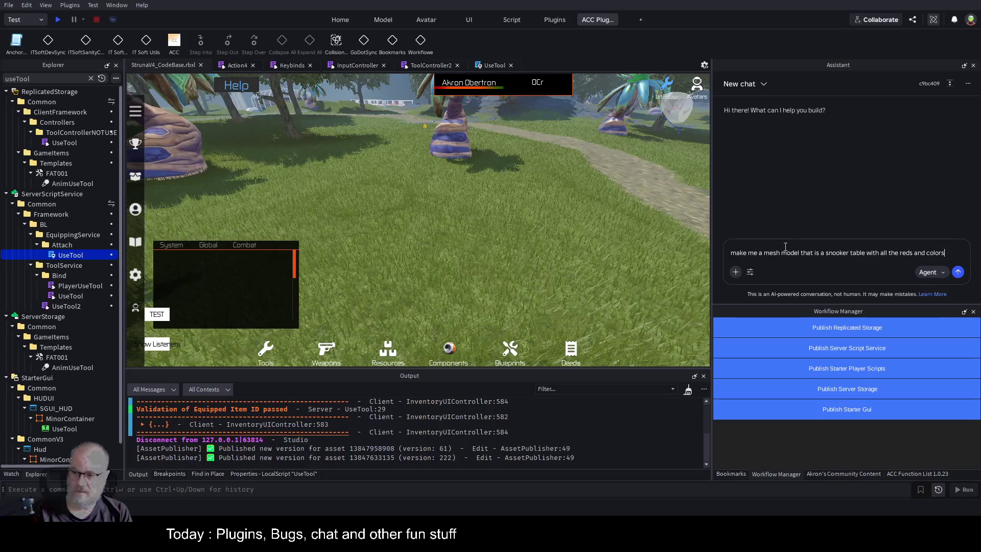
pyautogui.press('Return')
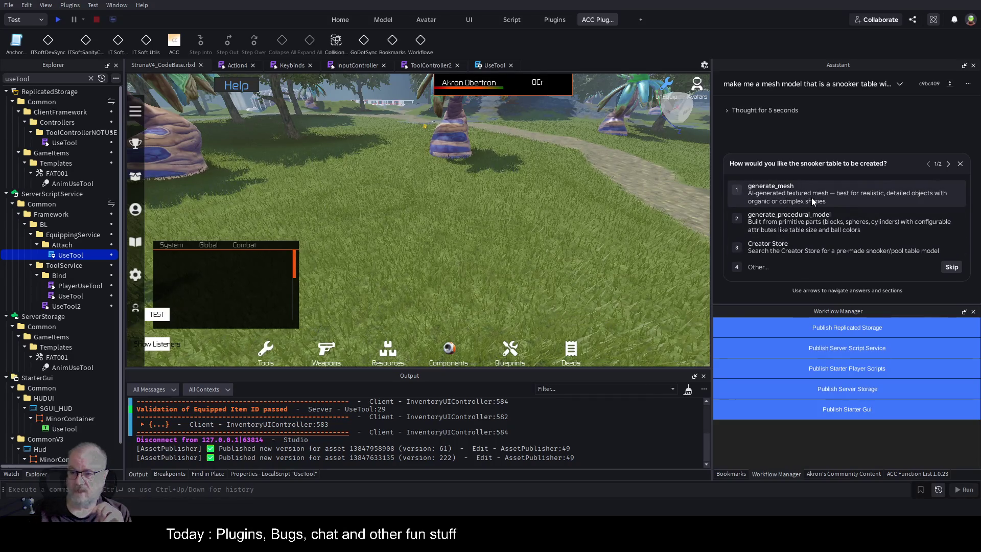
# Answer the Assistant with generate_mesh and a Realistic visual style, then submit.
pyautogui.click(877, 197)
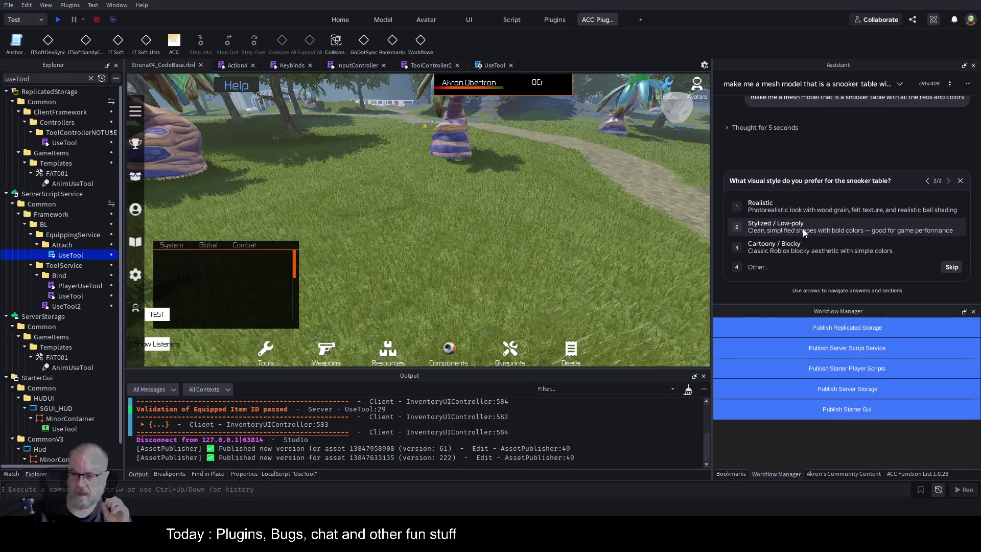
pyautogui.click(817, 206)
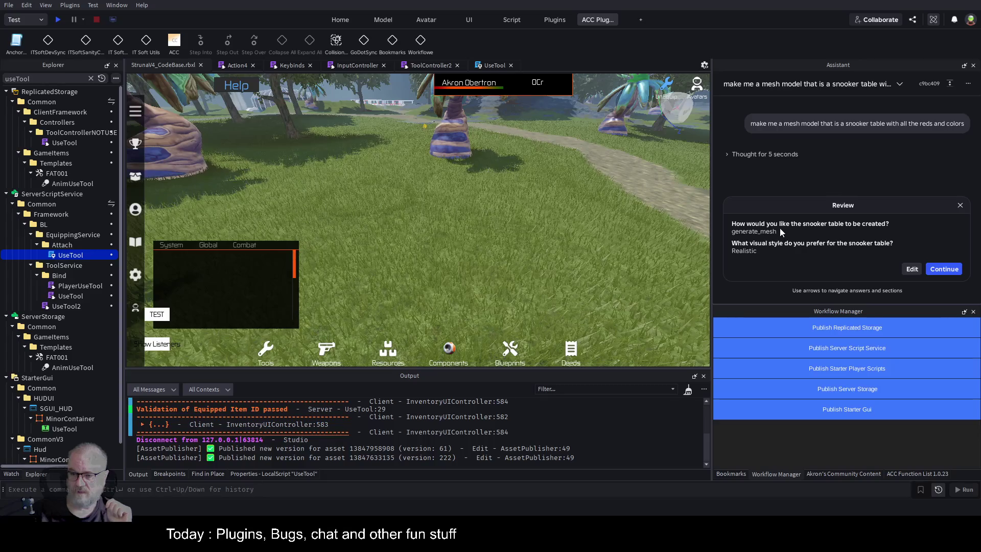
pyautogui.click(936, 269)
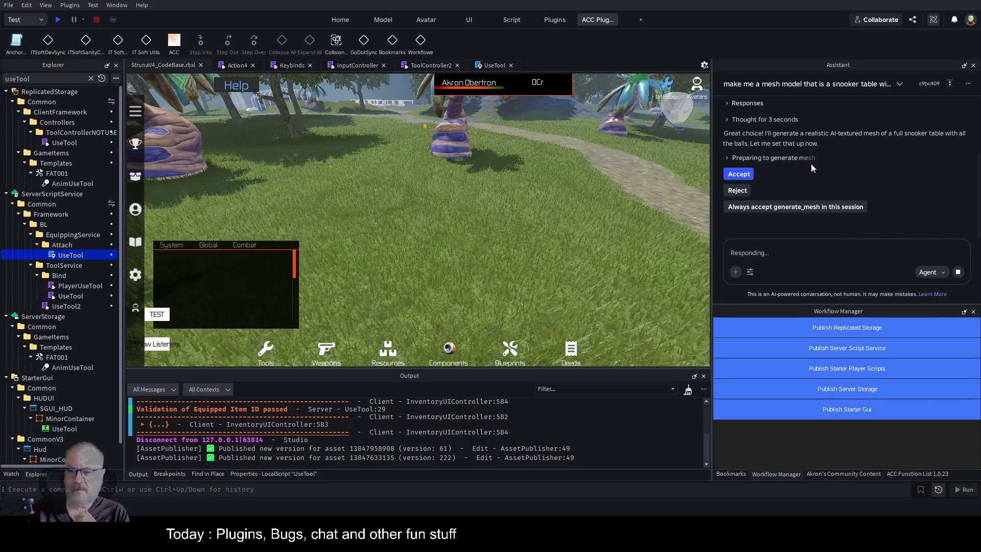
# Approve the Review card so the Assistant generates the realistic snooker table mesh with balls.
pyautogui.click(741, 175)
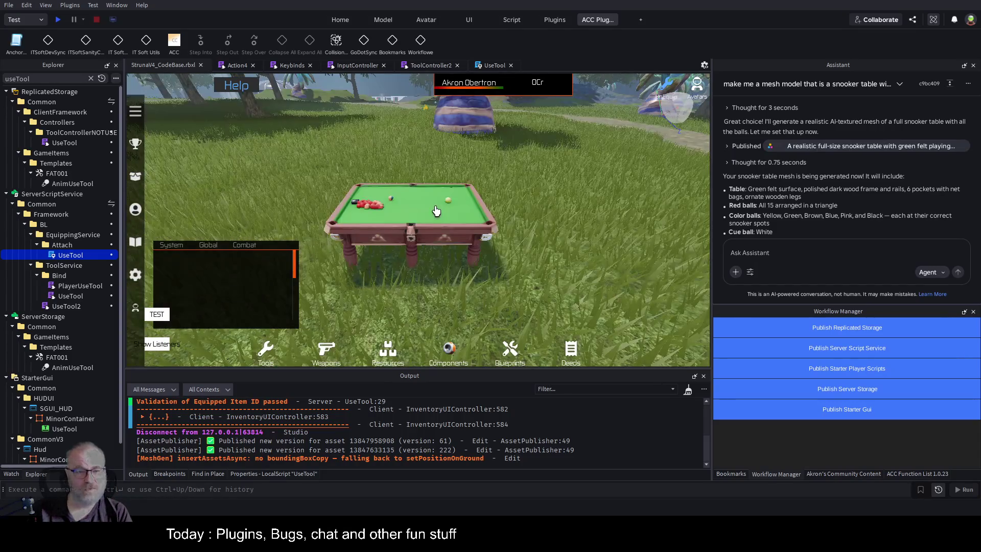
# Launch a new play test with the character spawning in the grassy park.
pyautogui.click(57, 19)
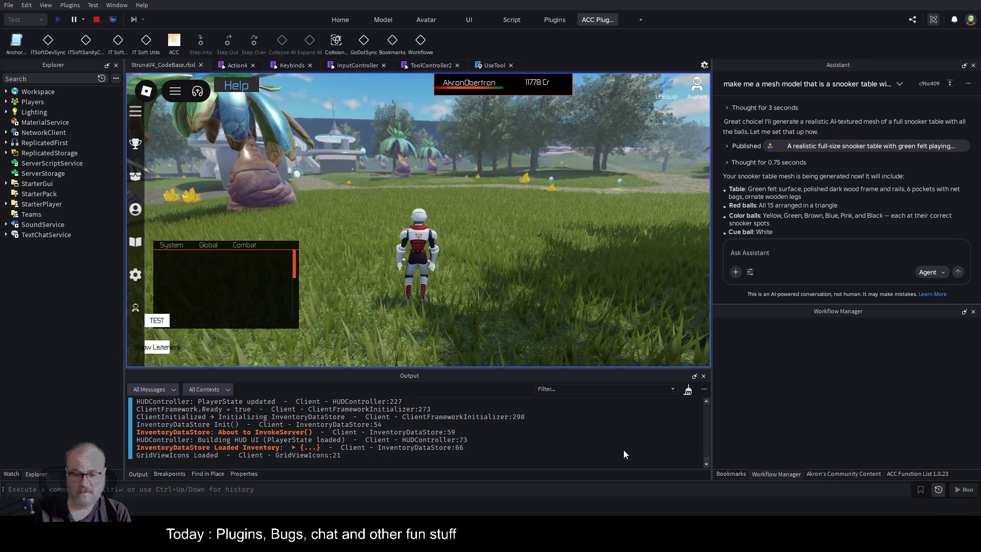
# Clear the output log, drive the orange kart across the grass, and jump out.
pyautogui.hotkey('ctrl', 'k')
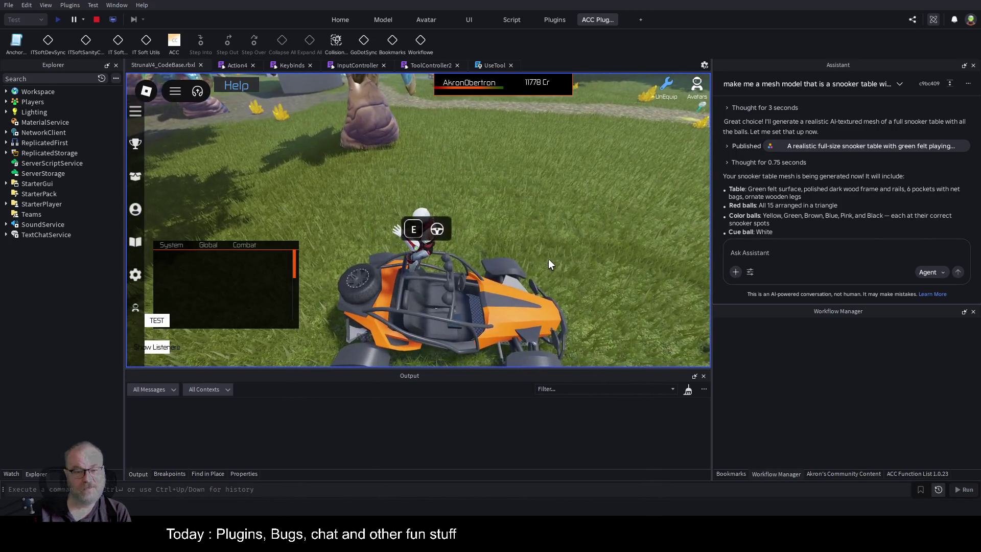
pyautogui.press('e')
pyautogui.press('w')
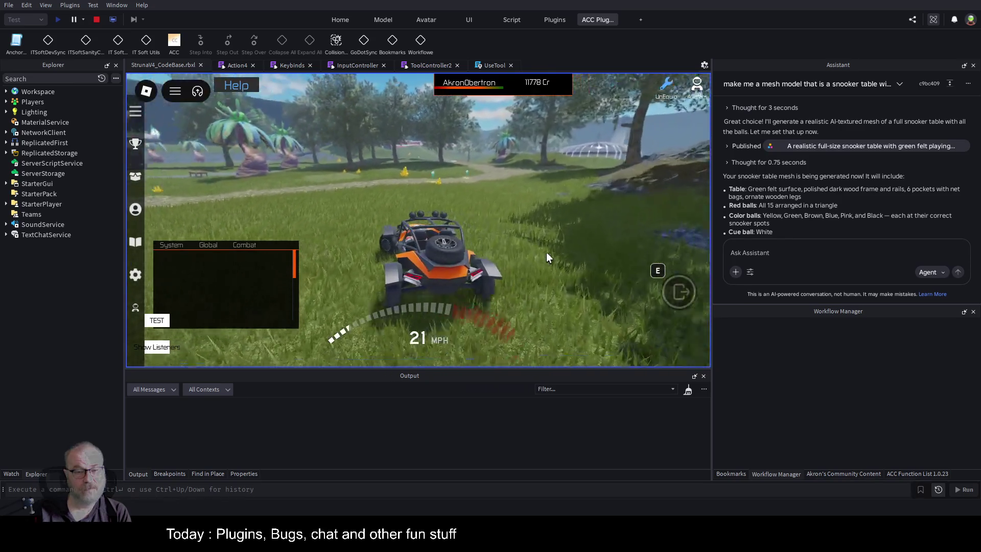
pyautogui.press('d')
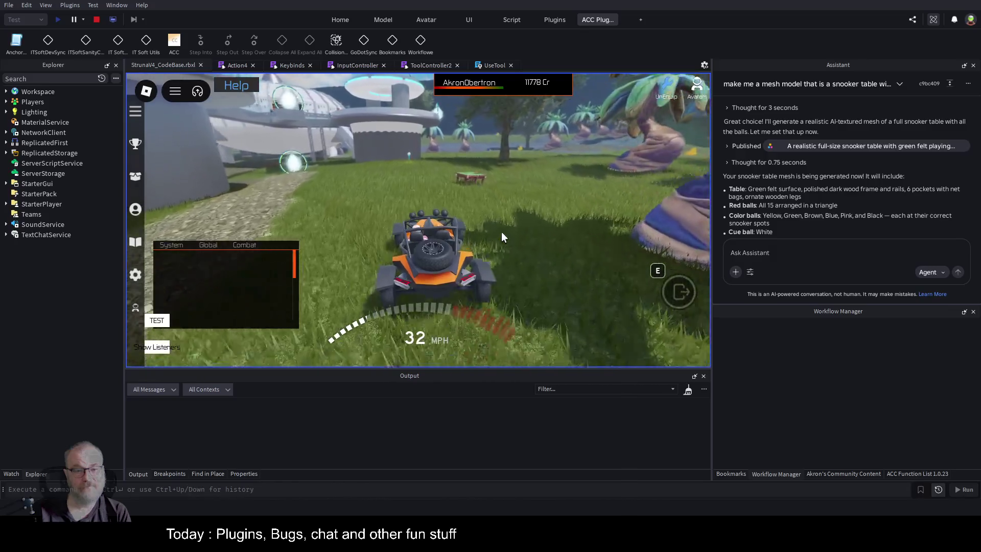
pyautogui.press('space')
# Run to the snooker table, circle it, and jump onto its green felt.
pyautogui.press('w')
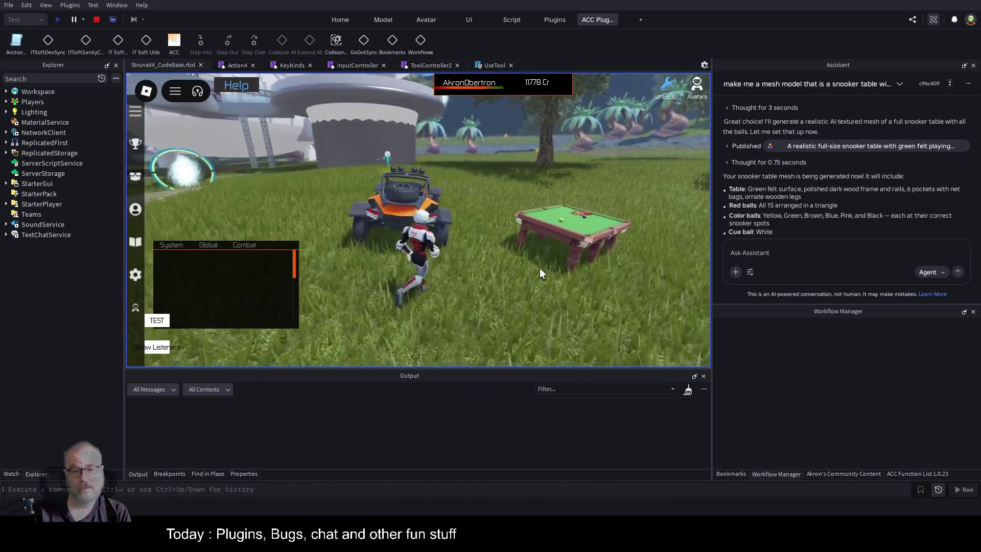
pyautogui.press('Left')
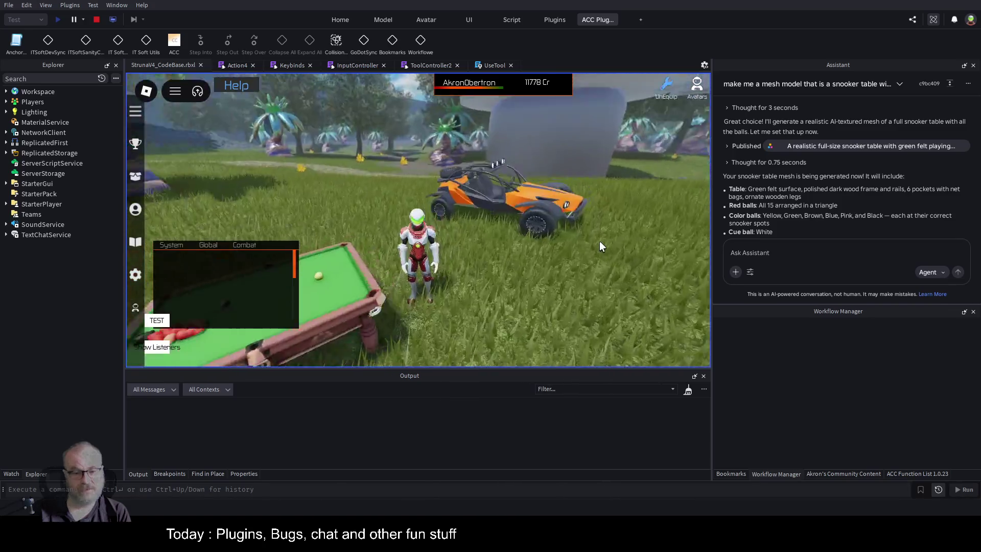
pyautogui.press('Left')
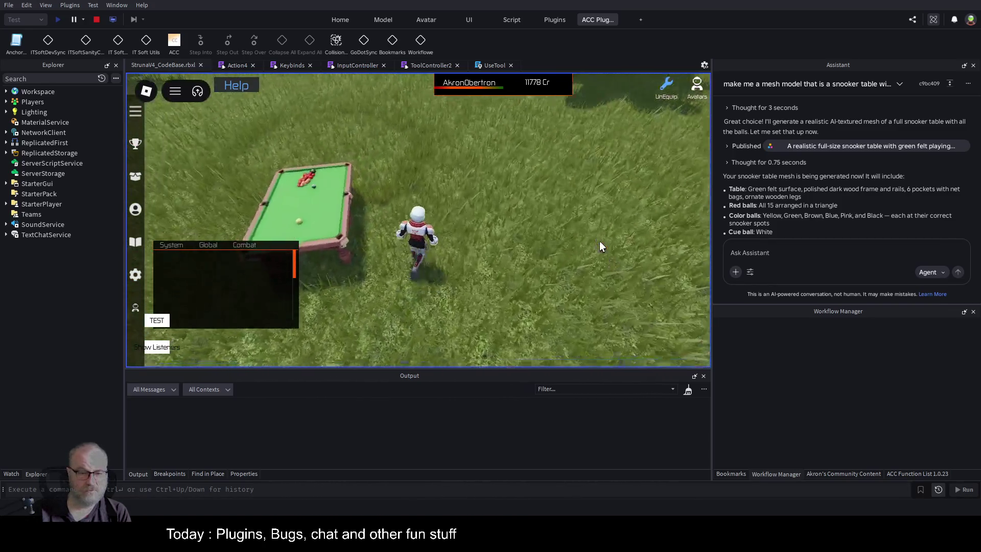
pyautogui.press('w')
pyautogui.press('Left')
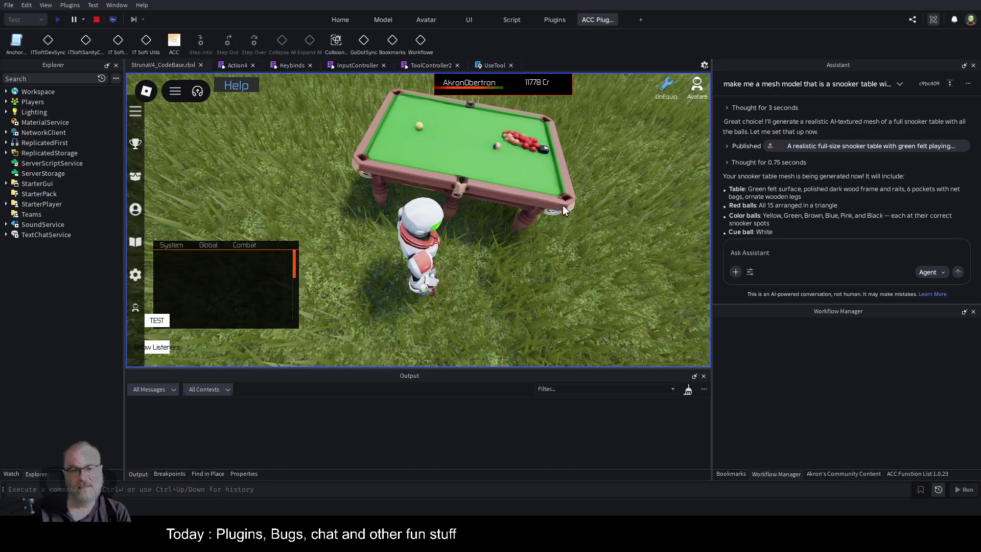
pyautogui.press('w')
pyautogui.press('space')
pyautogui.press('Left')
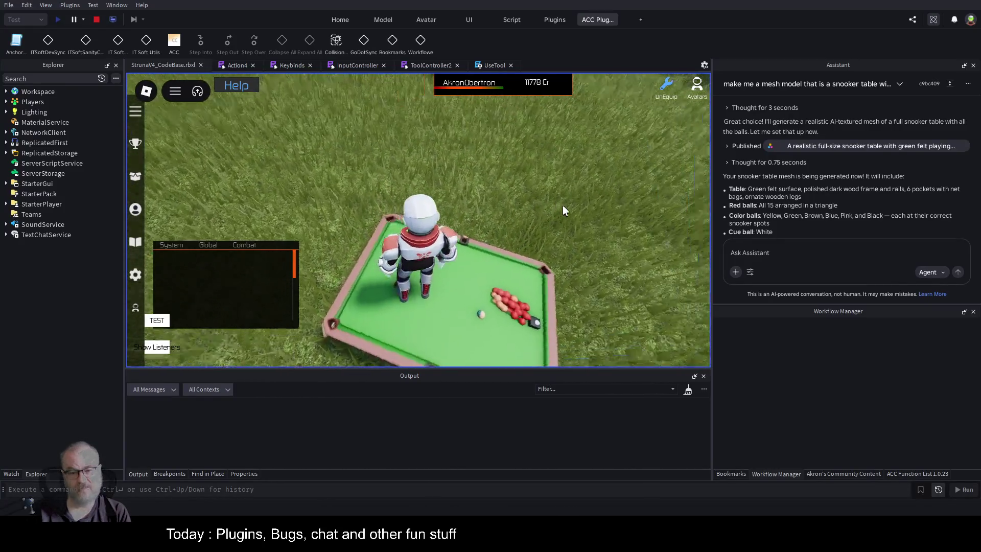
pyautogui.press('w')
# Walk back across the table, swing the camera around, and run alongside the table.
pyautogui.press('s')
pyautogui.press('Left')
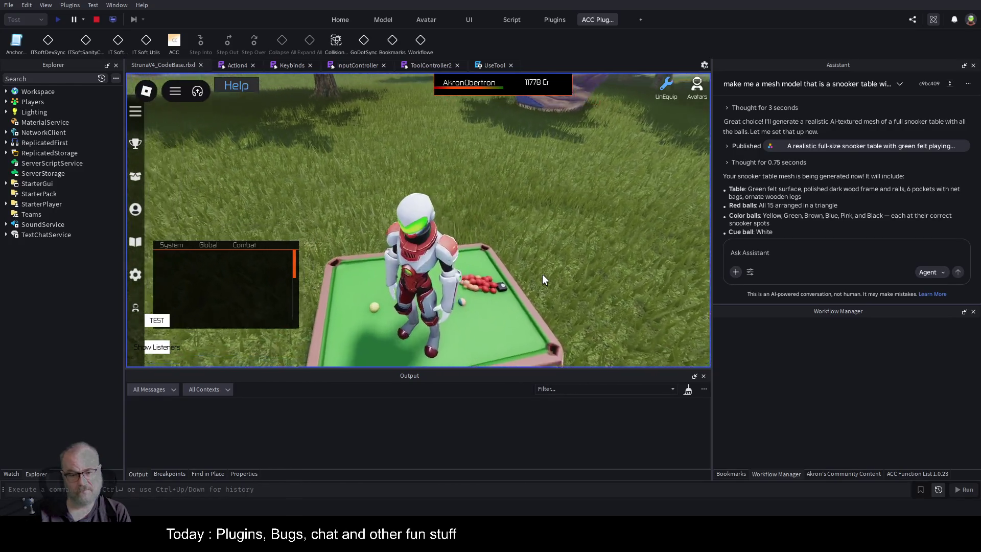
pyautogui.press('s')
pyautogui.press('Left')
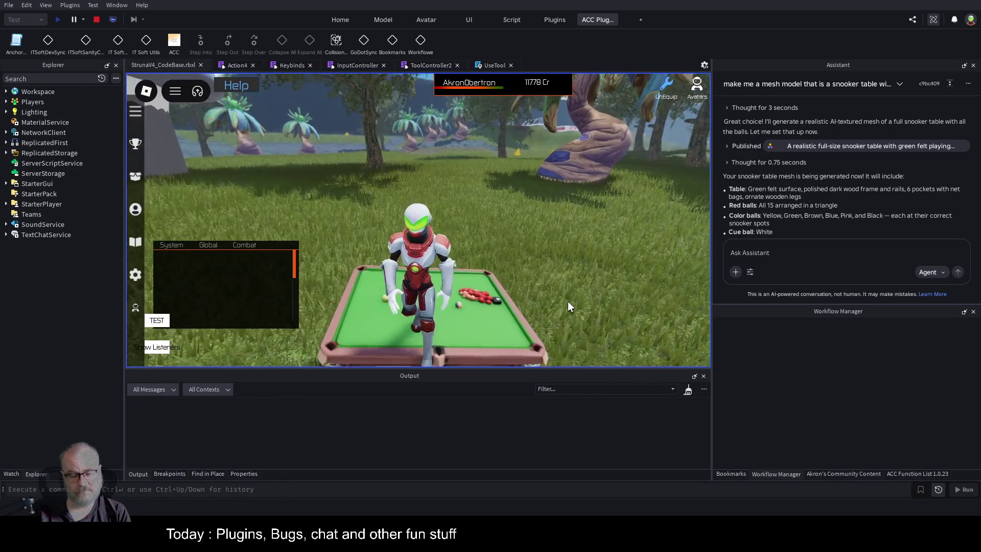
pyautogui.scroll(-3, 568, 301)
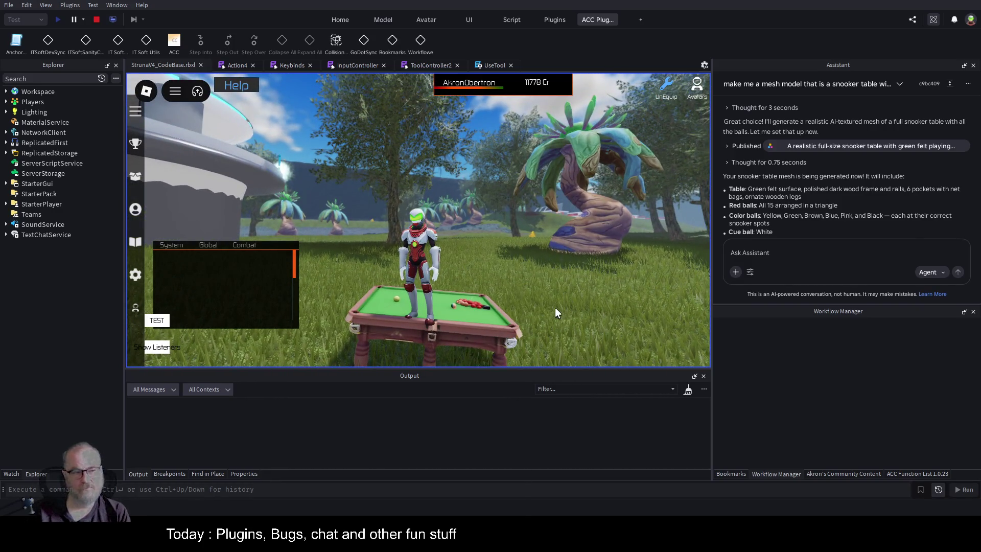
pyautogui.press('s')
pyautogui.press('a')
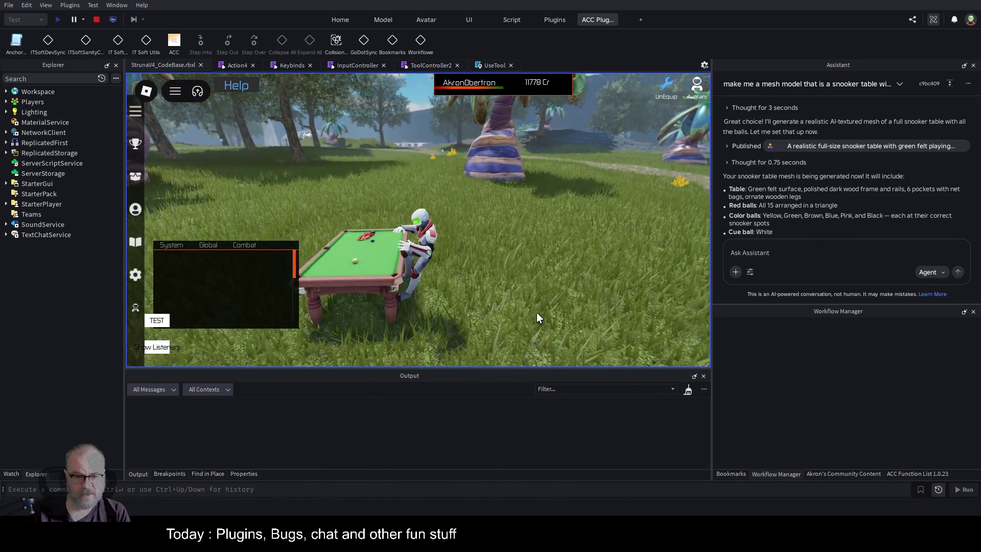
pyautogui.press('s')
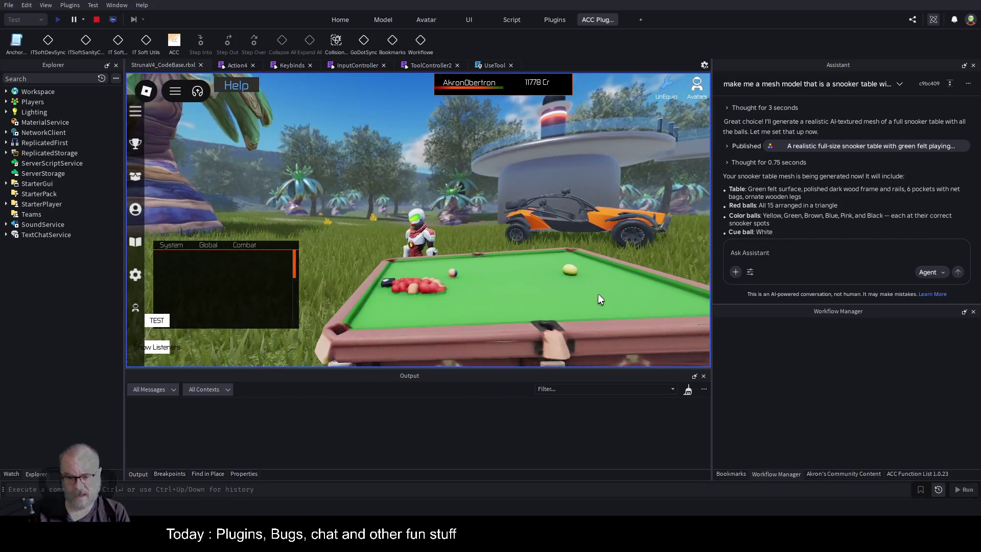
# Adjust the camera zoom and walk the character back up to the table's side.
pyautogui.scroll(3, 584, 323)
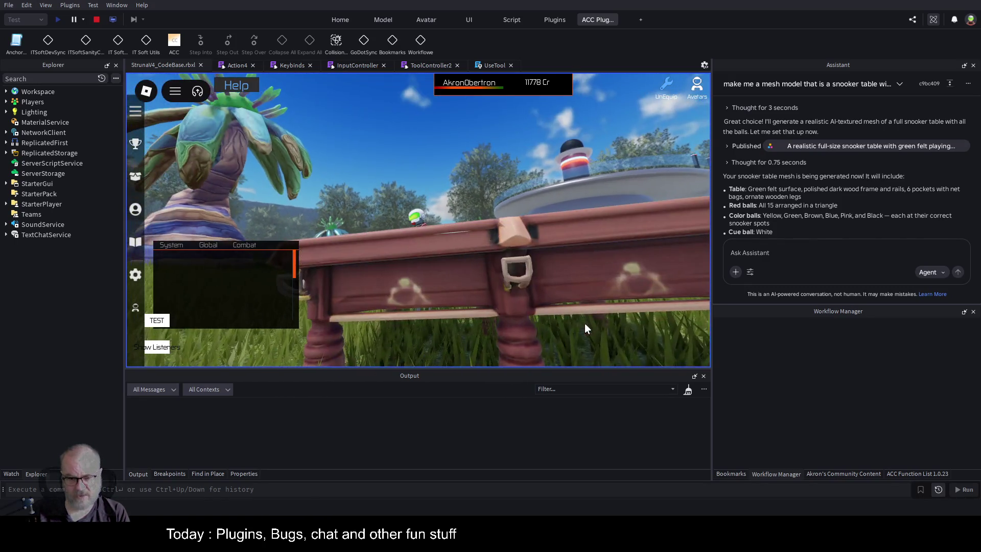
pyautogui.scroll(-5, 596, 243)
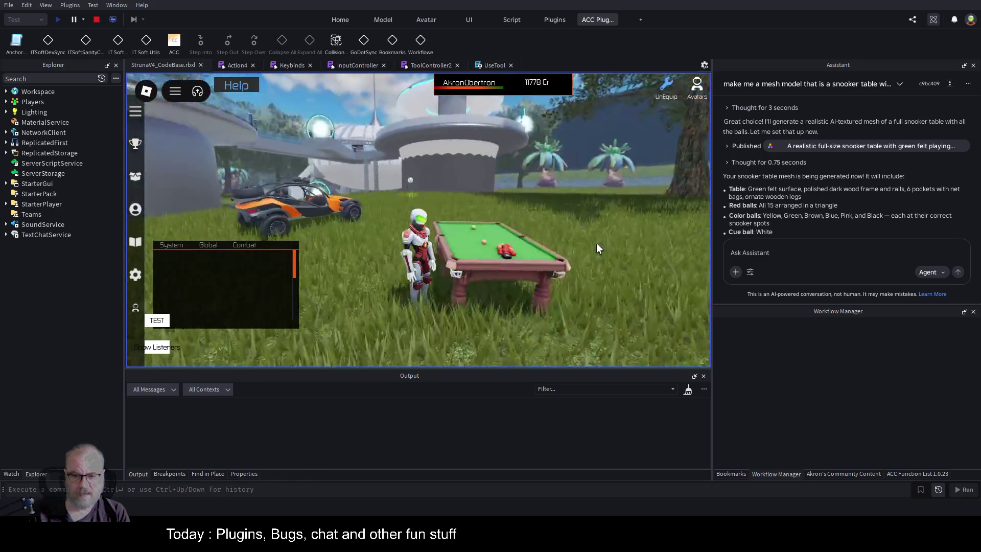
pyautogui.scroll(3, 594, 229)
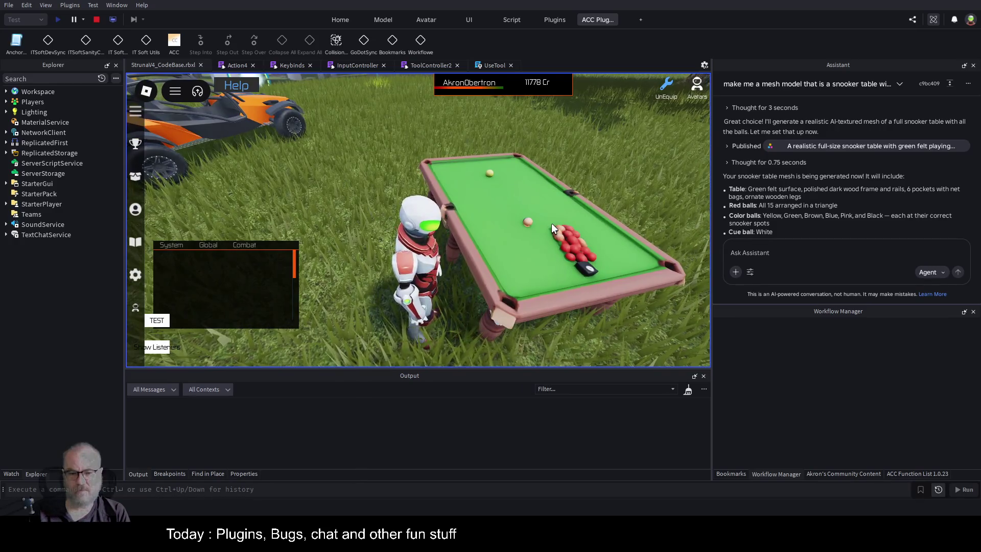
pyautogui.press('w')
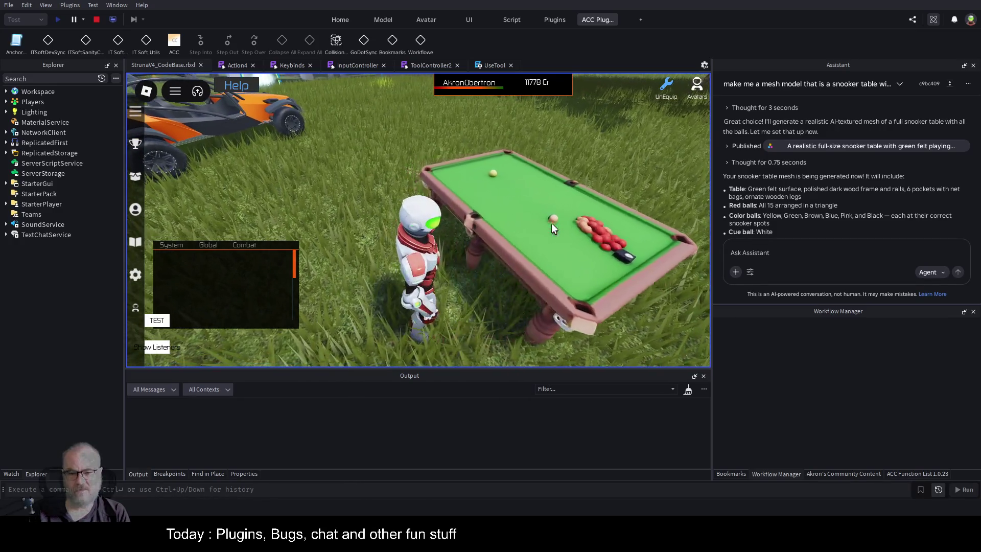
pyautogui.press('s')
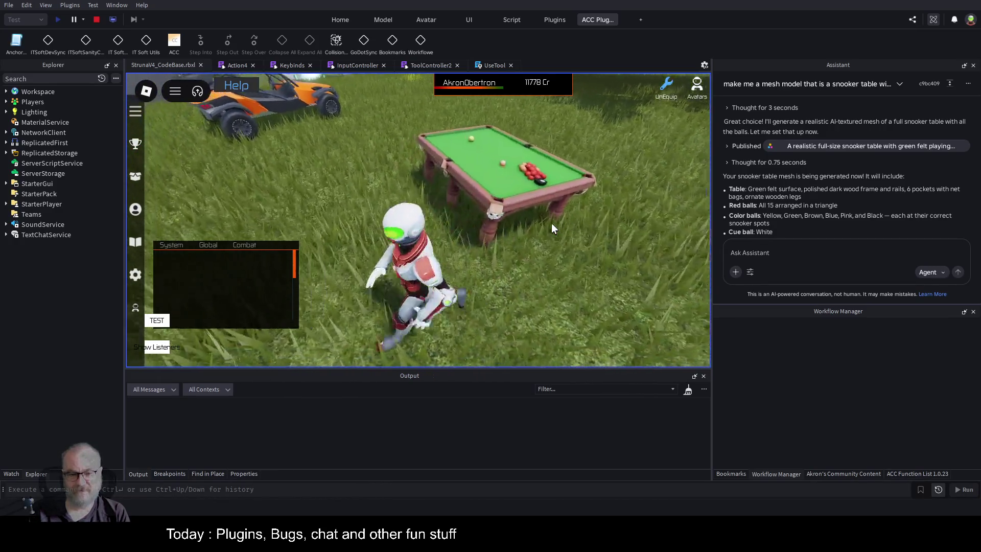
pyautogui.press('s')
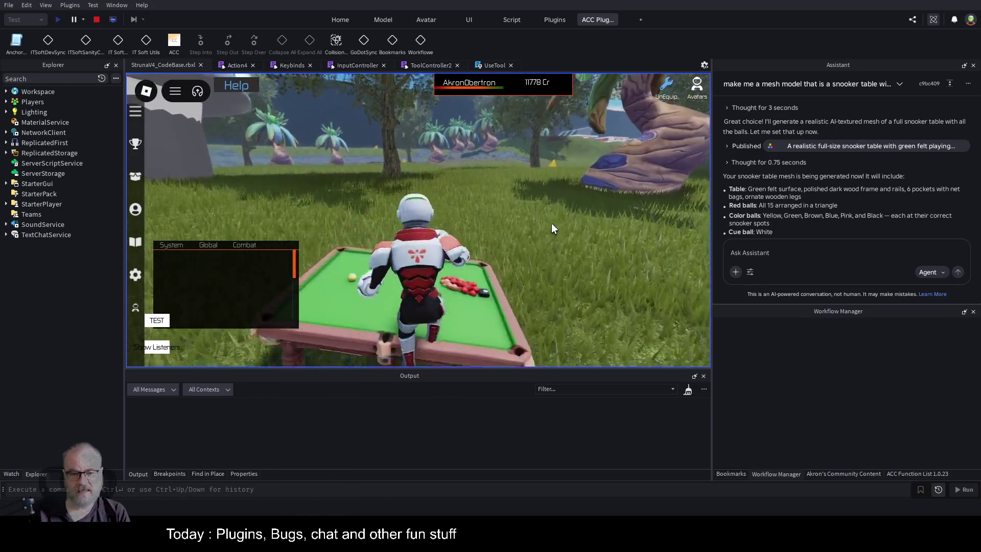
pyautogui.press('w')
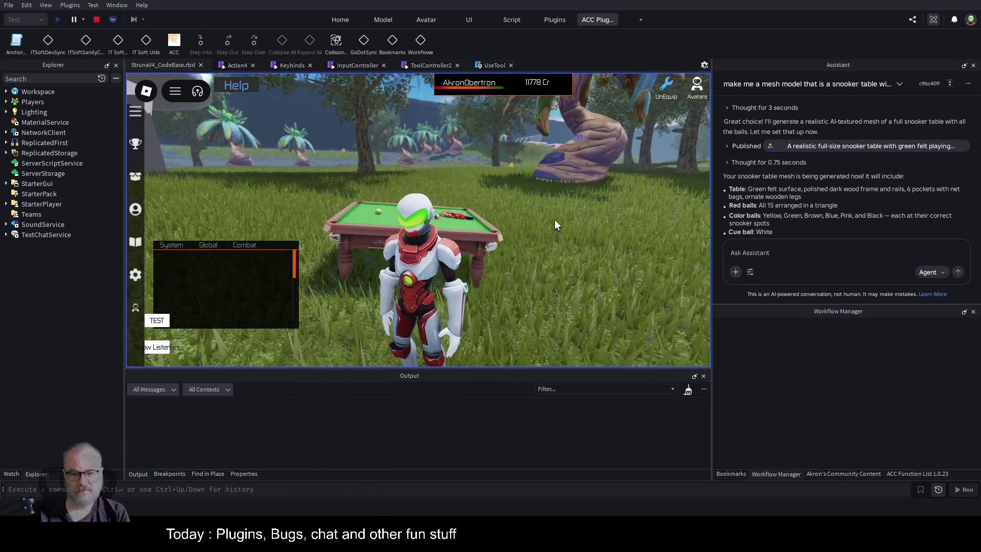
pyautogui.press('w')
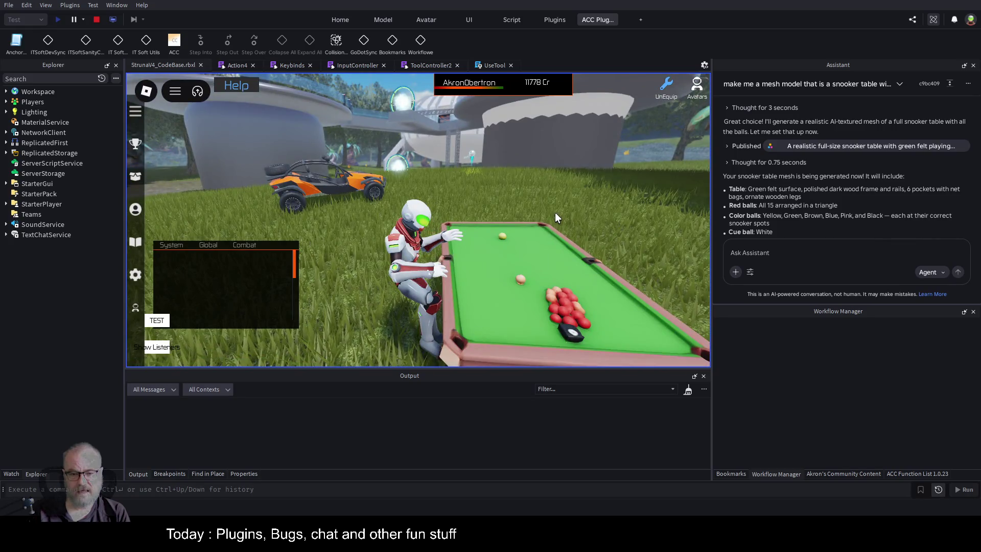
# Circle the table's end to view the balls from above, then stop the playtest.
pyautogui.press('a')
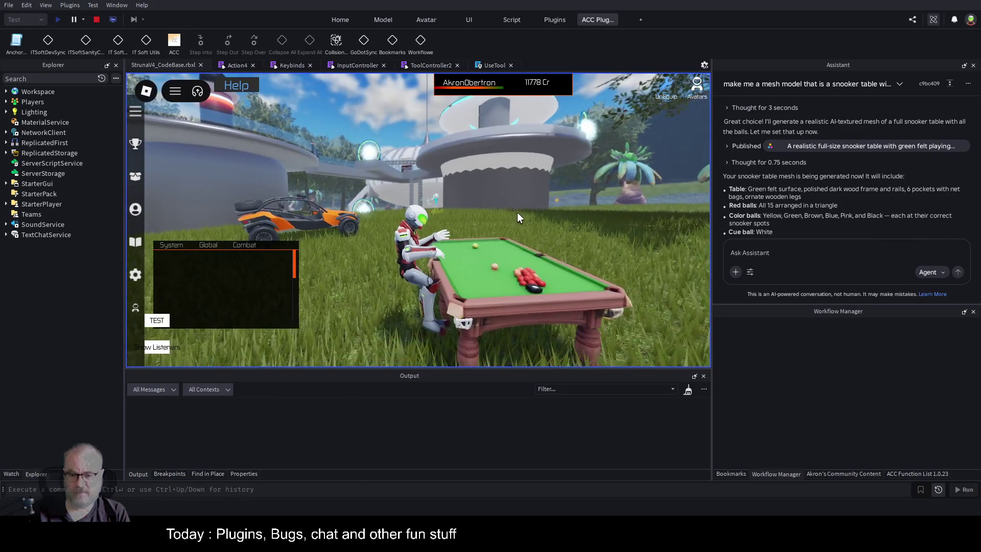
pyautogui.press('a')
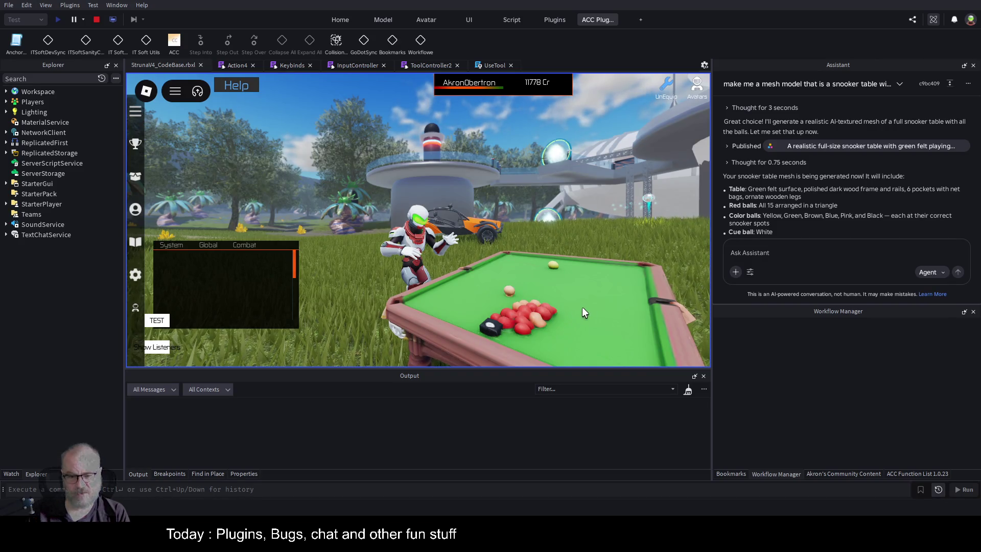
pyautogui.press('a')
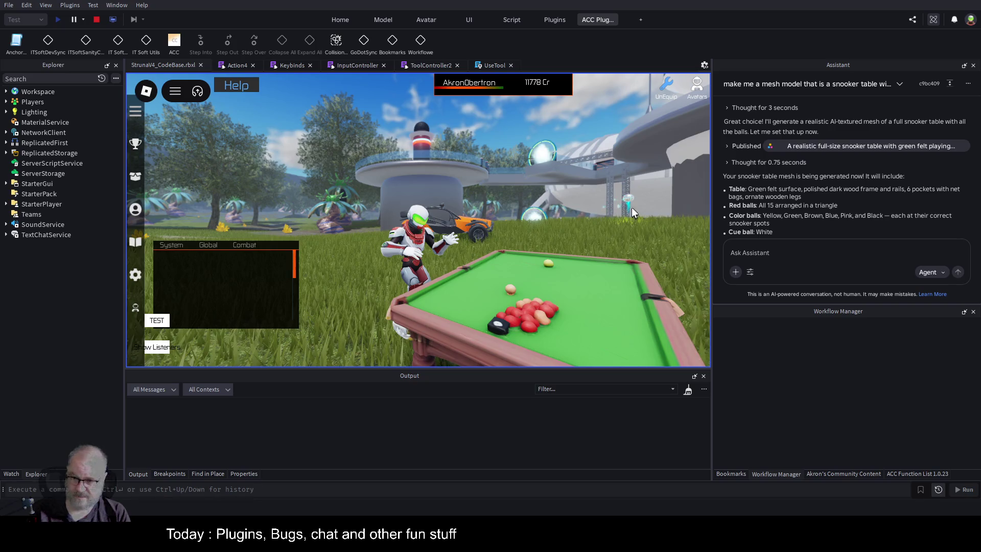
pyautogui.press('s')
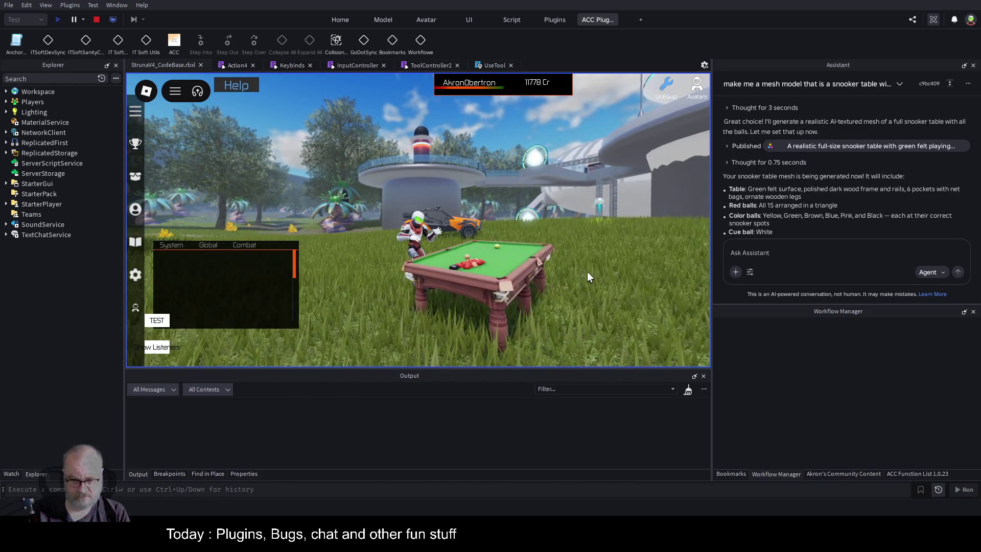
pyautogui.press('w')
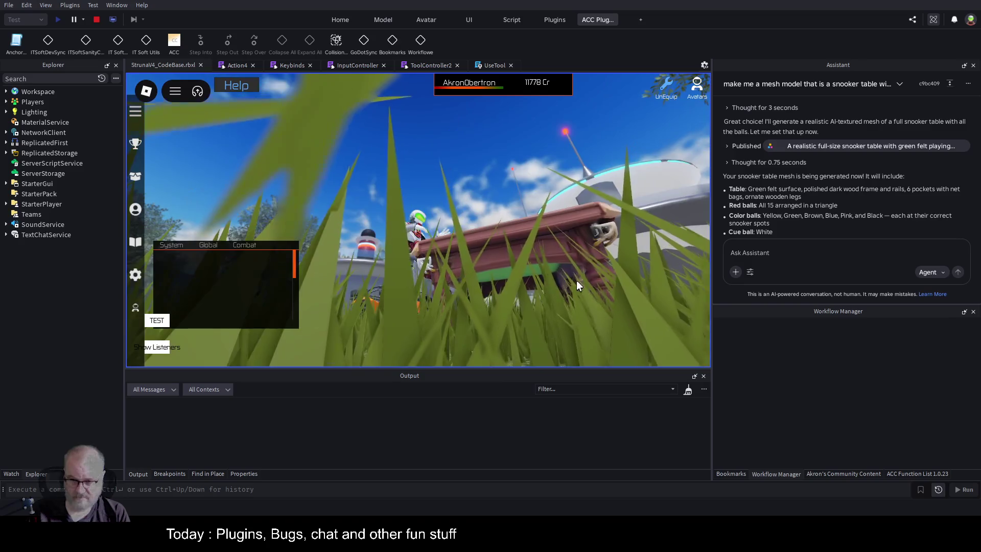
pyautogui.press('space')
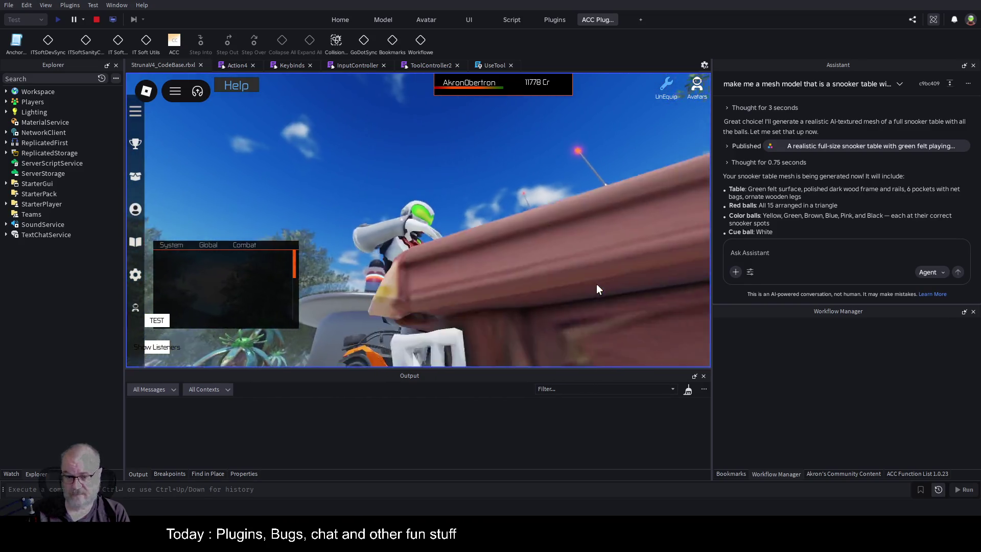
pyautogui.press('s')
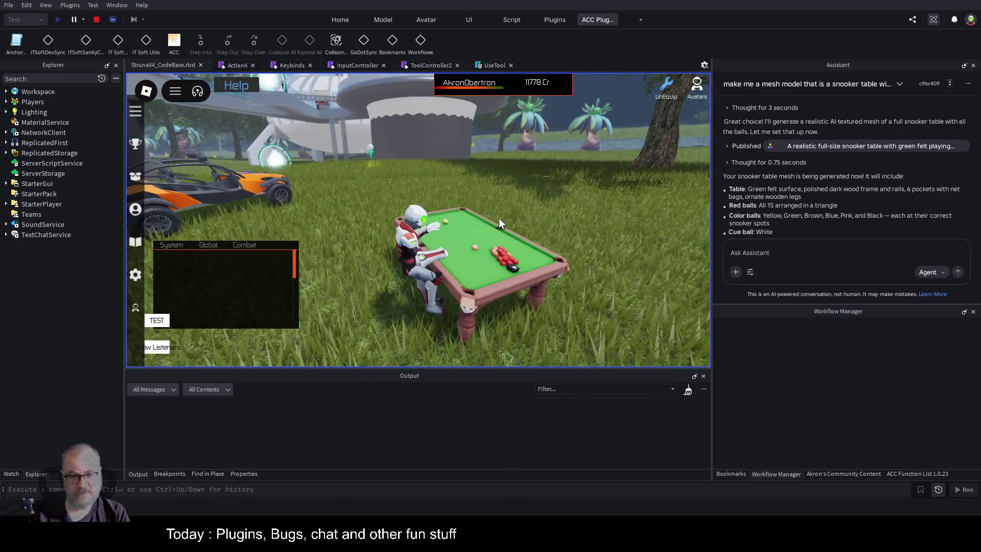
pyautogui.click(96, 20)
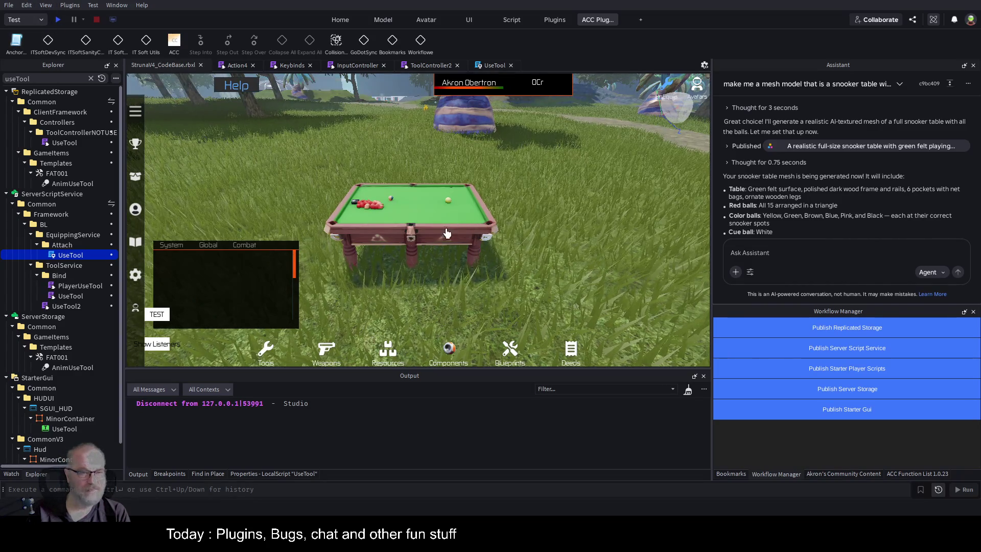
# Select the snooker table model with the Select tool and drag it across the grass.
pyautogui.click(340, 20)
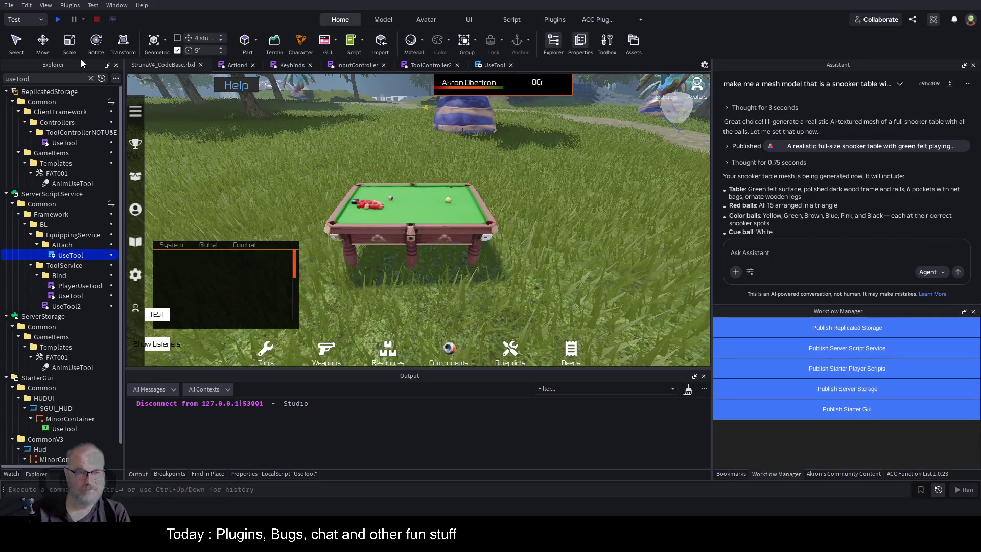
pyautogui.click(17, 42)
pyautogui.click(438, 245)
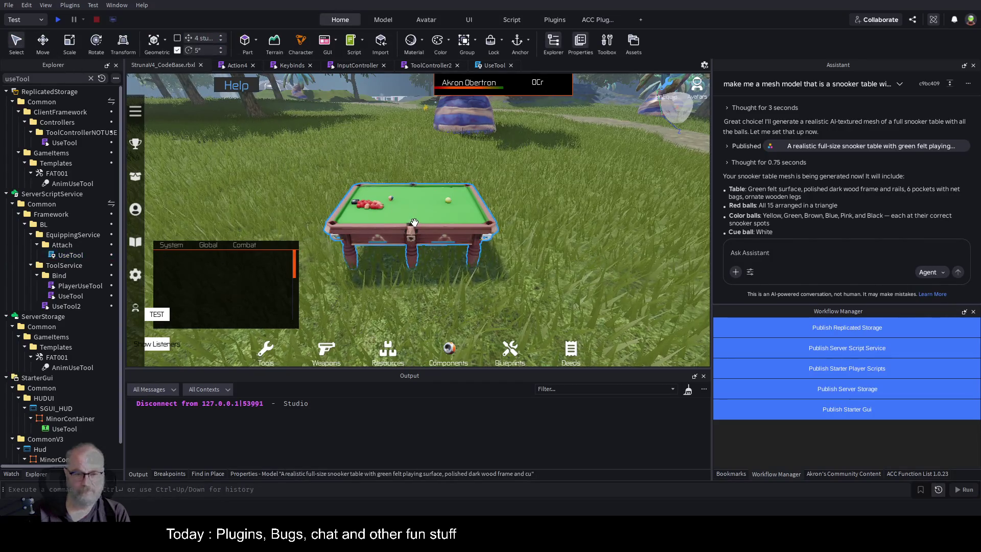
pyautogui.moveTo(438, 246)
pyautogui.mouseDown()
pyautogui.moveTo(511, 174)
pyautogui.moveTo(476, 265)
pyautogui.moveTo(482, 296)
pyautogui.moveTo(499, 210)
pyautogui.mouseUp()
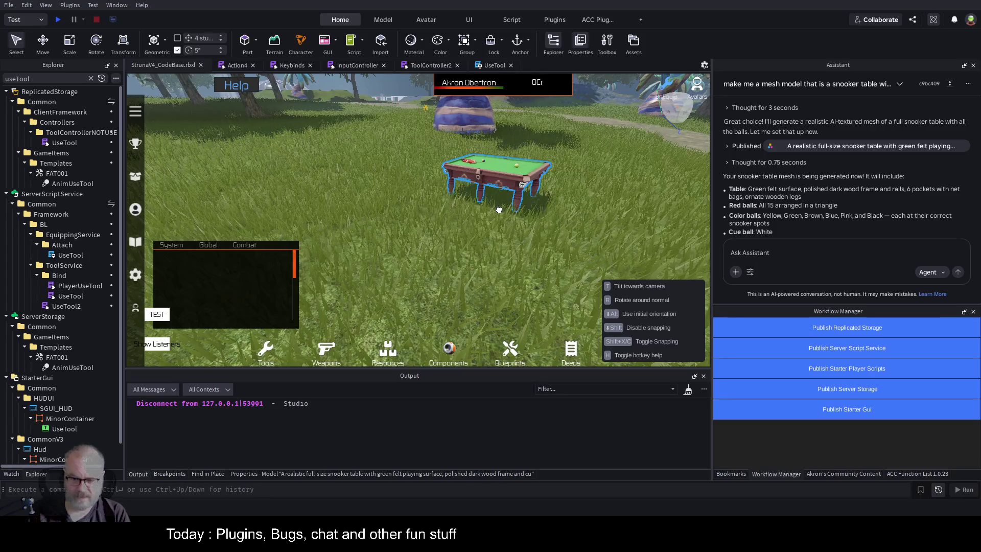
# Toggle snapping with Shift+X and nudge the table several times into its final spot.
pyautogui.hotkey('shift', 'x')
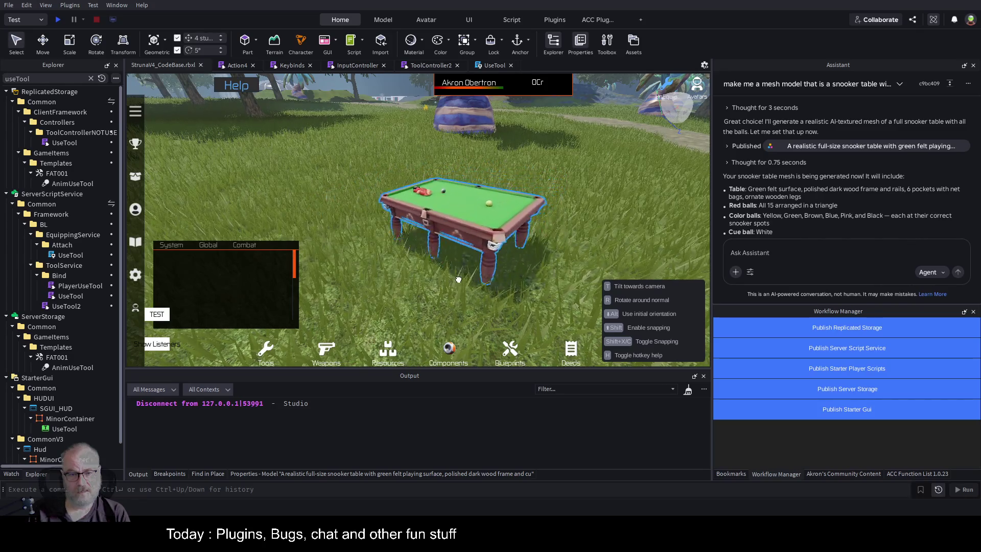
pyautogui.moveTo(423, 287); pyautogui.dragTo(477, 254)
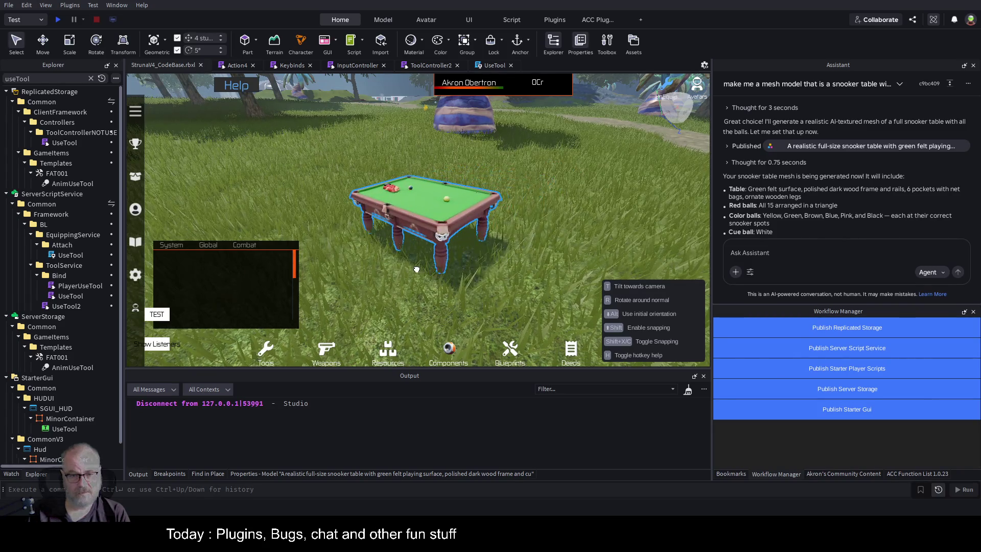
pyautogui.moveTo(417, 270); pyautogui.dragTo(429, 263)
pyautogui.hotkey('shift', 'x')
pyautogui.moveTo(492, 225)
pyautogui.mouseDown()
pyautogui.moveTo(484, 242)
pyautogui.moveTo(446, 263)
pyautogui.mouseUp()
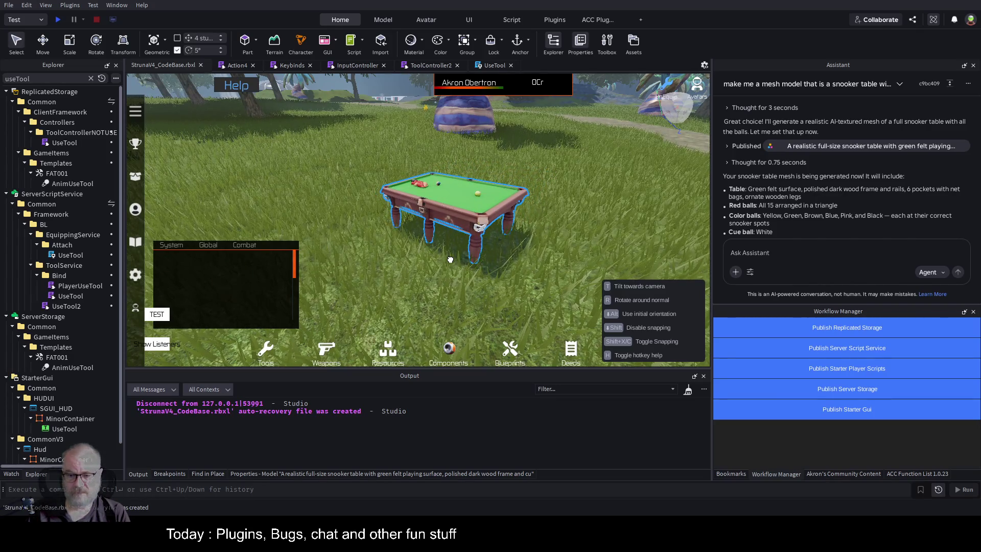
pyautogui.moveTo(375, 308); pyautogui.dragTo(412, 311)
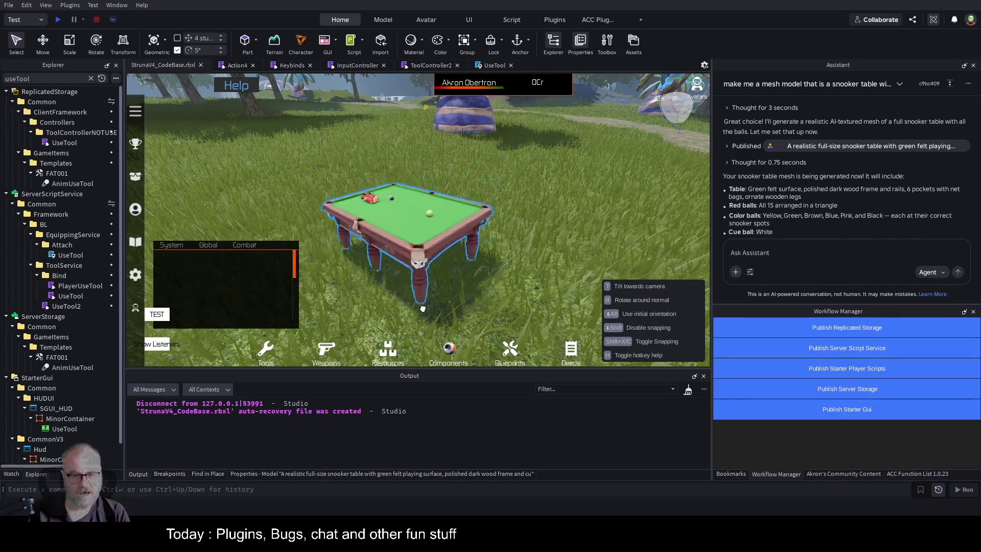
pyautogui.moveTo(282, 180); pyautogui.dragTo(310, 167)
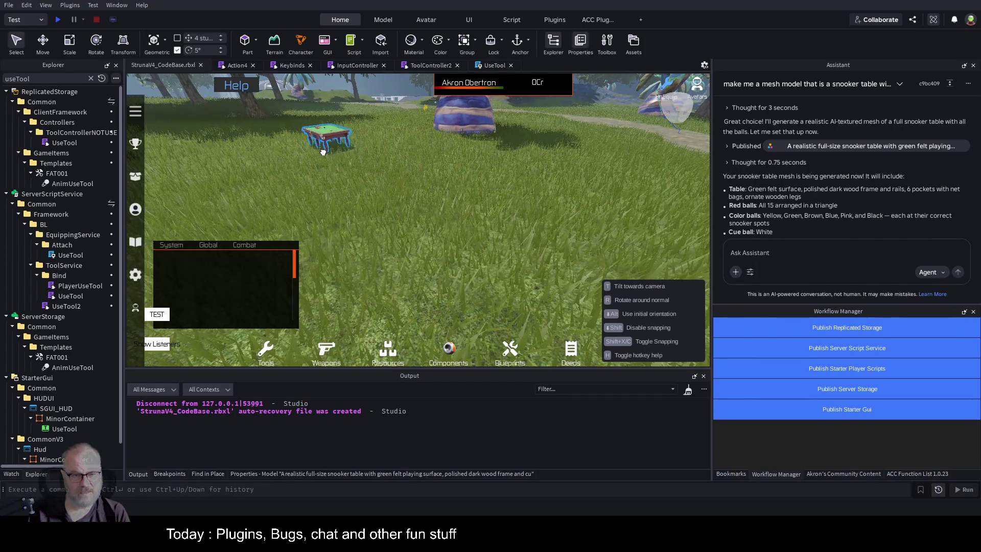
pyautogui.moveTo(399, 261); pyautogui.dragTo(407, 268)
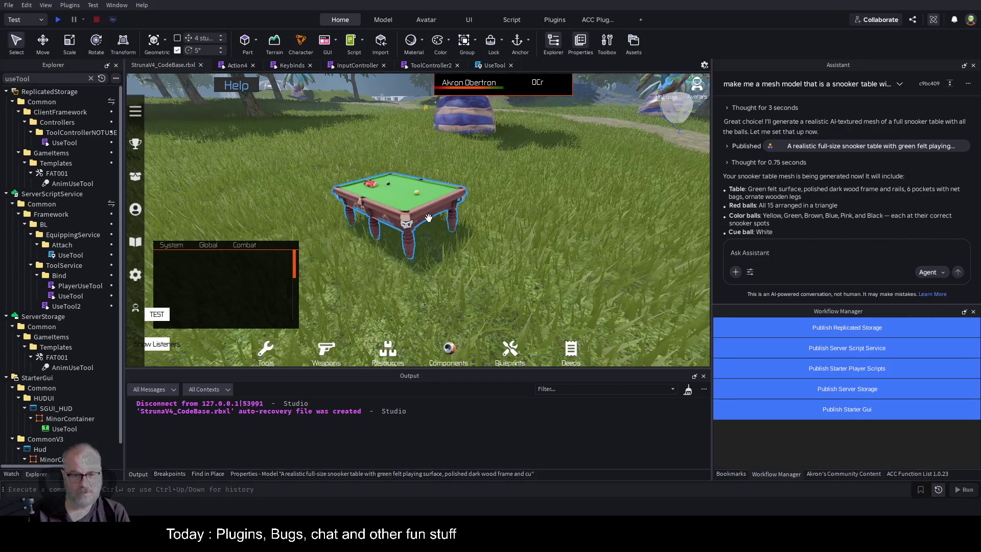